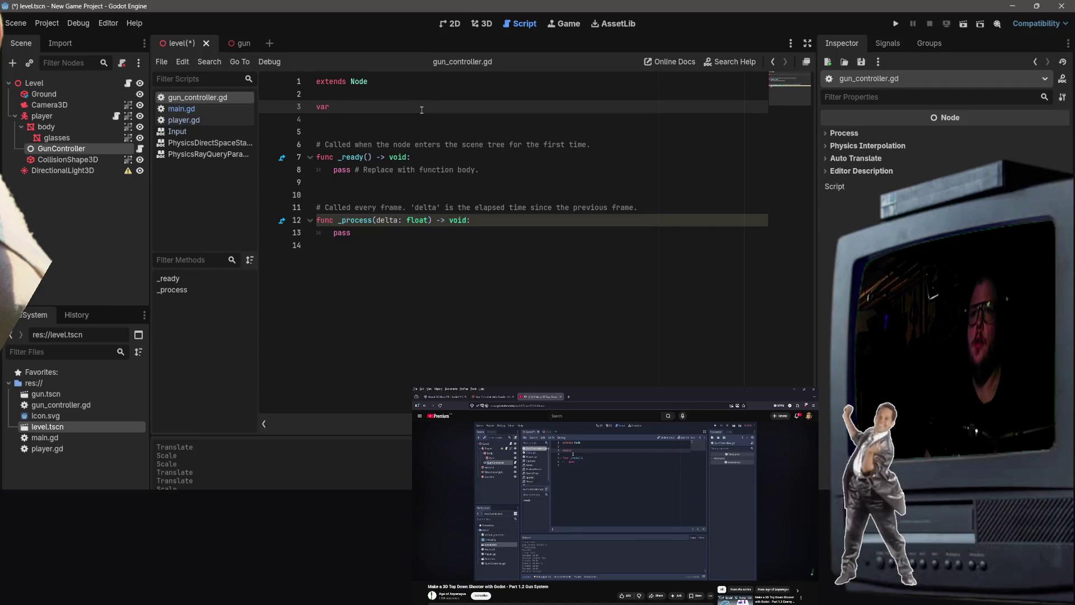
Step: Replace line 3 with export(PackedScene) var StartingWeapon, fix the PackedScene spelling, and save
{"action": "key", "text": "BackSpace"}
{"action": "key", "text": "BackSpace"}
{"action": "key", "text": "BackSpace"}
{"action": "type", "text": "@ex"}
{"action": "key", "text": "BackSpace"}
{"action": "key", "text": "BackSpace"}
{"action": "key", "text": "BackSpace"}
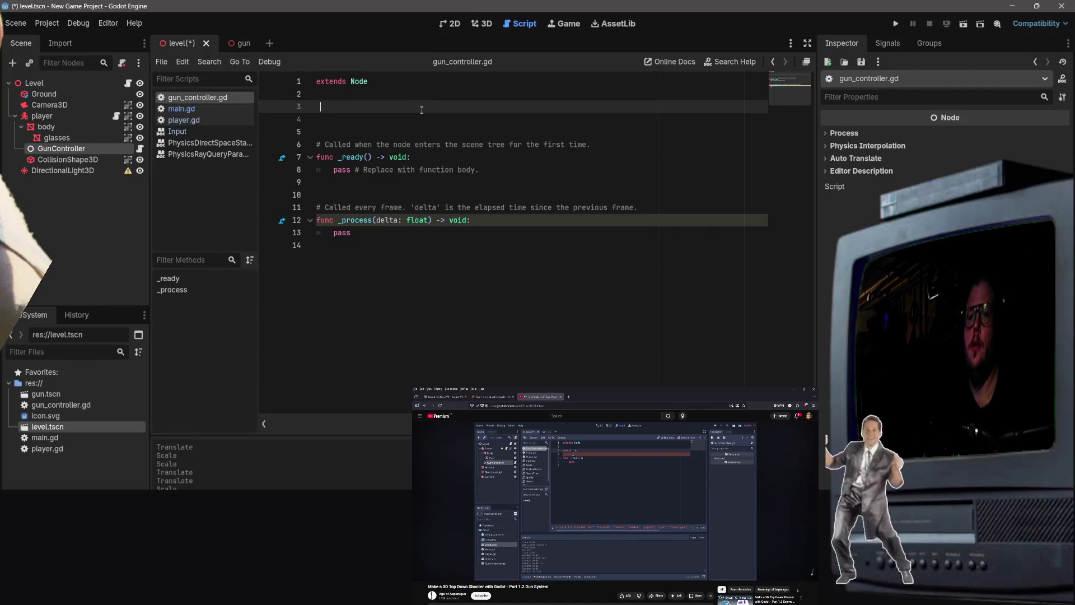
{"action": "type", "text": "export"}
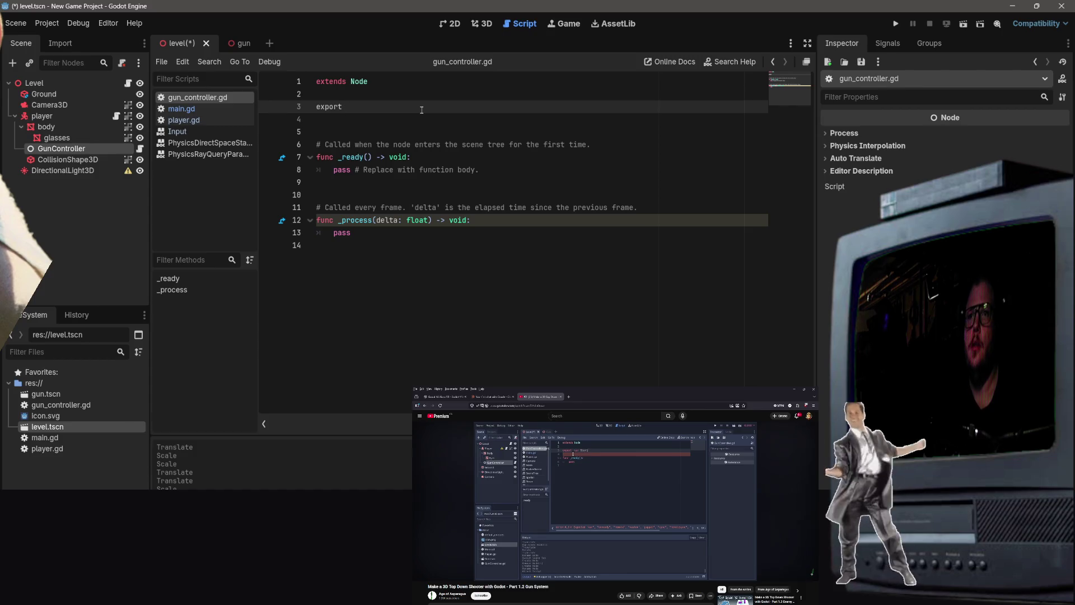
{"action": "type", "text": "var"}
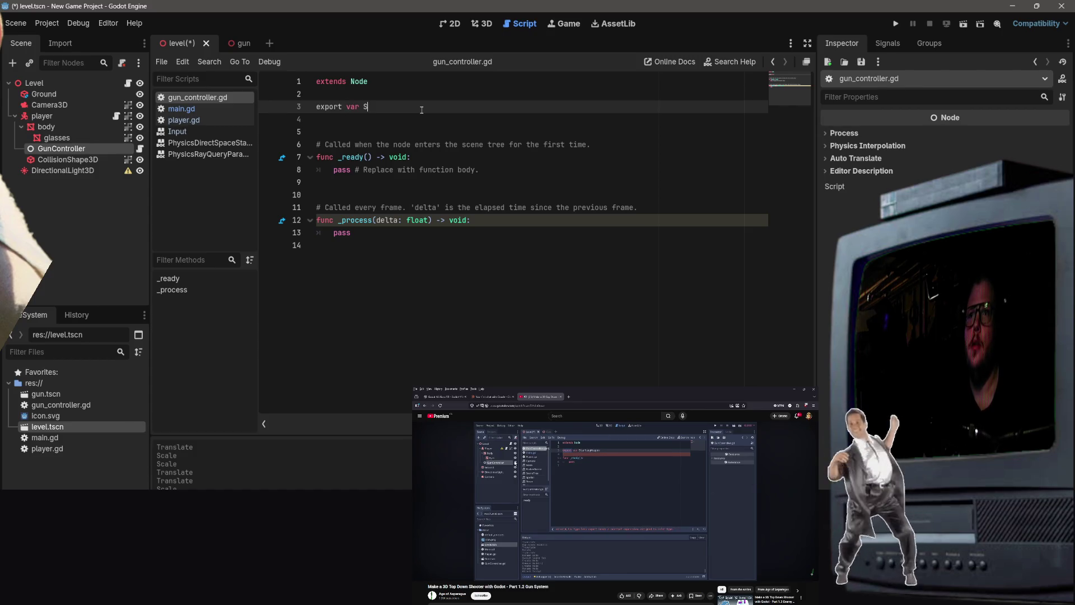
{"action": "type", "text": "StartingWeapon"}
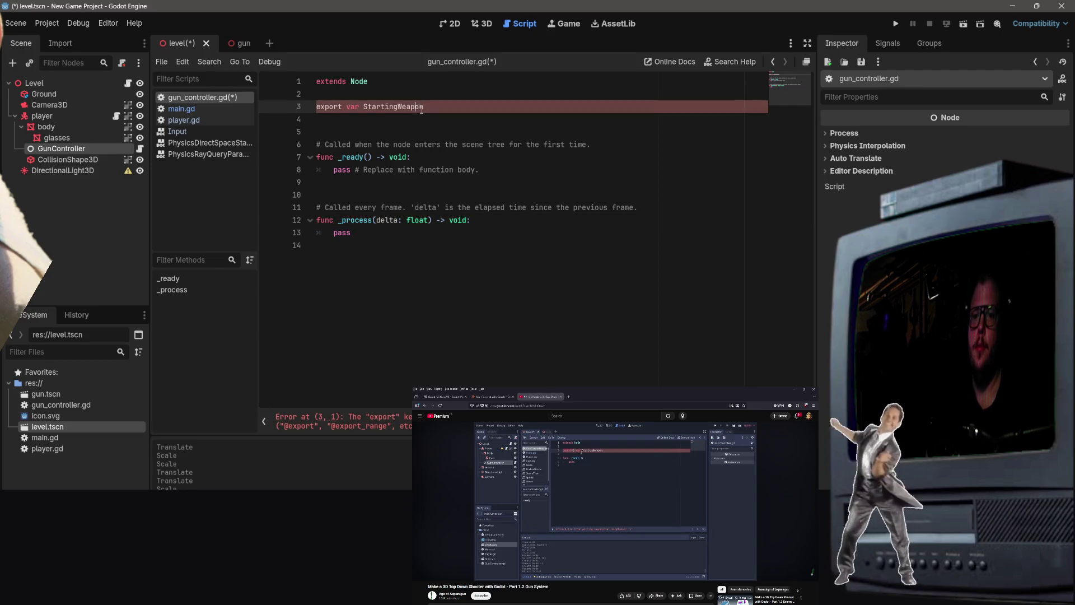
{"action": "type", "text": "("}
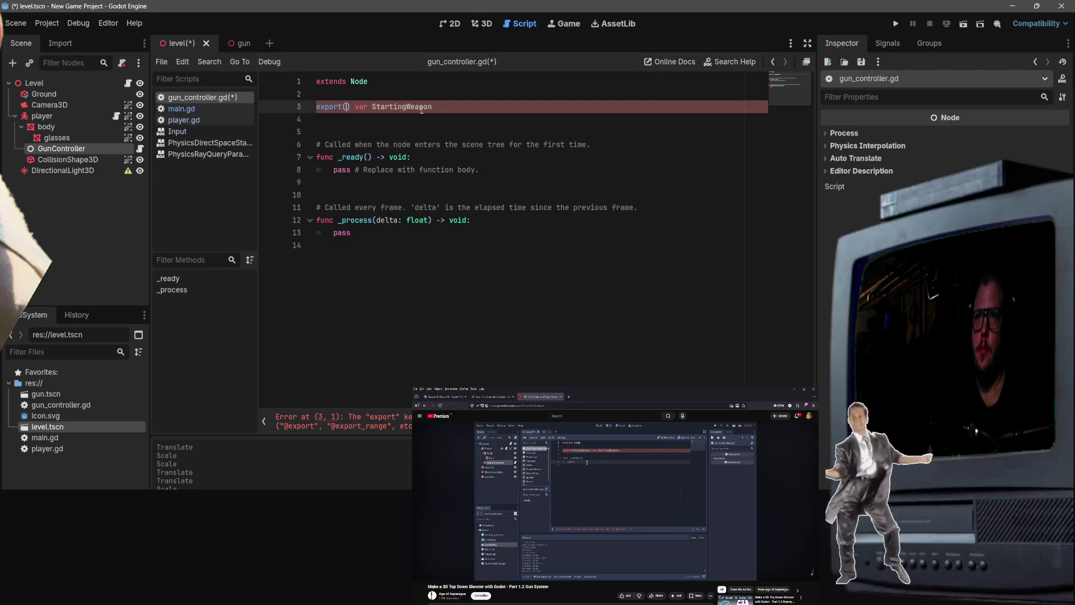
{"action": "type", "text": "Packe"}
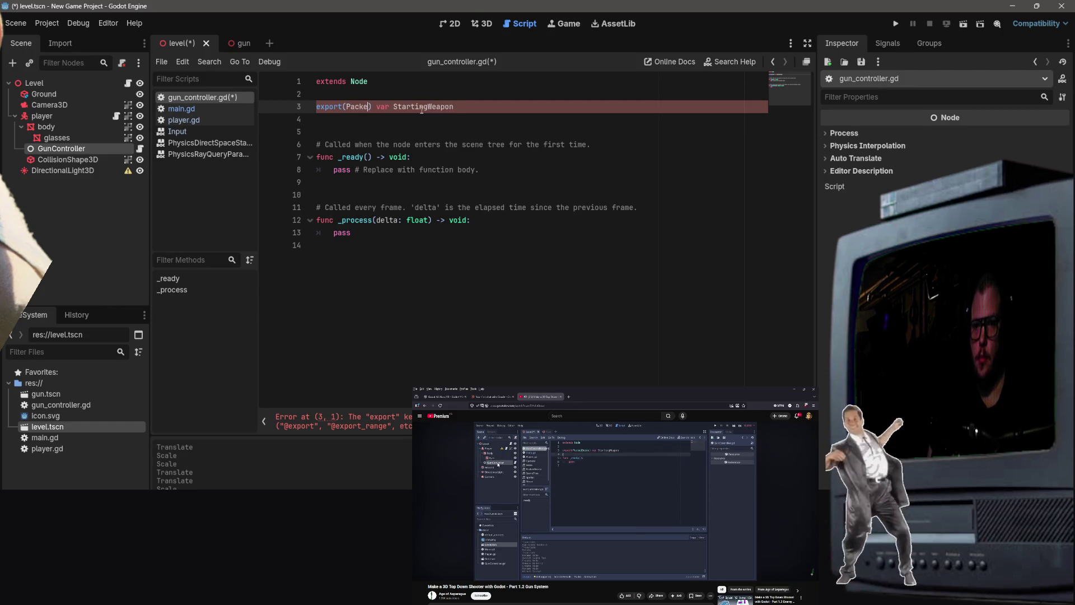
{"action": "type", "text": "dScen"}
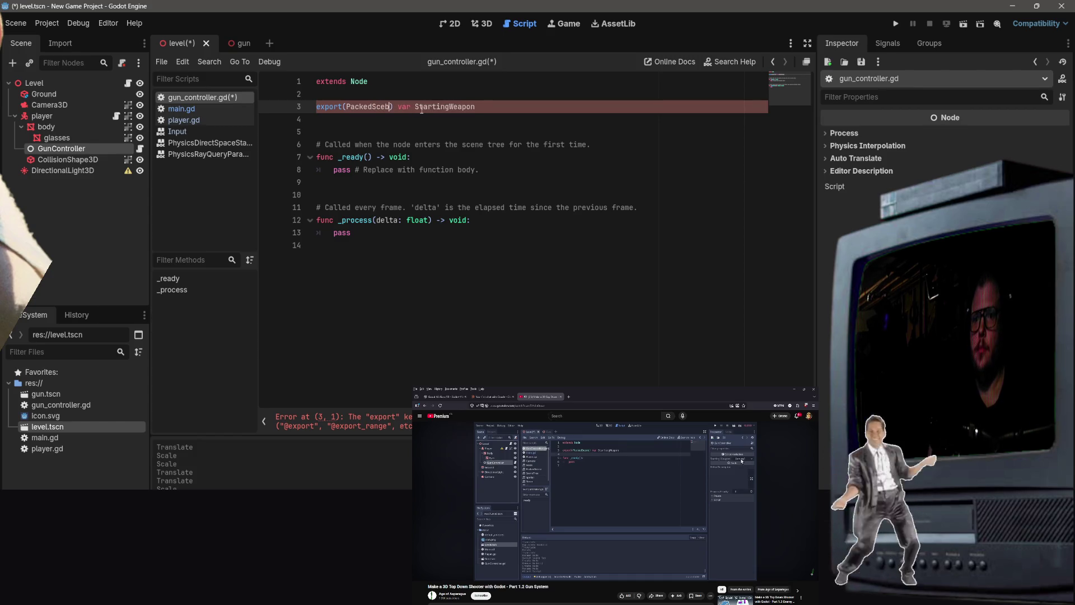
{"action": "type", "text": "e"}
{"action": "key", "text": "Return"}
{"action": "key", "text": "BackSpace"}
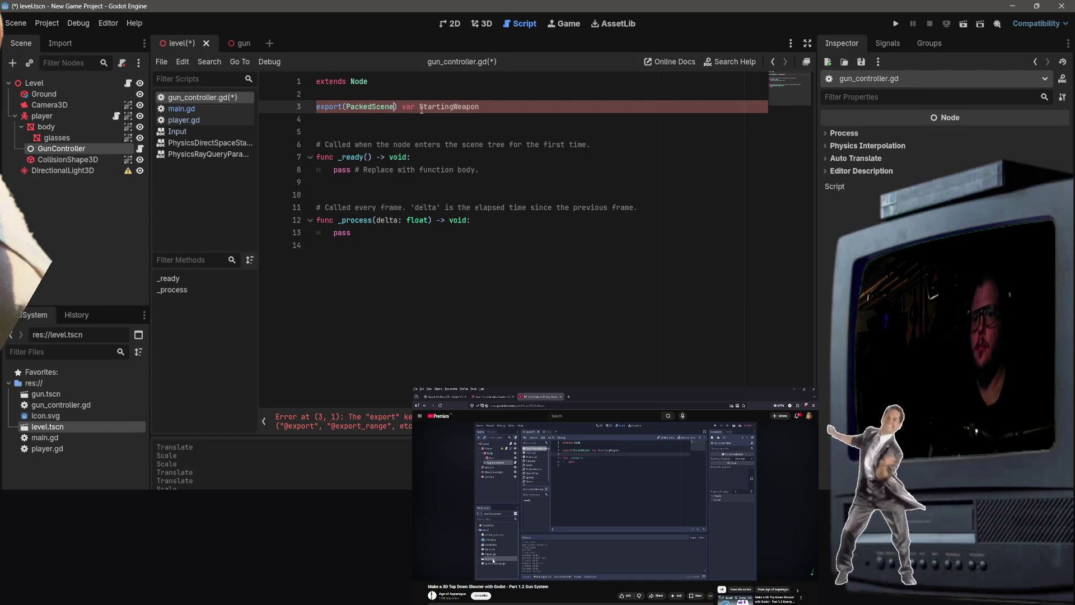
{"action": "key", "text": "ctrl+s"}
{"action": "key", "text": "ctrl+End"}
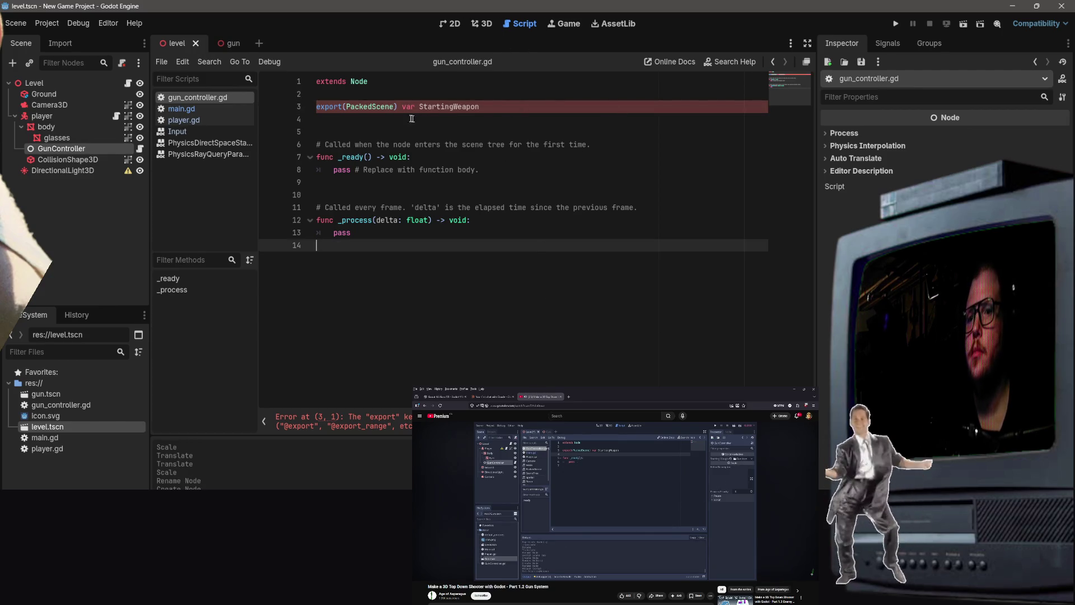
{"action": "left_click", "coordinate": [600, 534]}
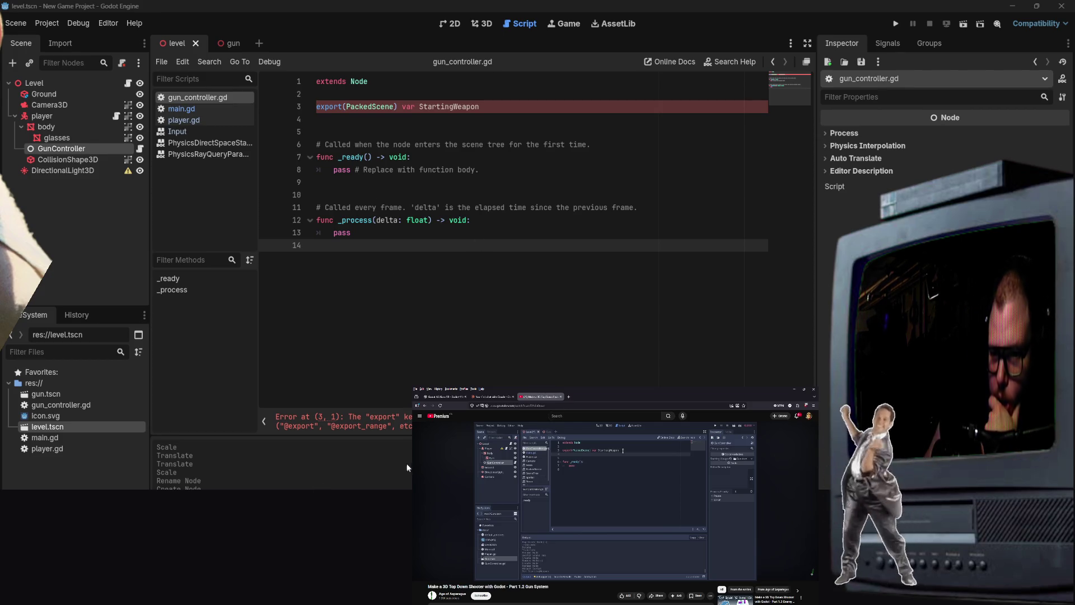
{"action": "left_click", "coordinate": [317, 107]}
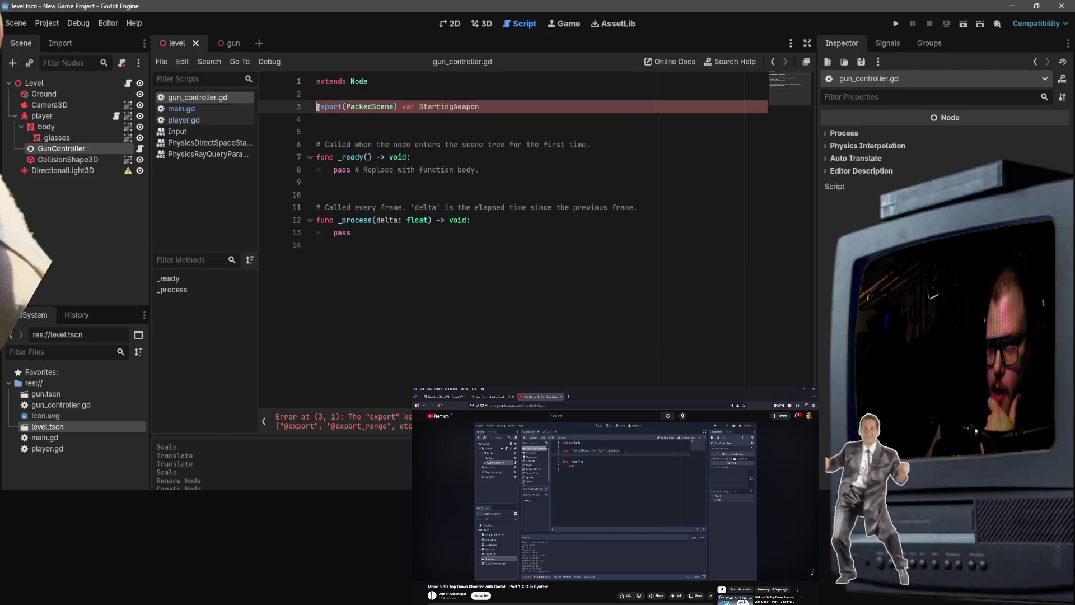
{"action": "type", "text": "@"}
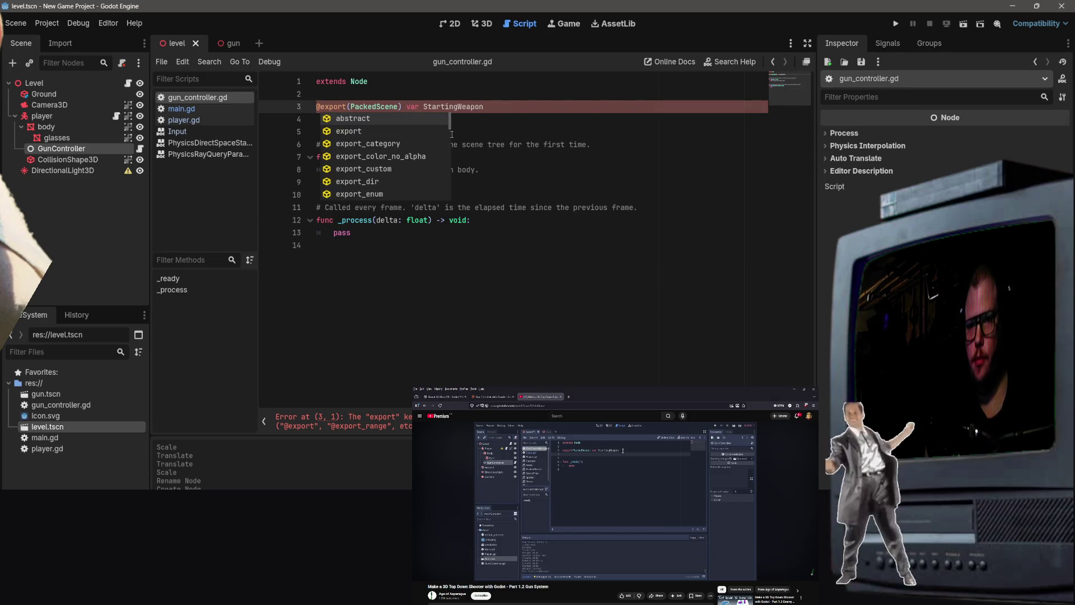
{"action": "left_click", "coordinate": [355, 132]}
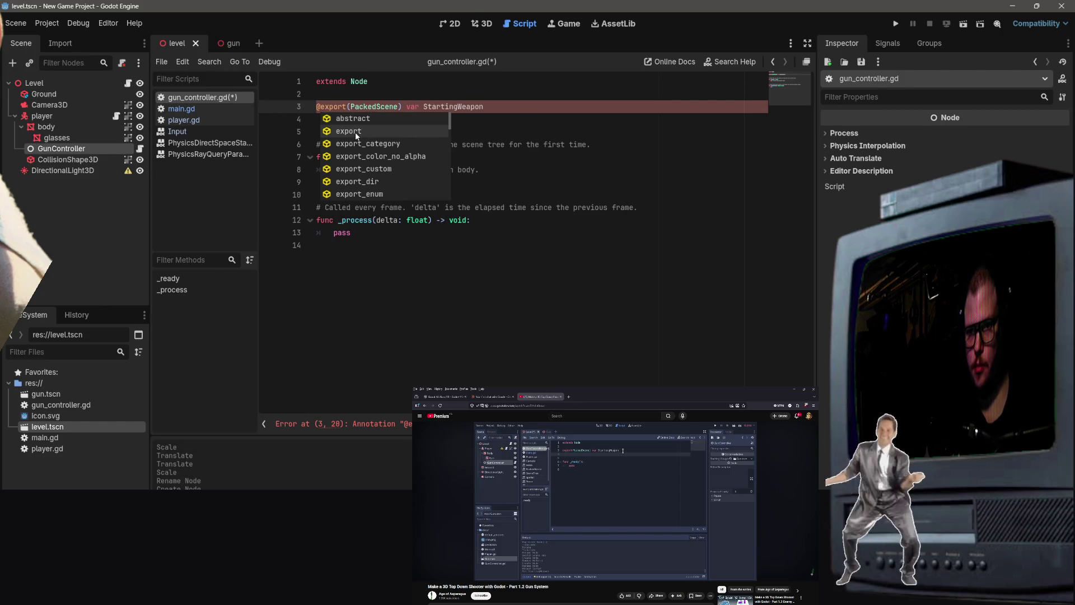
{"action": "double_click", "coordinate": [355, 133]}
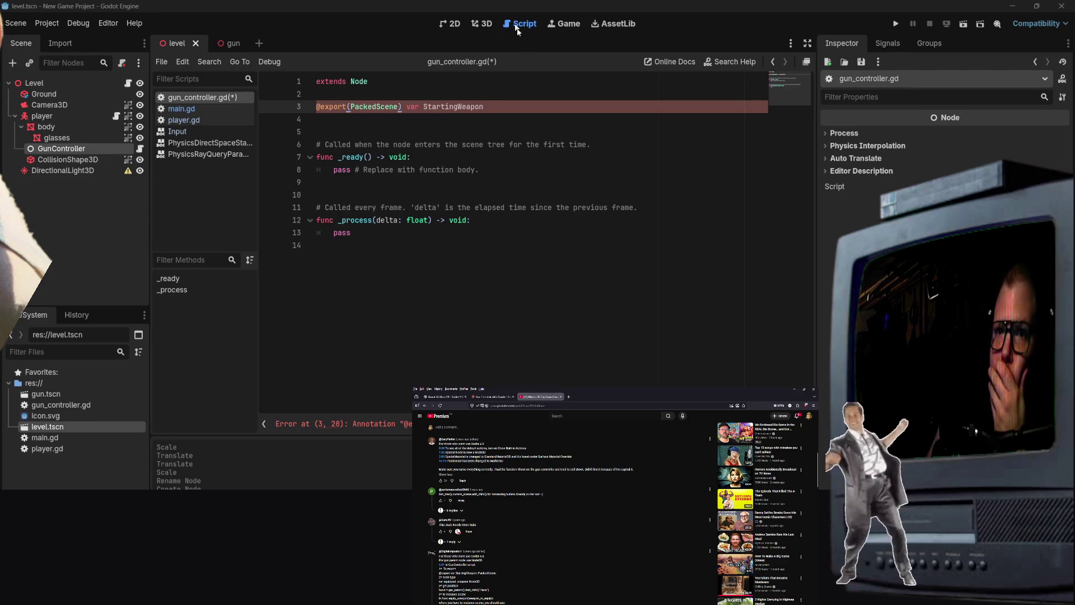
Step: Delete '(PackedScene) var' and retype var before StartingWeapon
{"action": "left_click", "coordinate": [407, 106]}
{"action": "mouse_move", "coordinate": [406, 107]}
{"action": "left_mouse_down"}
{"action": "mouse_move", "coordinate": [318, 107]}
{"action": "mouse_move", "coordinate": [350, 108]}
{"action": "left_mouse_up"}
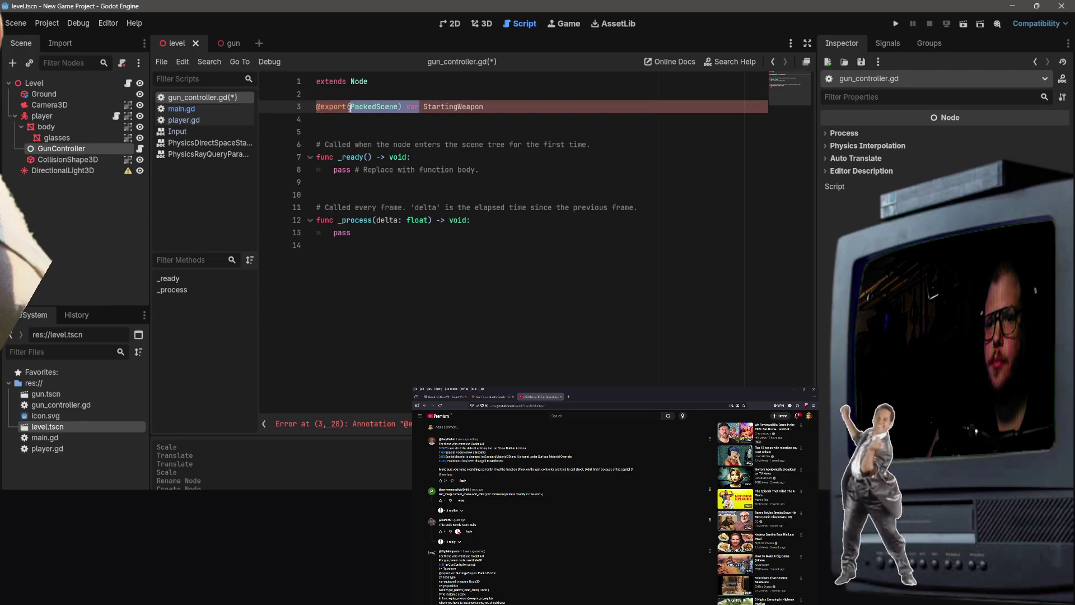
{"action": "key", "text": "BackSpace"}
{"action": "left_click", "coordinate": [469, 106]}
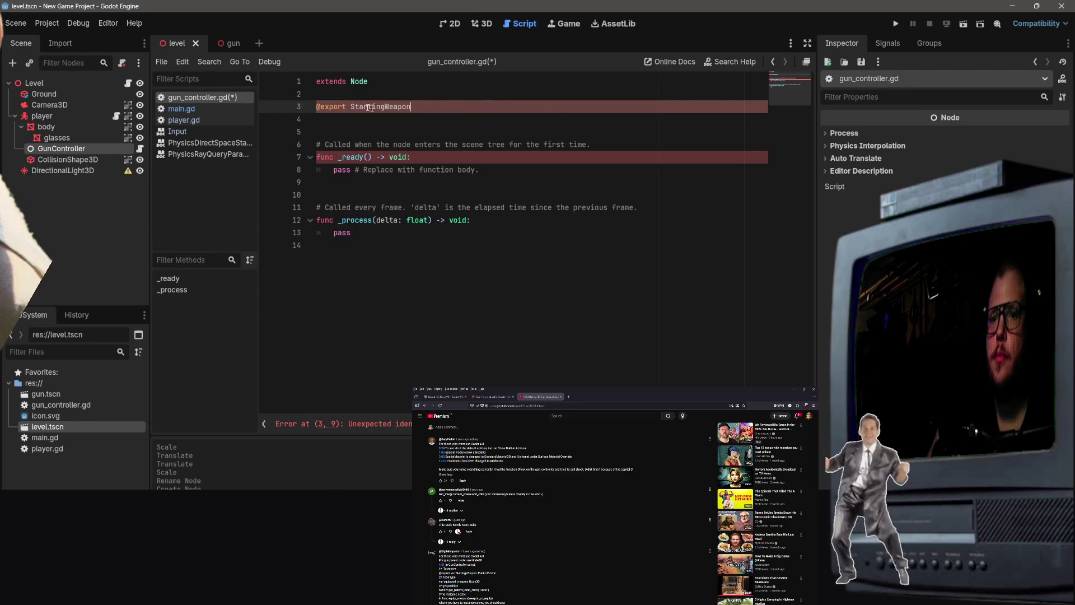
{"action": "left_click", "coordinate": [350, 106]}
{"action": "type", "text": "var"}
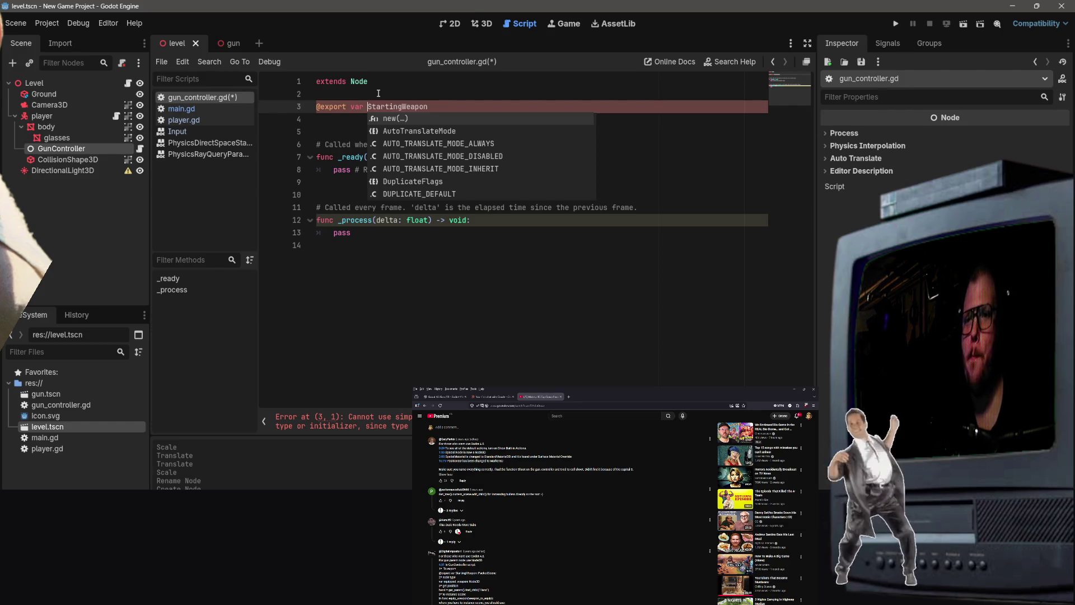
Step: Type StartingWeapon as PackedScene so the Starting Weapon property appears in the Inspector
{"action": "key", "text": "Right"}
{"action": "key", "text": "Right"}
{"action": "key", "text": "Right"}
{"action": "key", "text": "Right"}
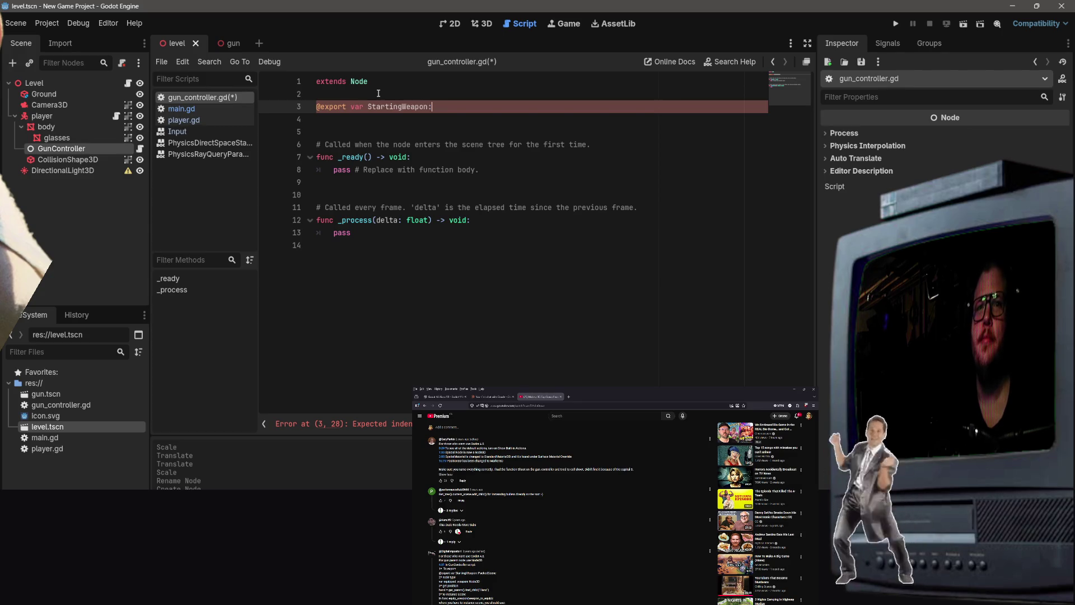
{"action": "type", "text": "PackedS"}
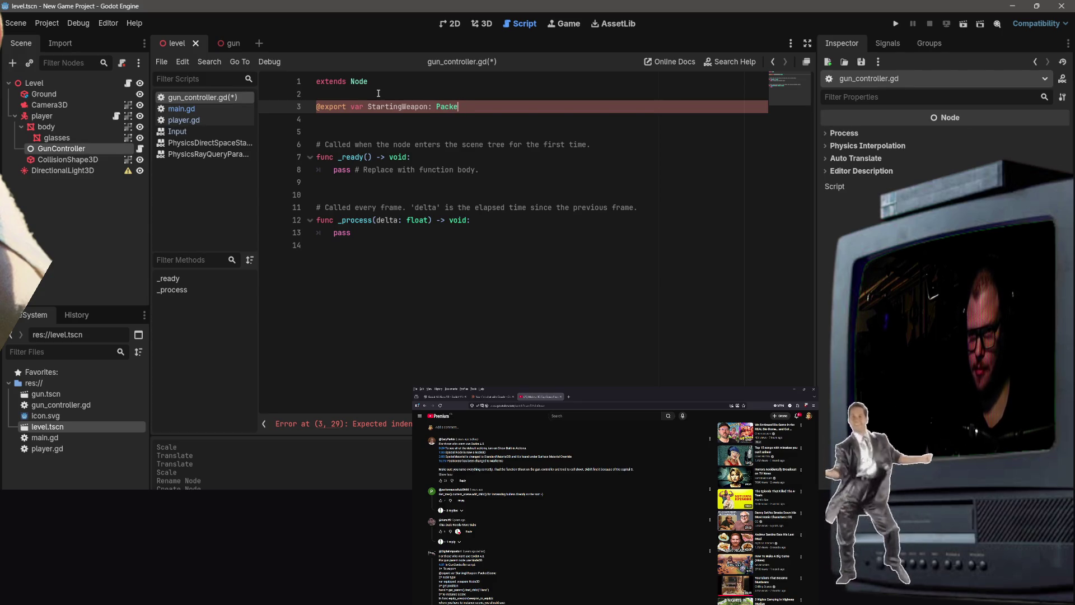
{"action": "type", "text": "cene"}
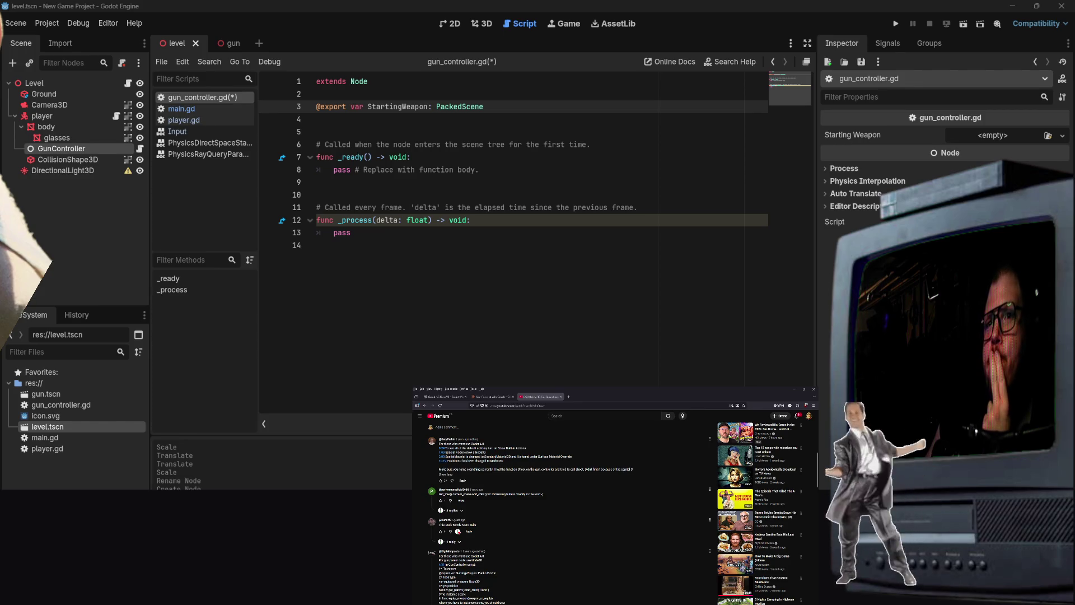
{"action": "left_click", "coordinate": [360, 158]}
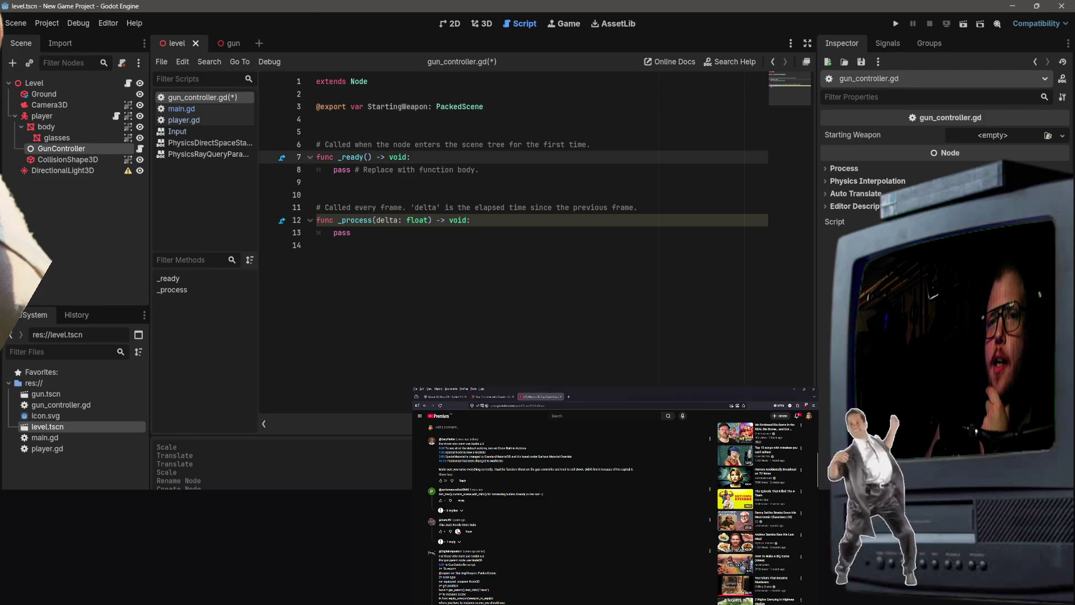
{"action": "scroll", "coordinate": [612, 513], "scroll_direction": "up", "scroll_amount": 5}
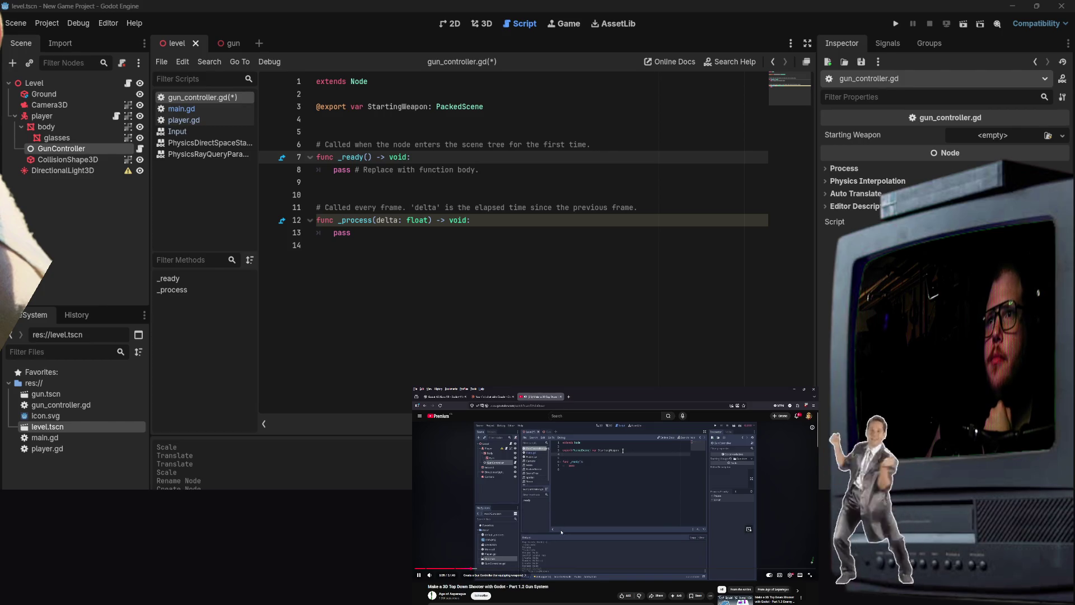
{"action": "left_click", "coordinate": [556, 112]}
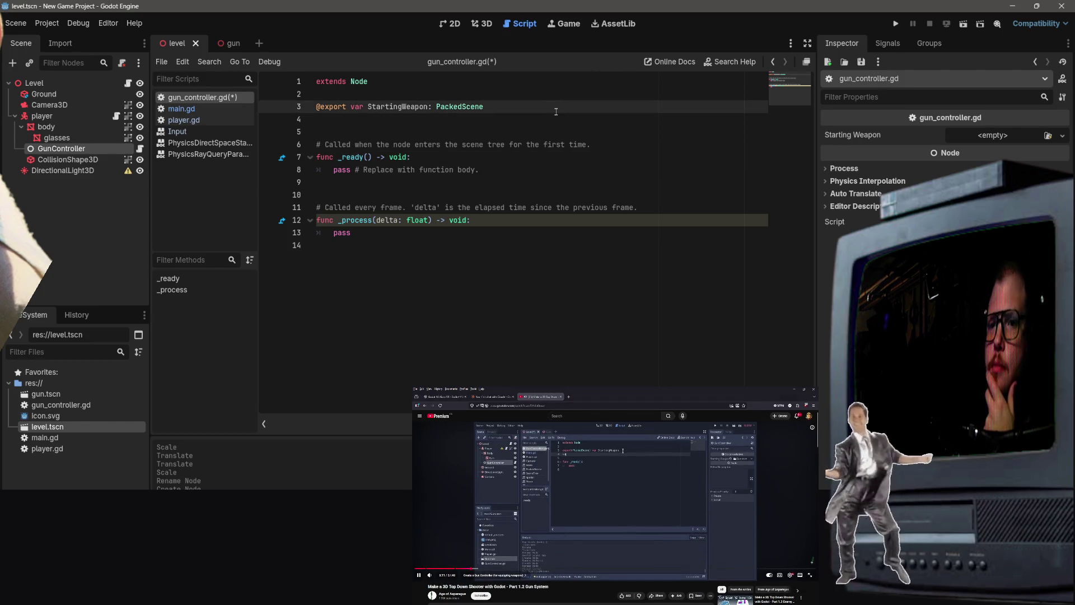
{"action": "key", "text": "Return"}
{"action": "key", "text": "Return"}
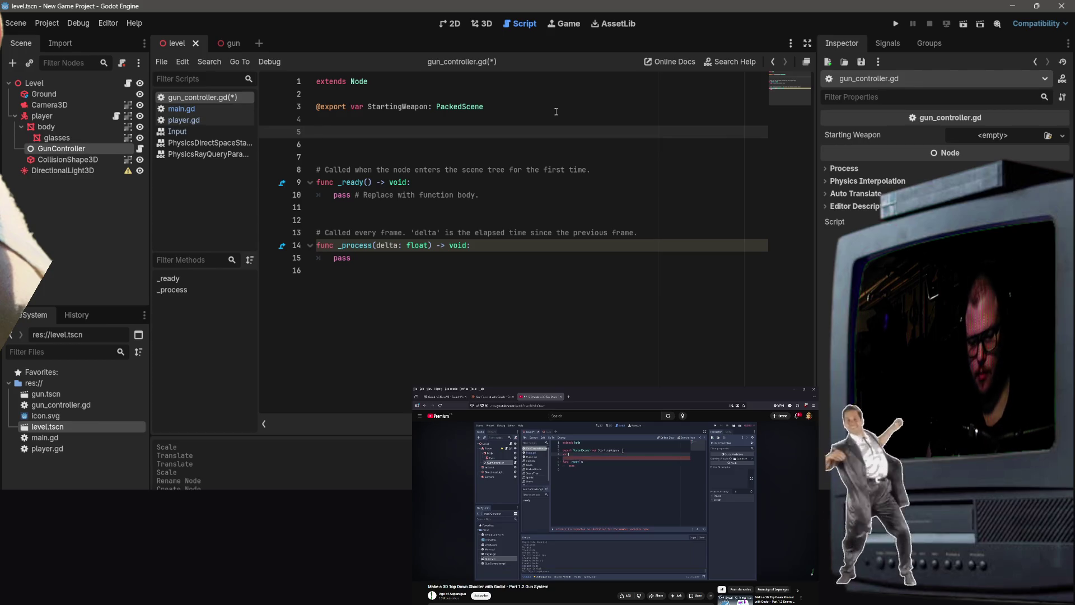
{"action": "type", "text": "var"}
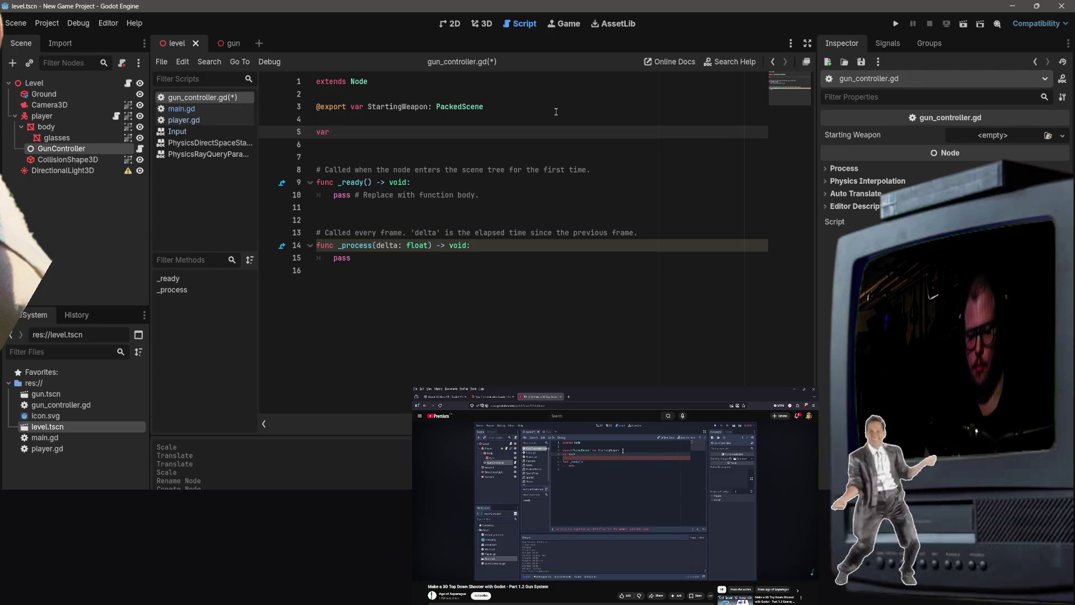
{"action": "type", "text": " hand"}
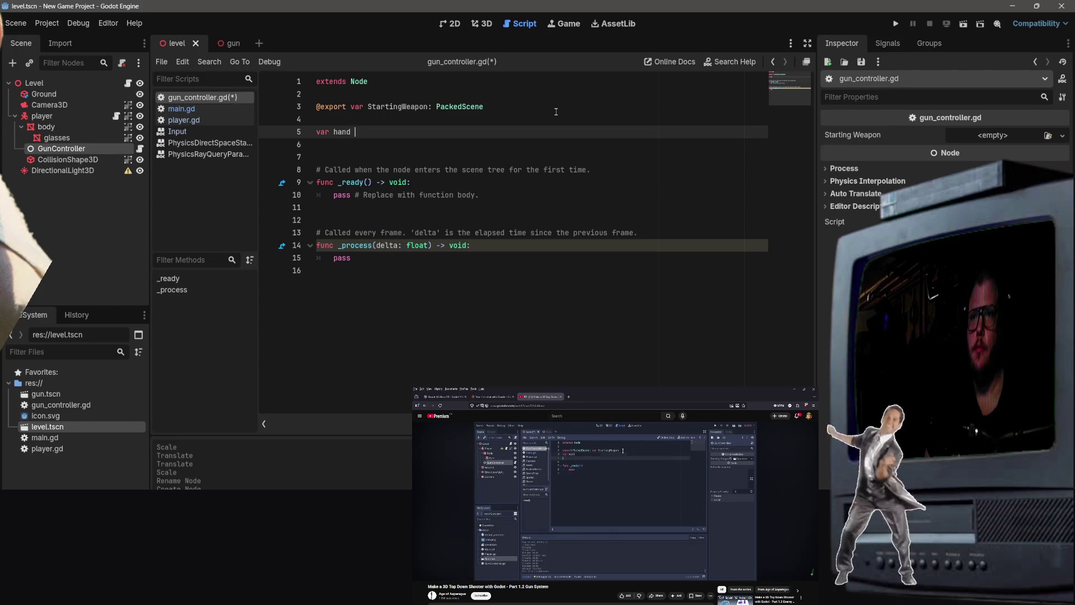
{"action": "key", "text": "Return"}
{"action": "type", "text": "var "}
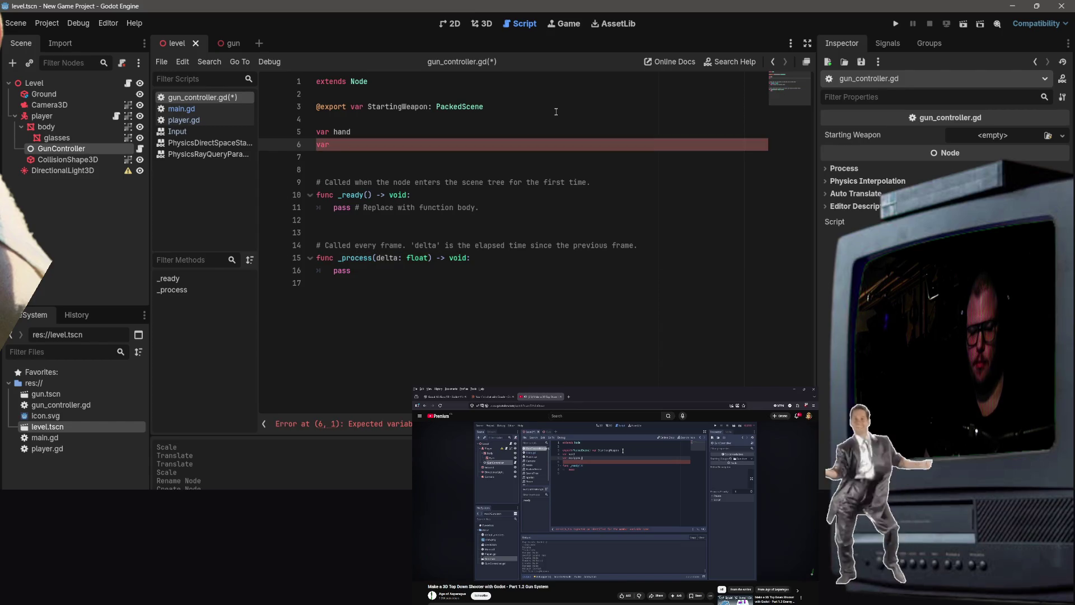
{"action": "type", "text": "equipped_+"}
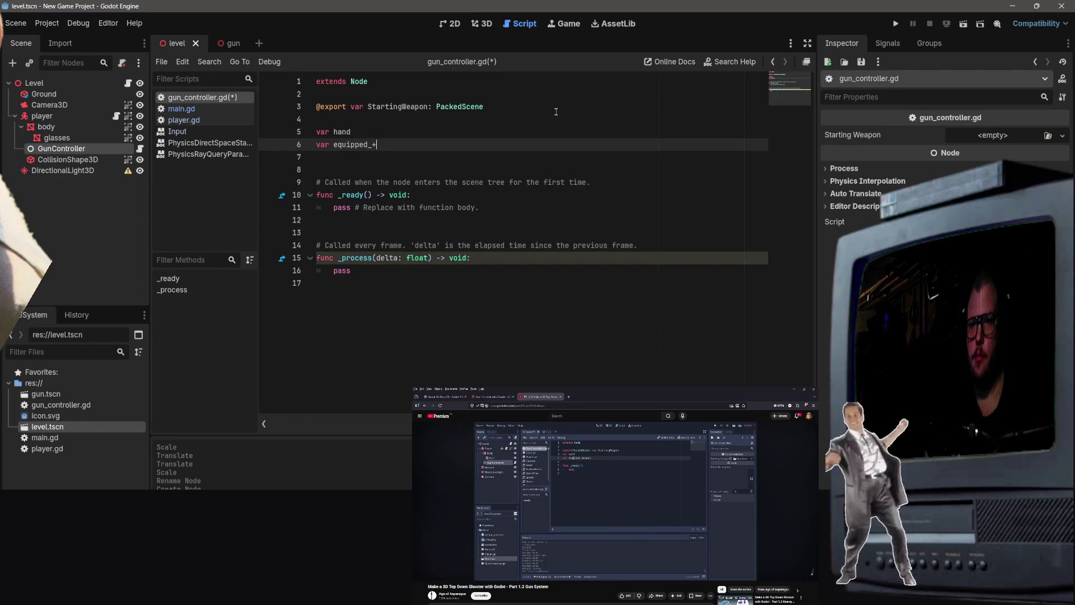
{"action": "type", "text": "weapon"}
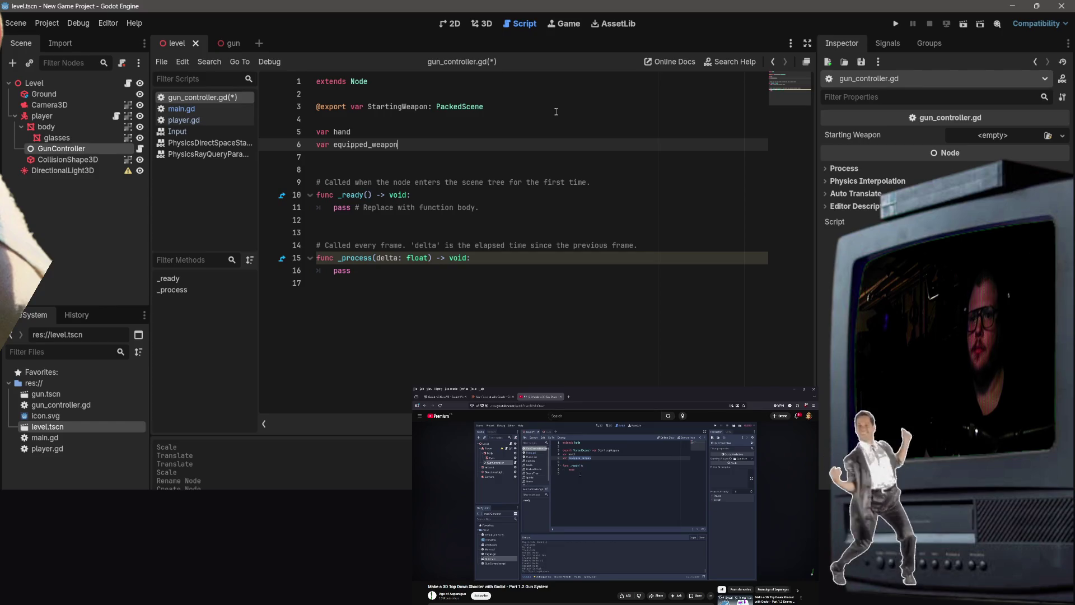
{"action": "key", "text": "Down"}
{"action": "key", "text": "Down"}
{"action": "key", "text": "Down"}
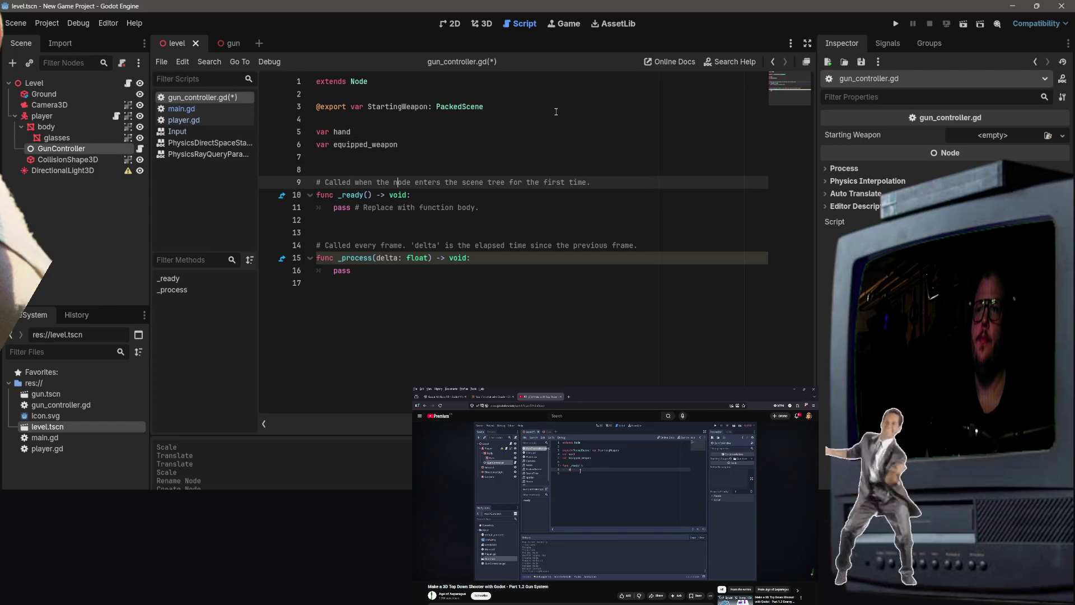
{"action": "key", "text": "Up"}
{"action": "key", "text": "Up"}
{"action": "key", "text": "Down"}
{"action": "key", "text": "Down"}
{"action": "key", "text": "Down"}
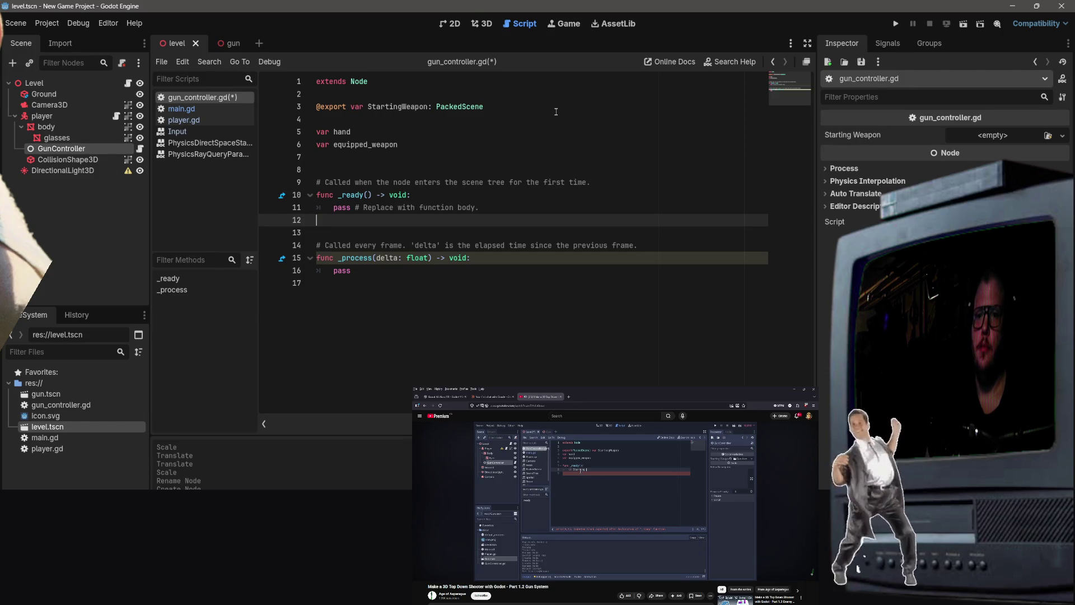
{"action": "key", "text": "Up"}
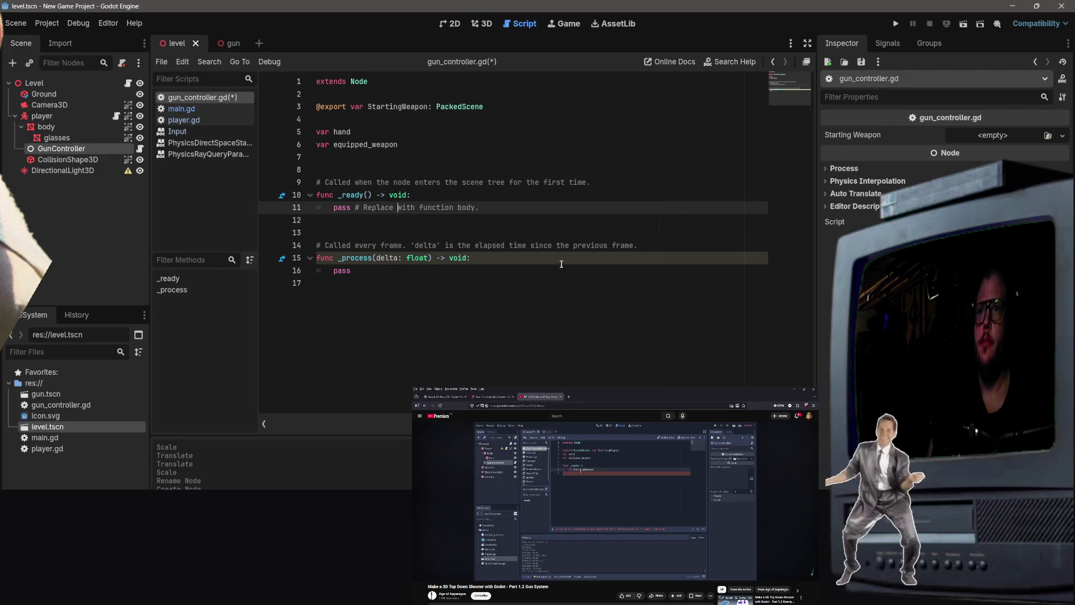
Step: Replace the pass in _ready with an 'if StartingWeapon:' check
{"action": "mouse_move", "coordinate": [482, 207]}
{"action": "left_mouse_down"}
{"action": "mouse_move", "coordinate": [337, 195]}
{"action": "mouse_move", "coordinate": [333, 208]}
{"action": "left_mouse_up"}
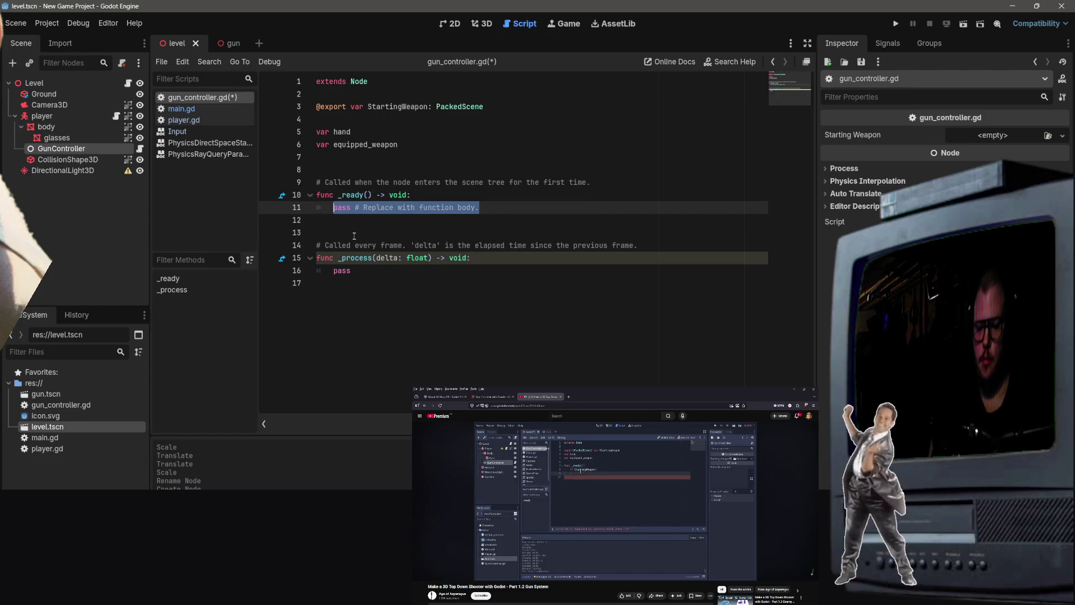
{"action": "type", "text": "if Starting"}
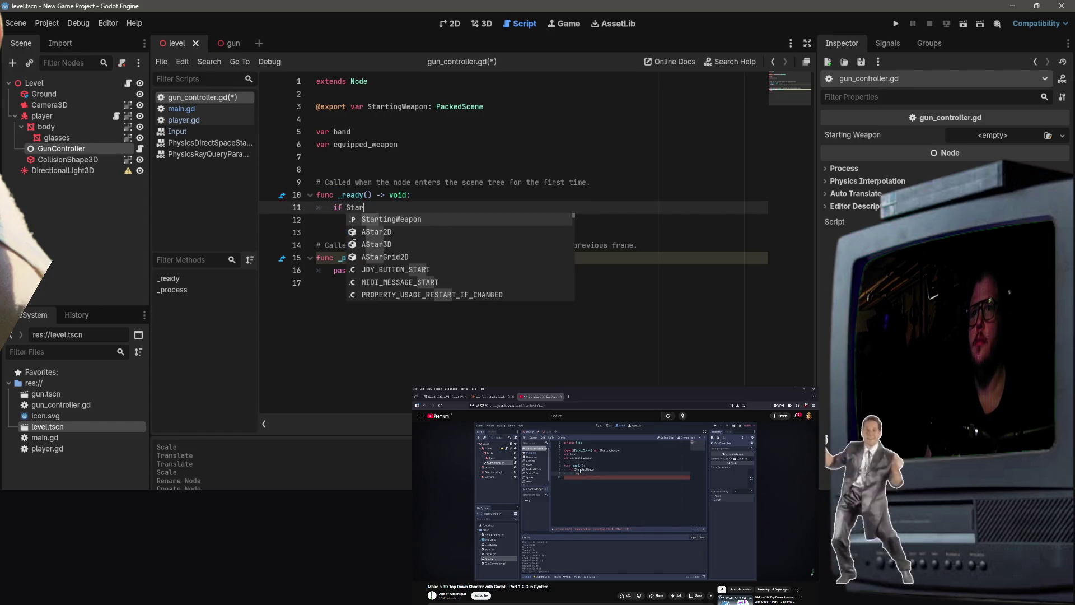
{"action": "double_click", "coordinate": [354, 236]}
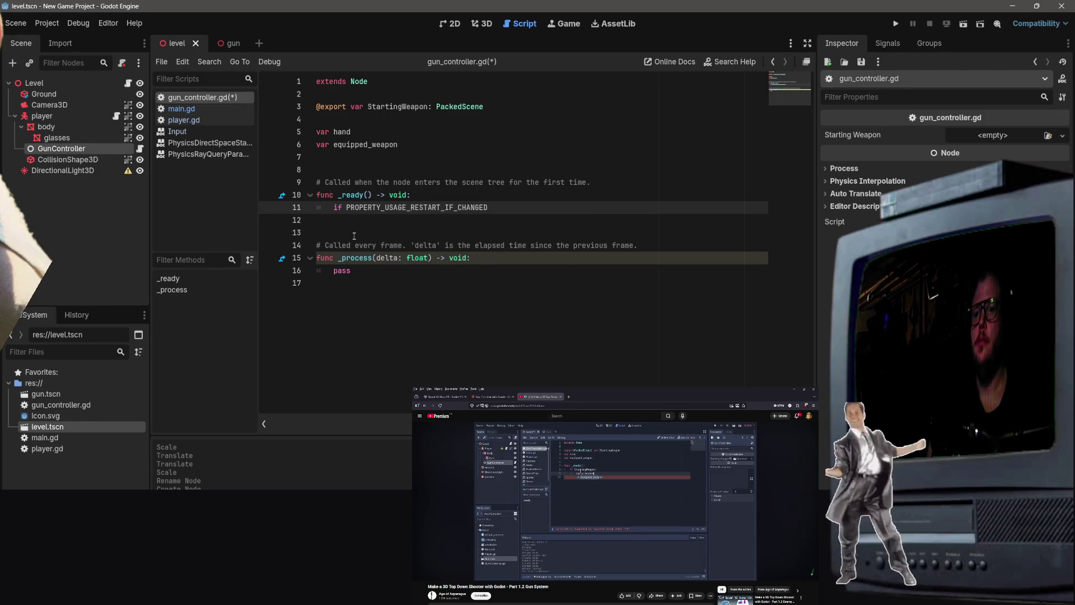
{"action": "key", "text": "ctrl+z"}
{"action": "type", "text": "Wea"}
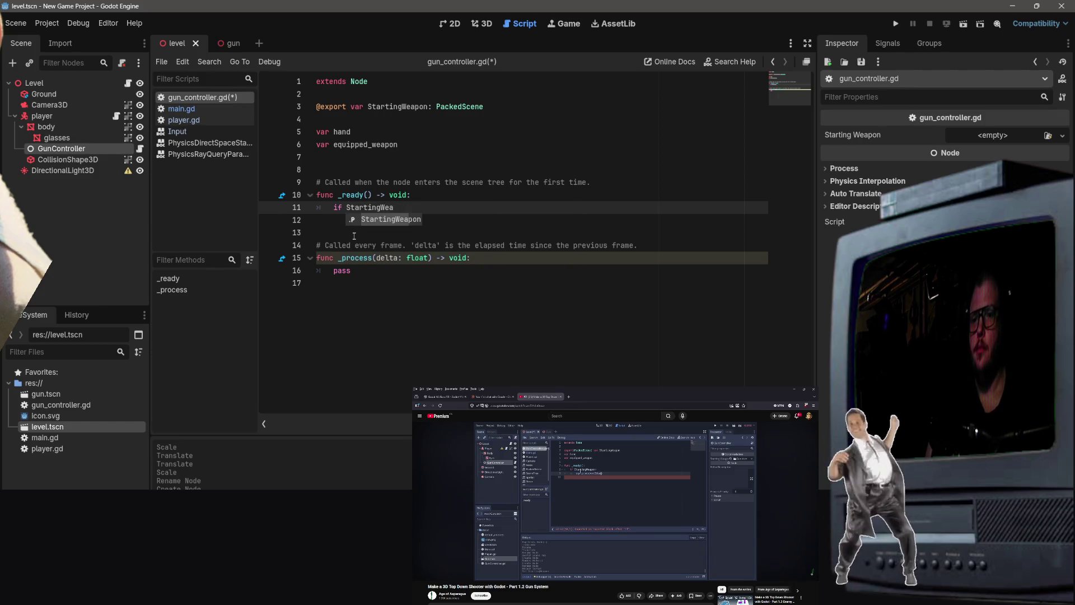
{"action": "key", "text": "Return"}
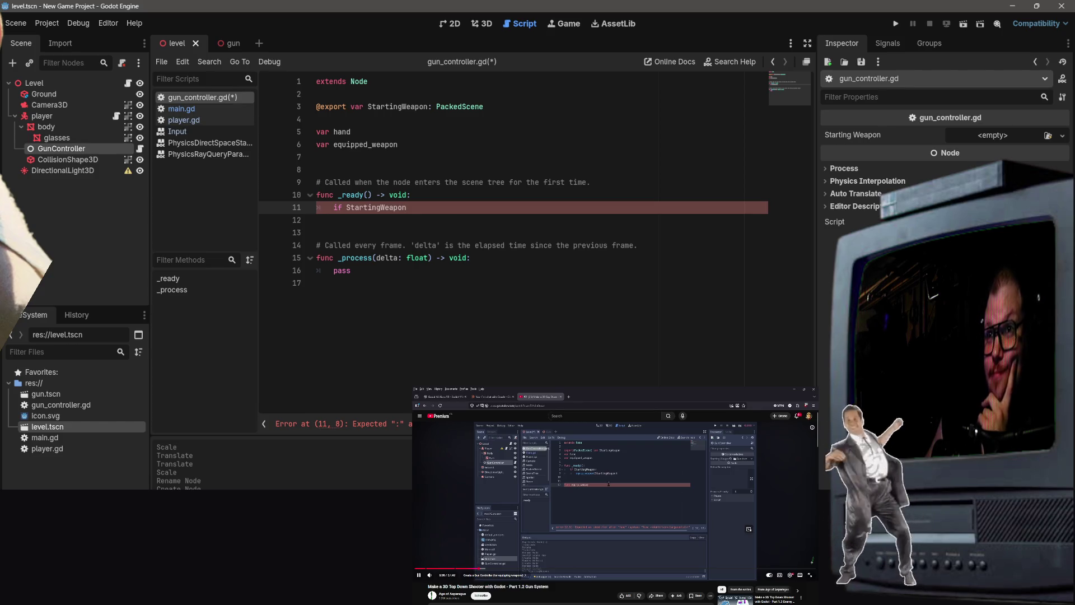
{"action": "left_click", "coordinate": [600, 552]}
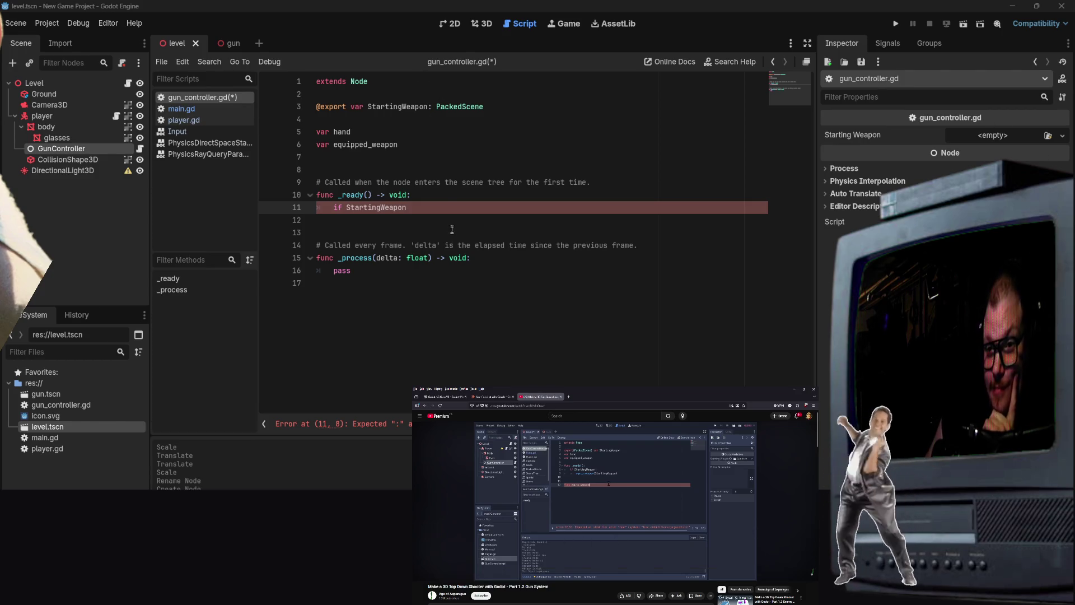
{"action": "left_click", "coordinate": [443, 208]}
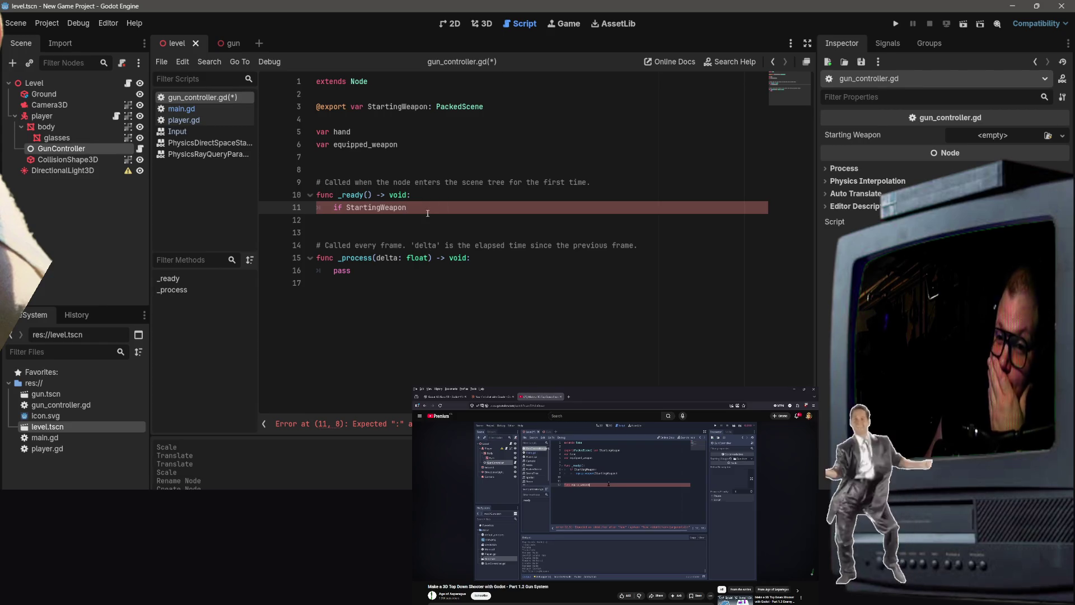
{"action": "key", "text": "Return"}
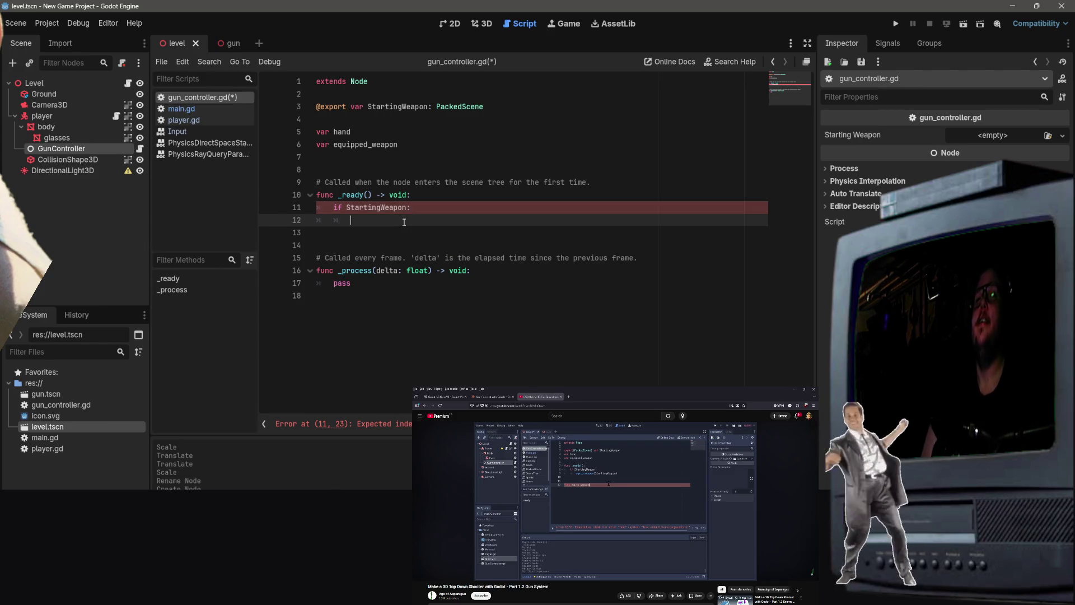
{"action": "left_click", "coordinate": [628, 512]}
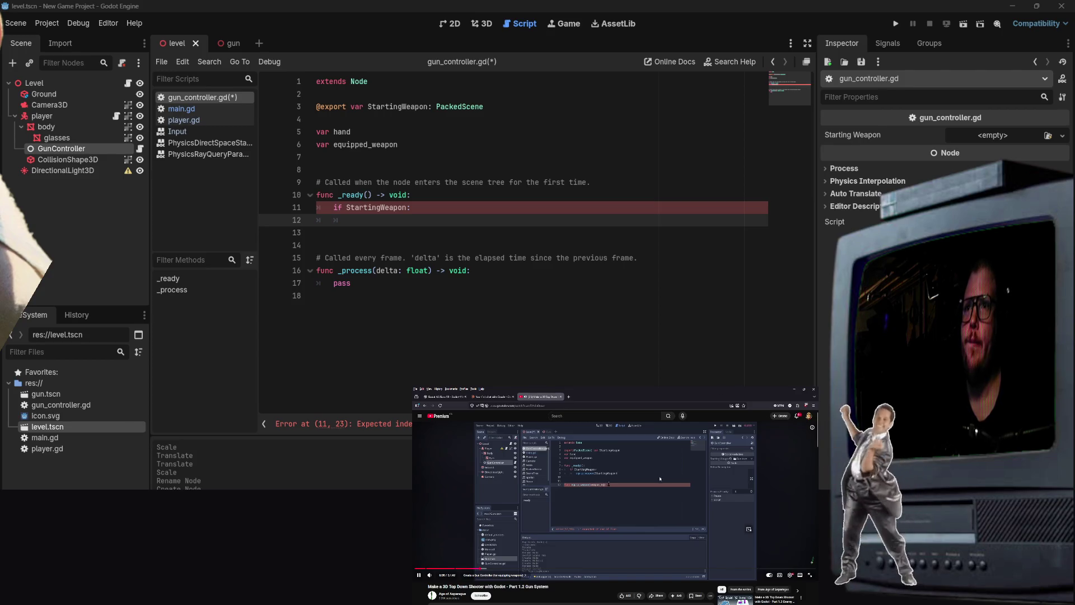
{"action": "key", "text": "Up"}
{"action": "key", "text": "Up"}
{"action": "left_click", "coordinate": [443, 217]}
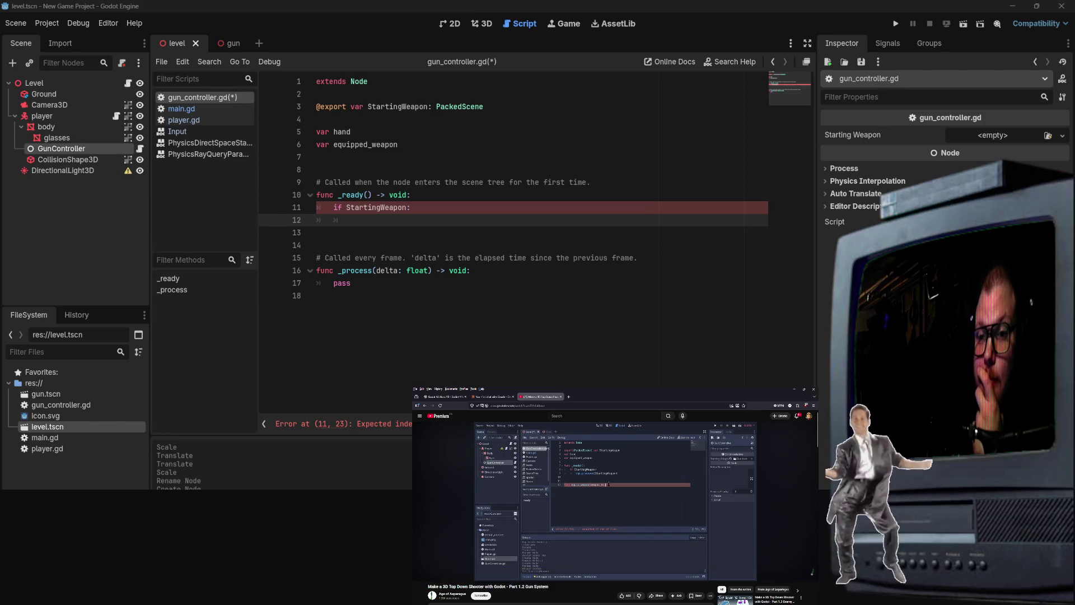
Step: Inside the if, call equip_weapon(StartingWeapon)
{"action": "left_click", "coordinate": [433, 212]}
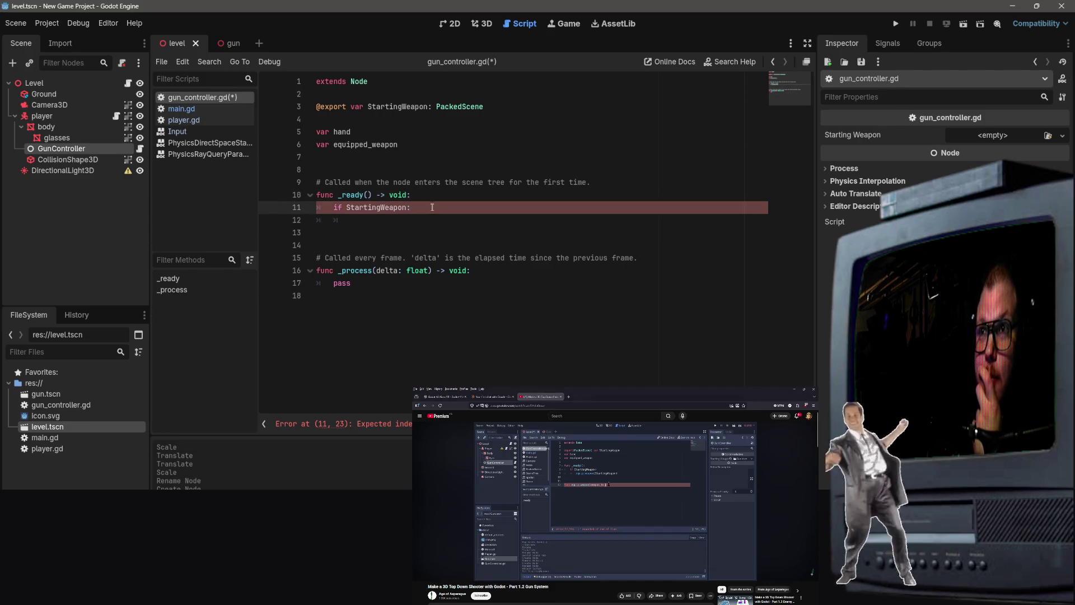
{"action": "key", "text": "Return"}
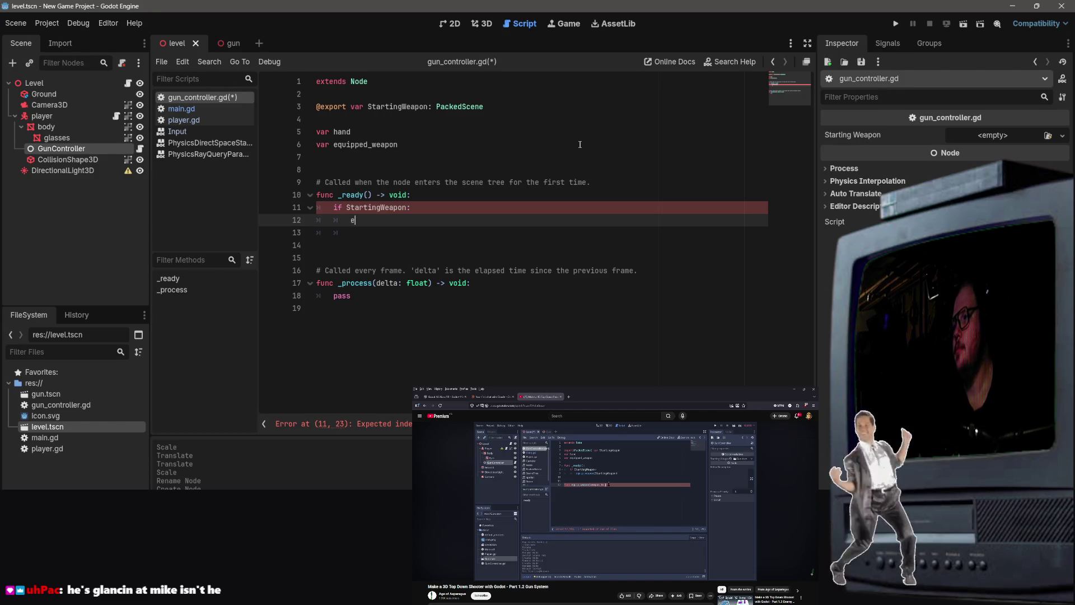
{"action": "type", "text": "qui"}
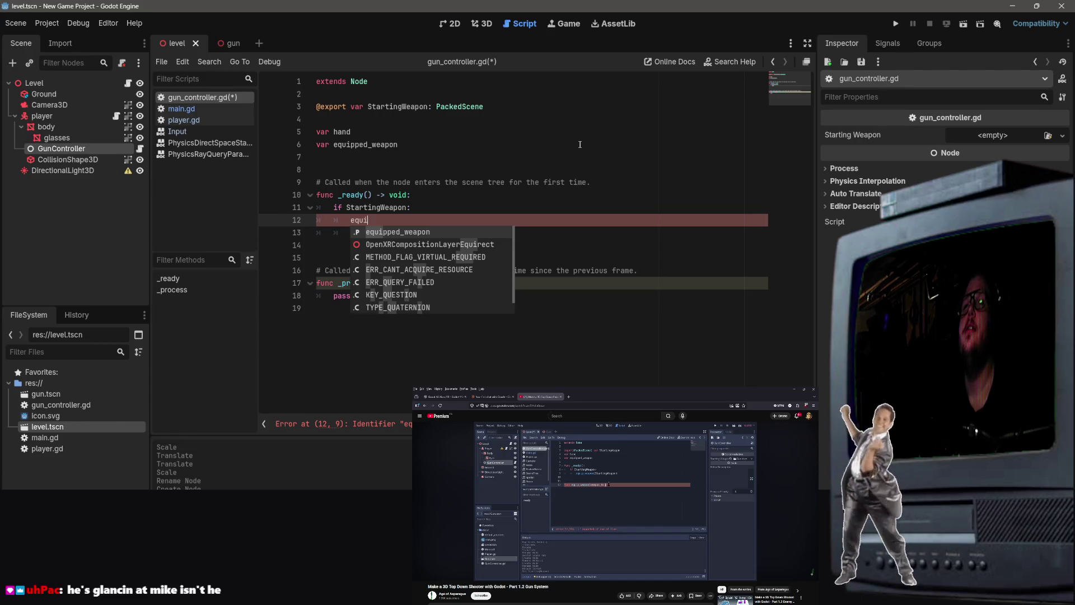
{"action": "type", "text": "p_"}
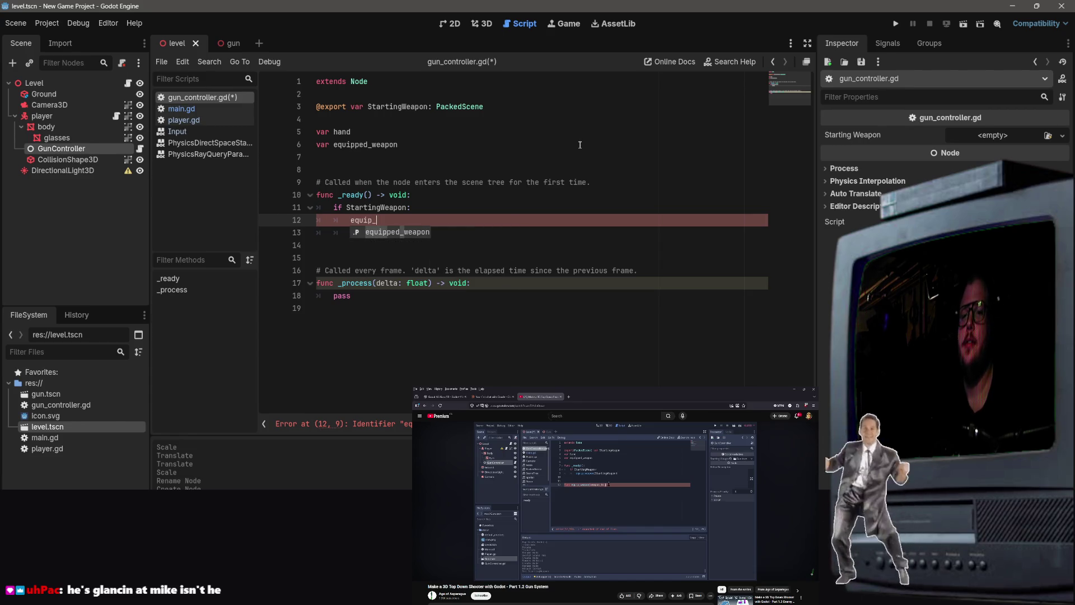
{"action": "type", "text": "weapon"}
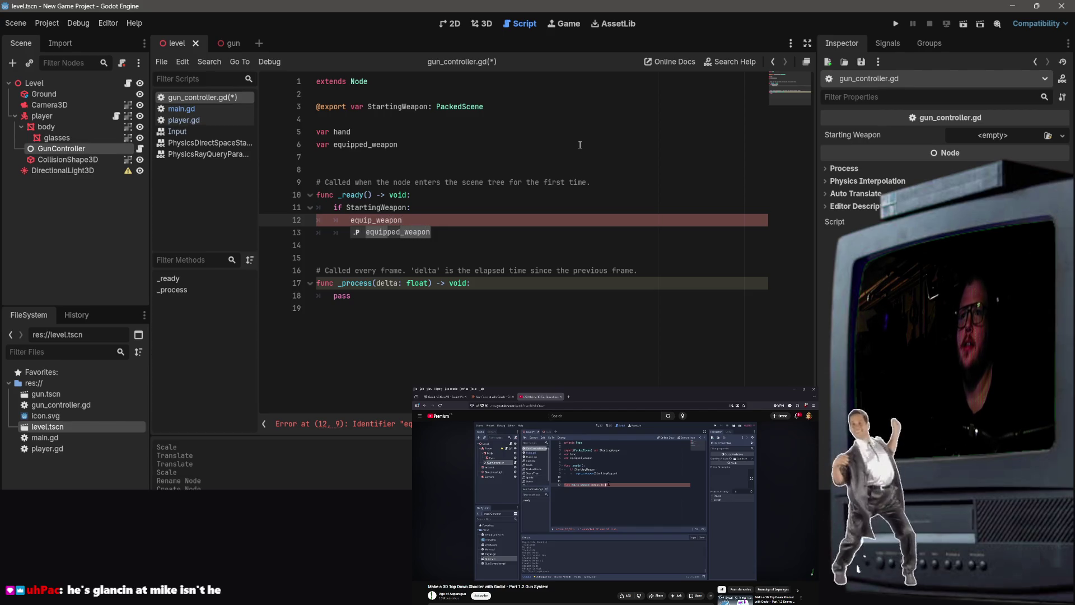
{"action": "type", "text": "(Startinw"}
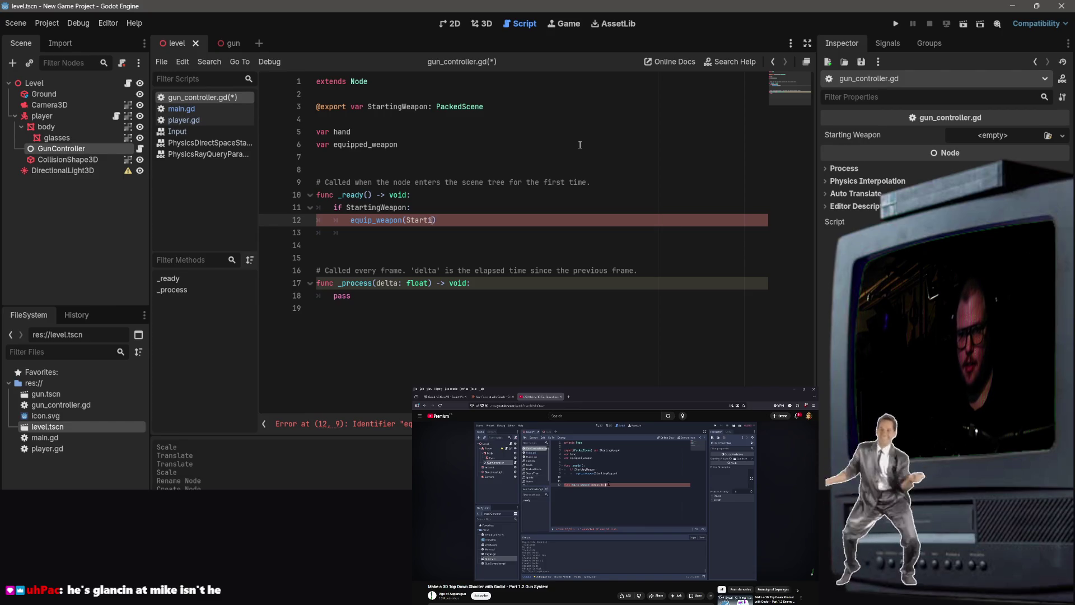
{"action": "key", "text": "BackSpace"}
{"action": "type", "text": "gWeapo"}
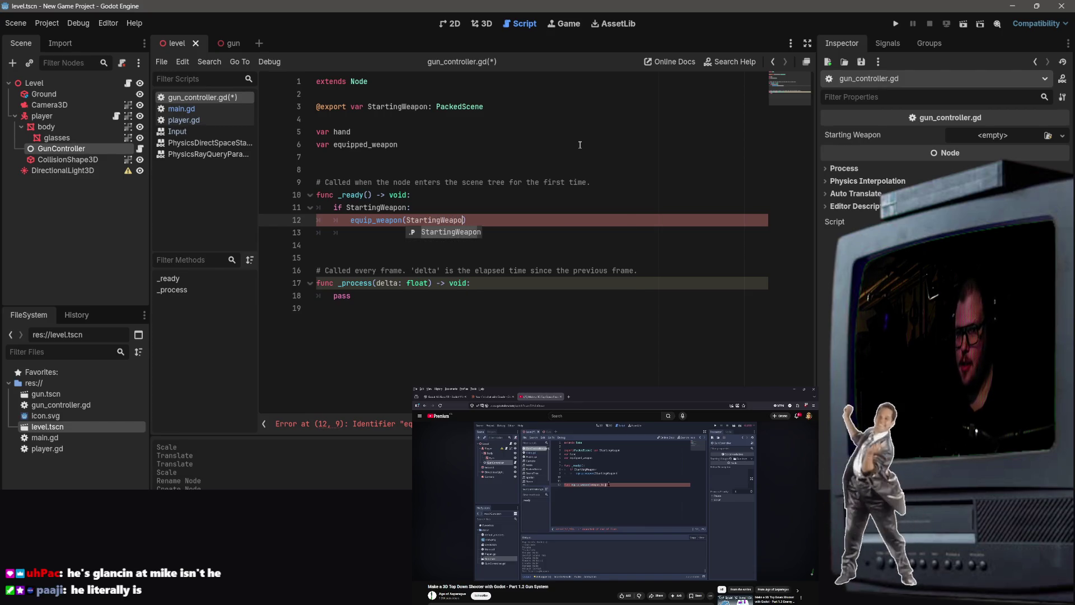
{"action": "key", "text": "Return"}
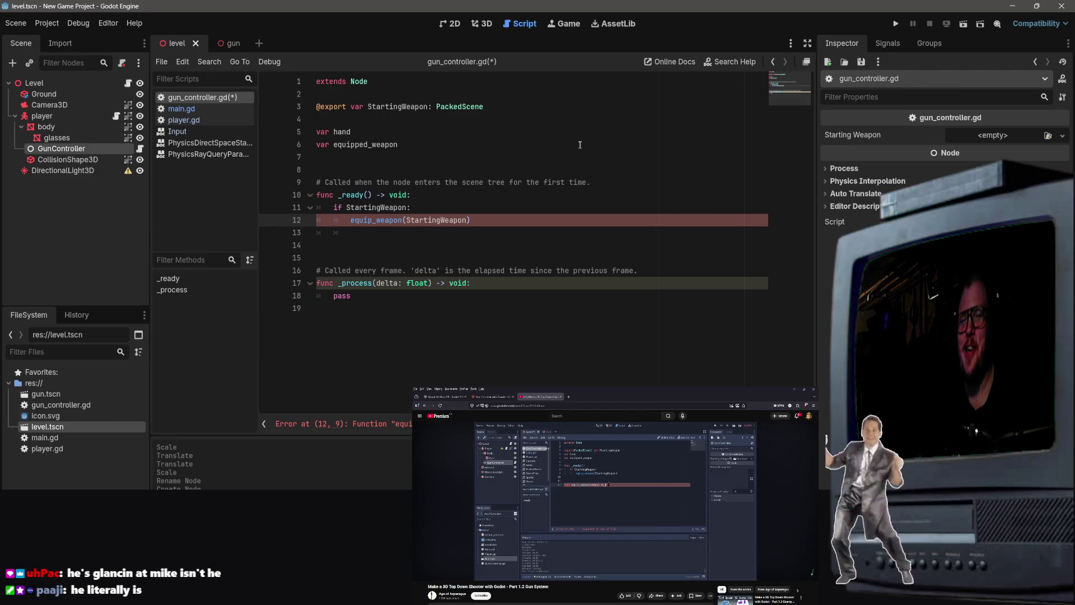
{"action": "key", "text": "Return"}
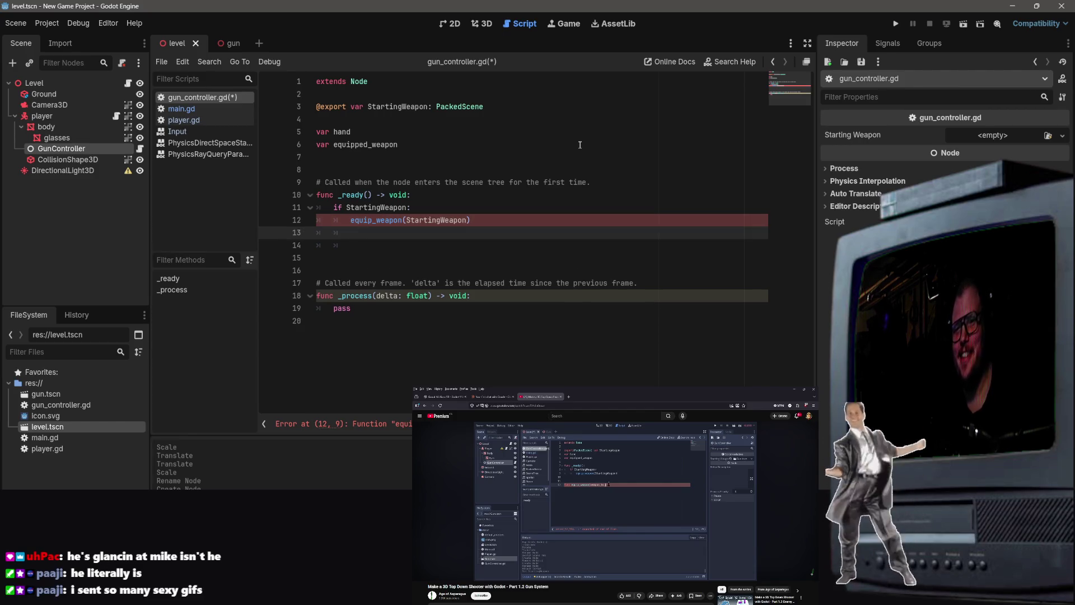
{"action": "key", "text": "BackSpace"}
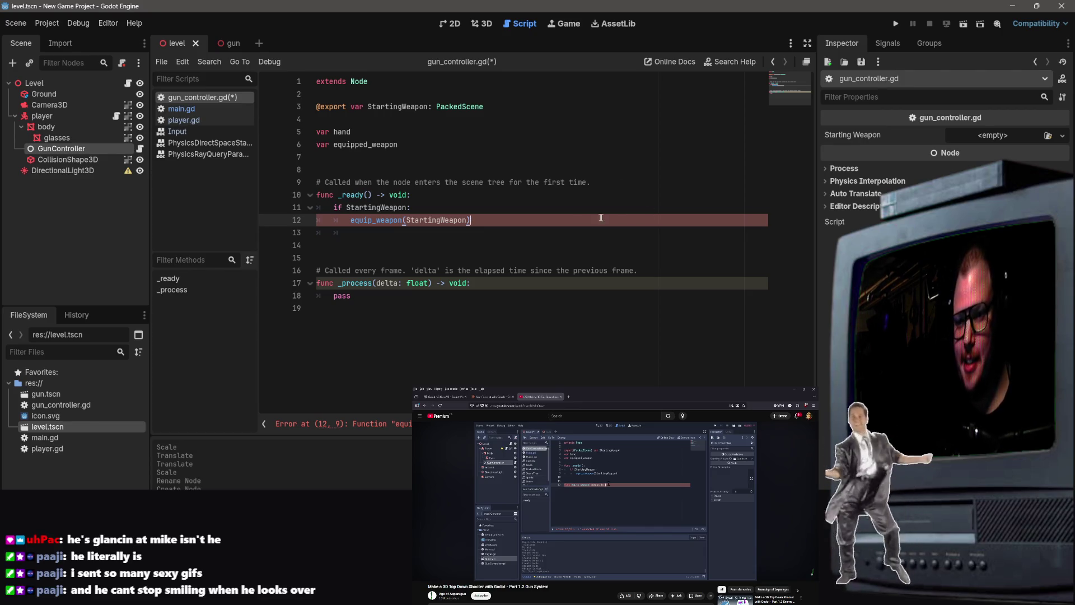
Step: Switch from the script to the tutorial page and scroll down into the comments
{"action": "left_click", "coordinate": [480, 233]}
{"action": "left_click", "coordinate": [546, 241]}
{"action": "left_click", "coordinate": [500, 220]}
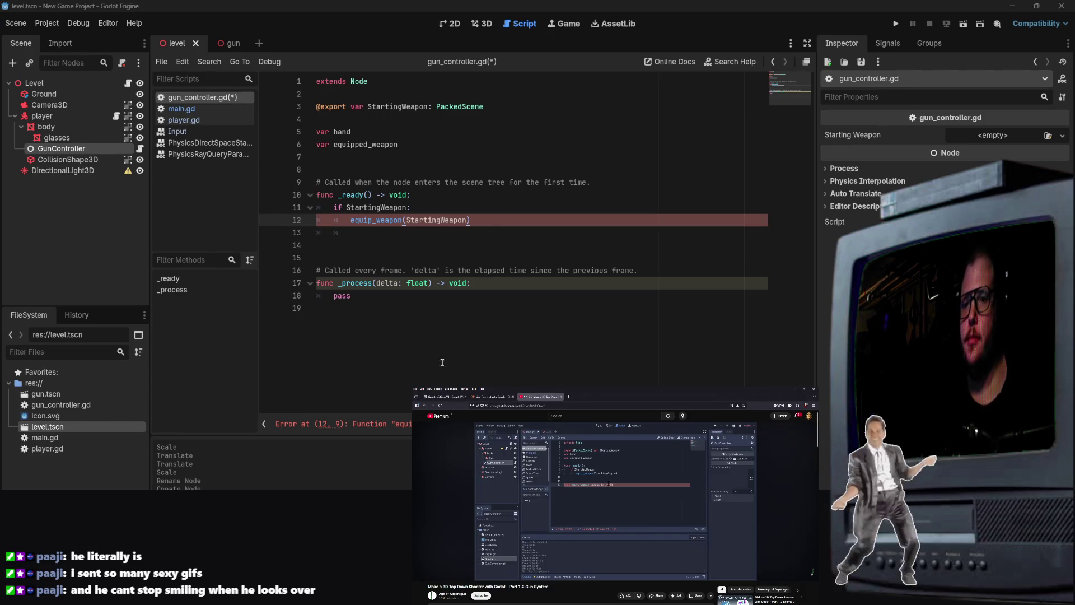
{"action": "left_click", "coordinate": [455, 258]}
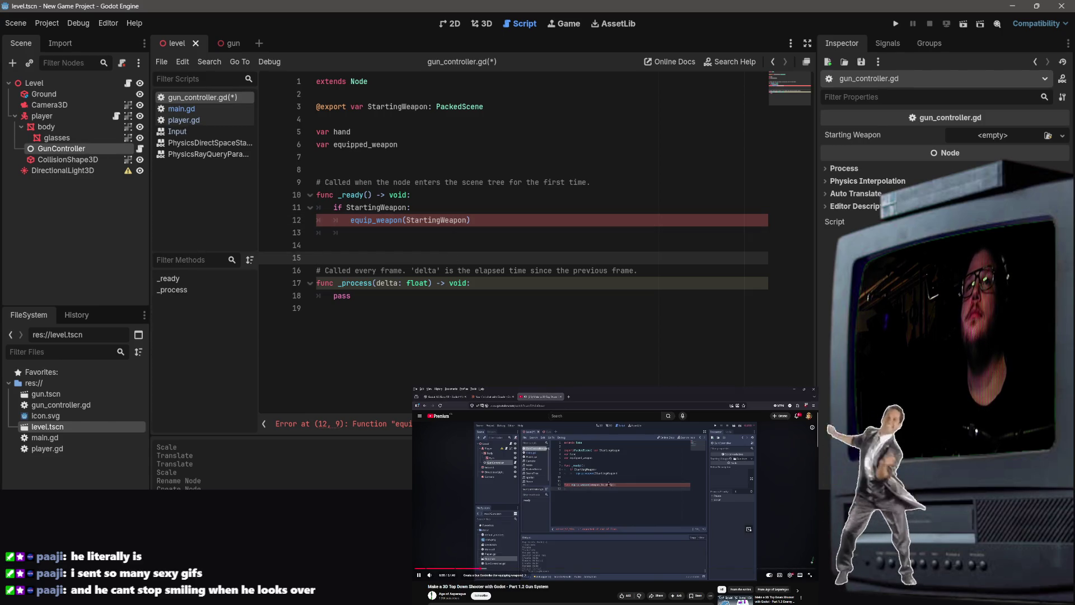
{"action": "left_click", "coordinate": [609, 483]}
{"action": "scroll", "coordinate": [477, 557], "scroll_direction": "down", "scroll_amount": 10}
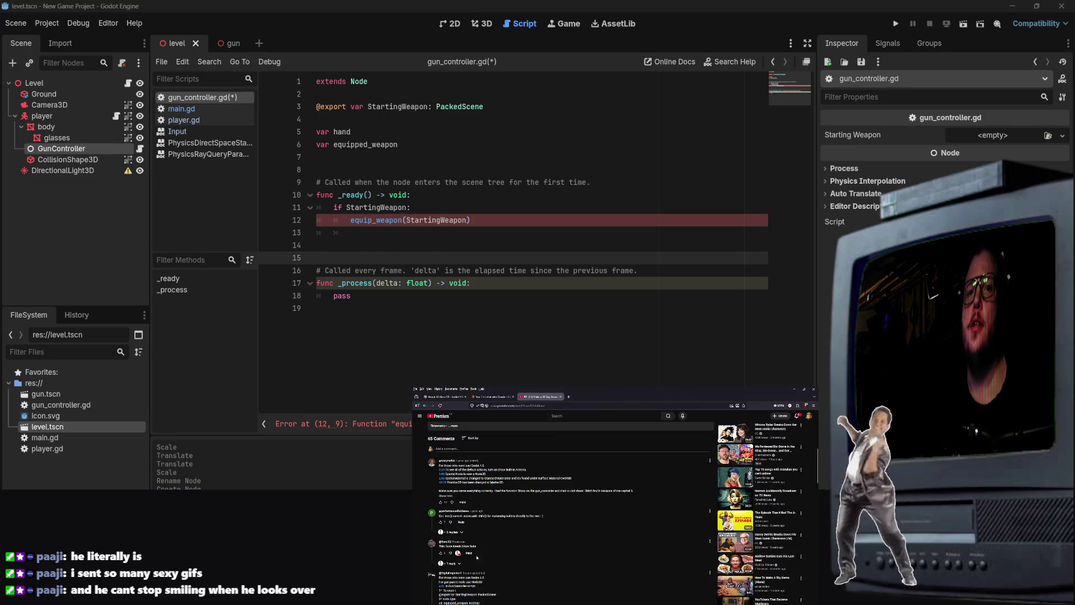
{"action": "scroll", "coordinate": [477, 557], "scroll_direction": "down", "scroll_amount": 2}
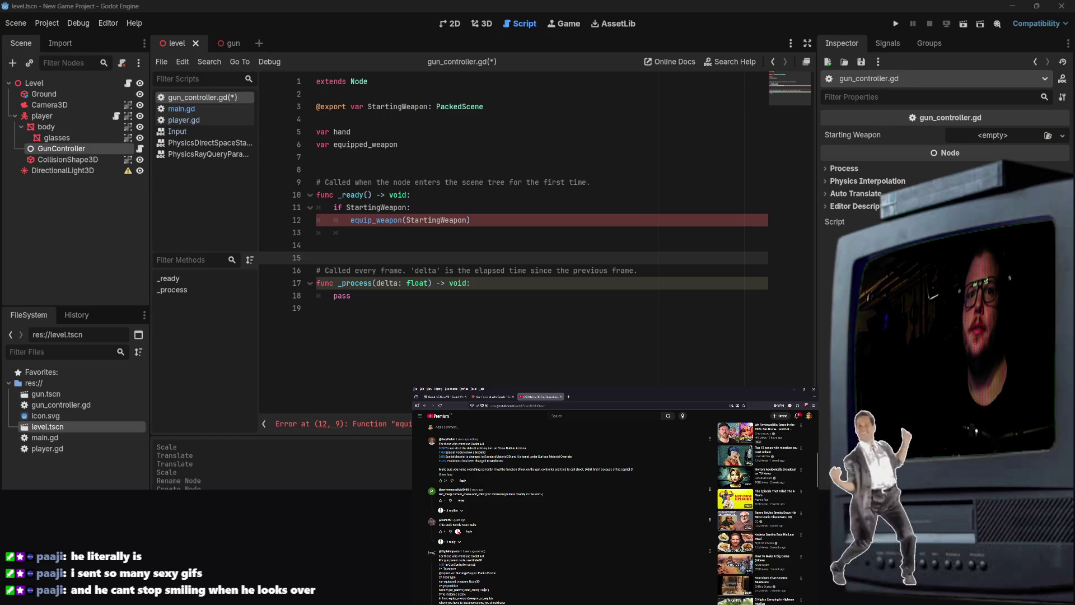
{"action": "scroll", "coordinate": [485, 590], "scroll_direction": "down", "scroll_amount": 2}
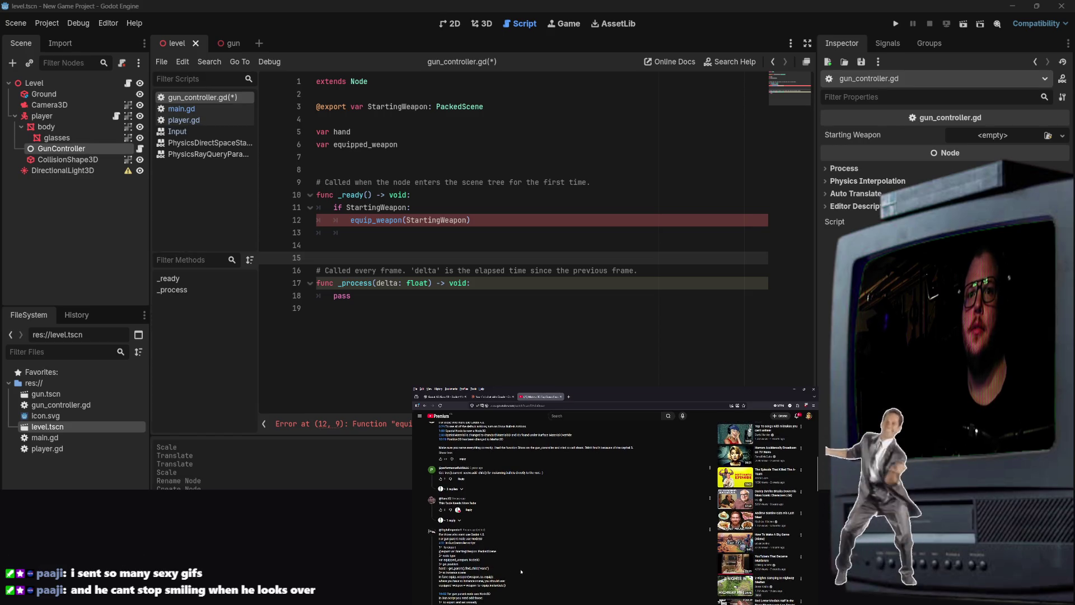
{"action": "scroll", "coordinate": [521, 571], "scroll_direction": "down", "scroll_amount": 3}
{"action": "scroll", "coordinate": [560, 532], "scroll_direction": "up", "scroll_amount": 2}
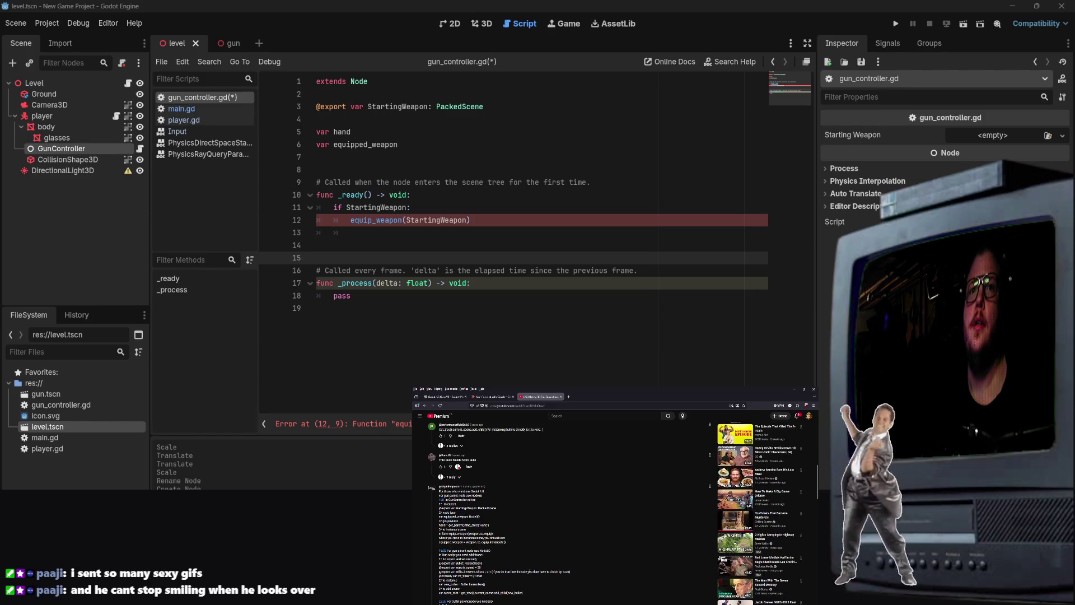
{"action": "scroll", "coordinate": [529, 570], "scroll_direction": "down", "scroll_amount": 2}
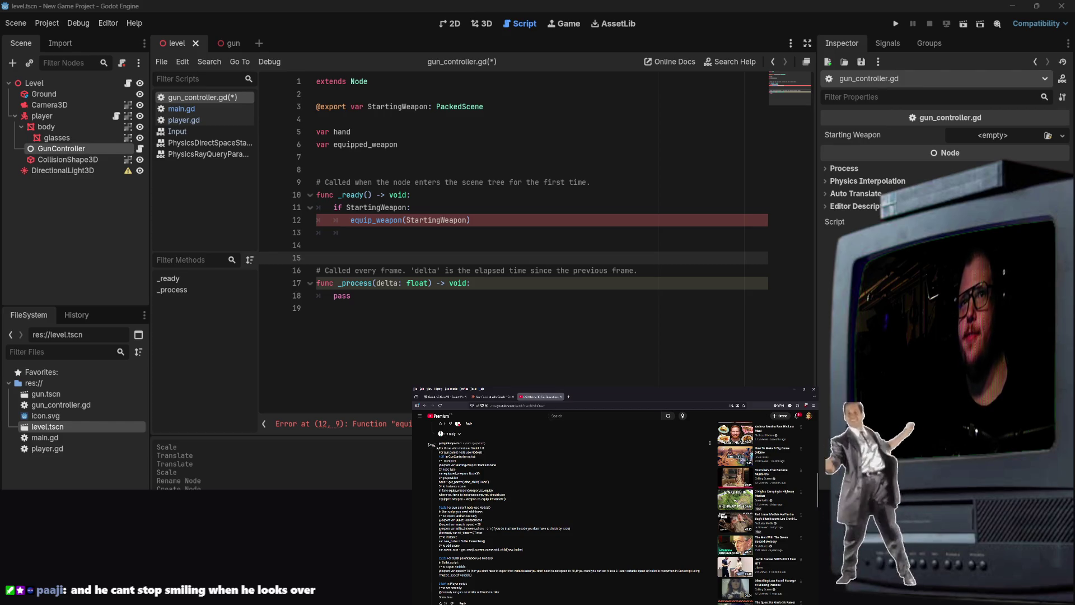
Step: Select the code shared in a comment, then scroll back up and play the video
{"action": "mouse_move", "coordinate": [437, 443]}
{"action": "left_mouse_down"}
{"action": "mouse_move", "coordinate": [485, 455]}
{"action": "mouse_move", "coordinate": [512, 583]}
{"action": "mouse_move", "coordinate": [491, 555]}
{"action": "left_mouse_up"}
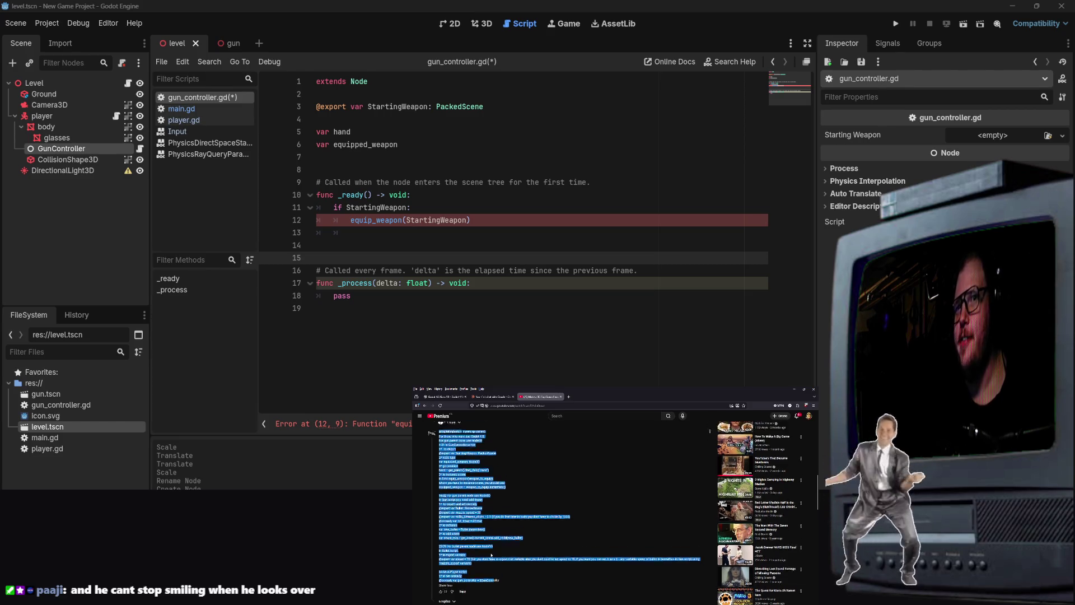
{"action": "scroll", "coordinate": [496, 538], "scroll_direction": "up", "scroll_amount": 1}
{"action": "left_click", "coordinate": [501, 522]}
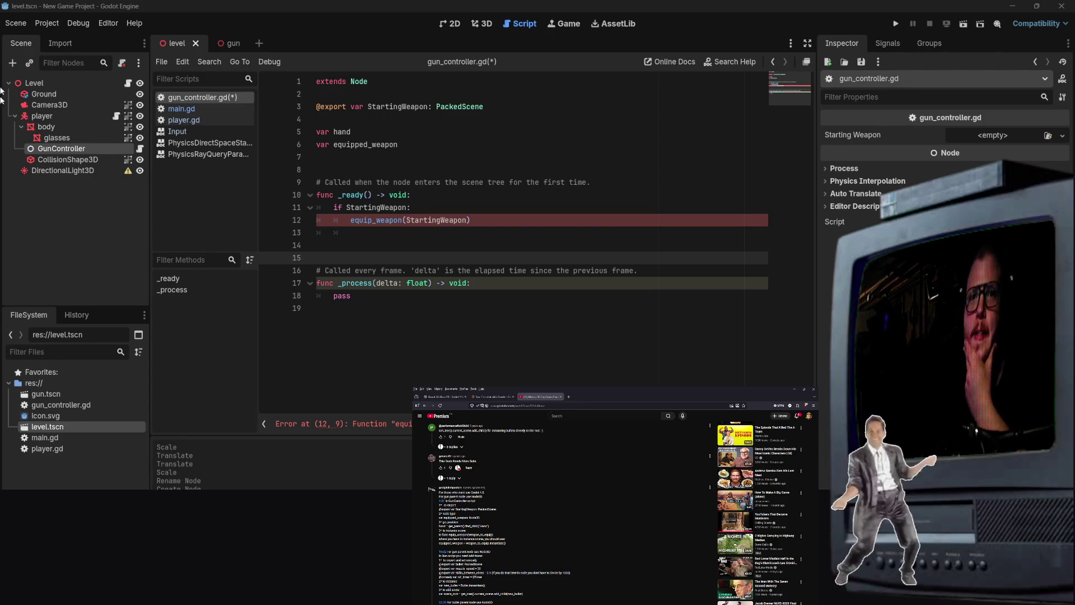
{"action": "left_click", "coordinate": [625, 153]}
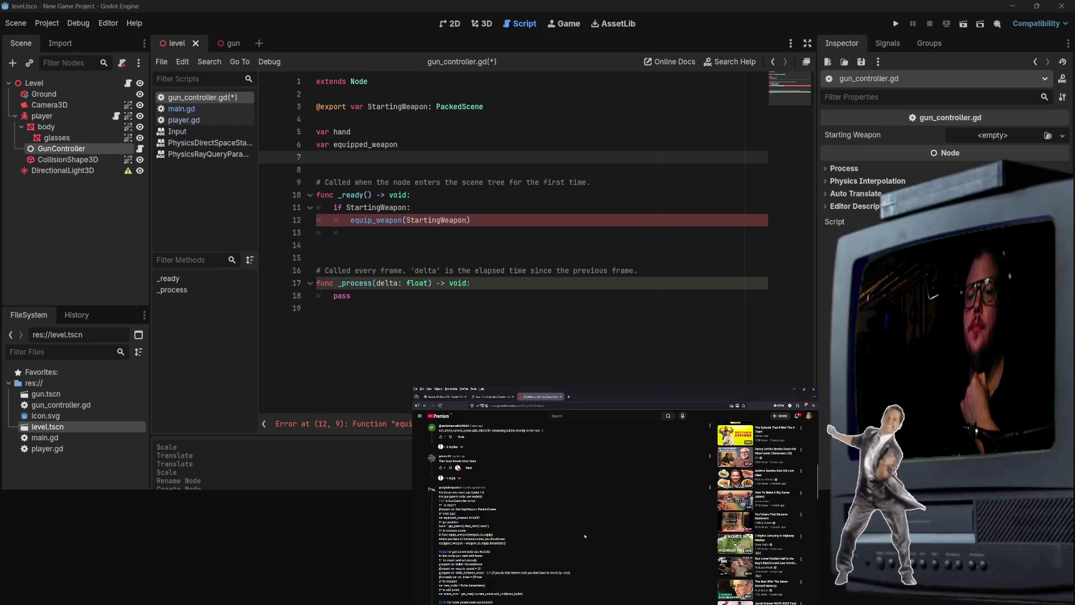
{"action": "scroll", "coordinate": [576, 519], "scroll_direction": "up", "scroll_amount": 10}
{"action": "scroll", "coordinate": [576, 518], "scroll_direction": "up", "scroll_amount": 2}
{"action": "left_click", "coordinate": [576, 518]}
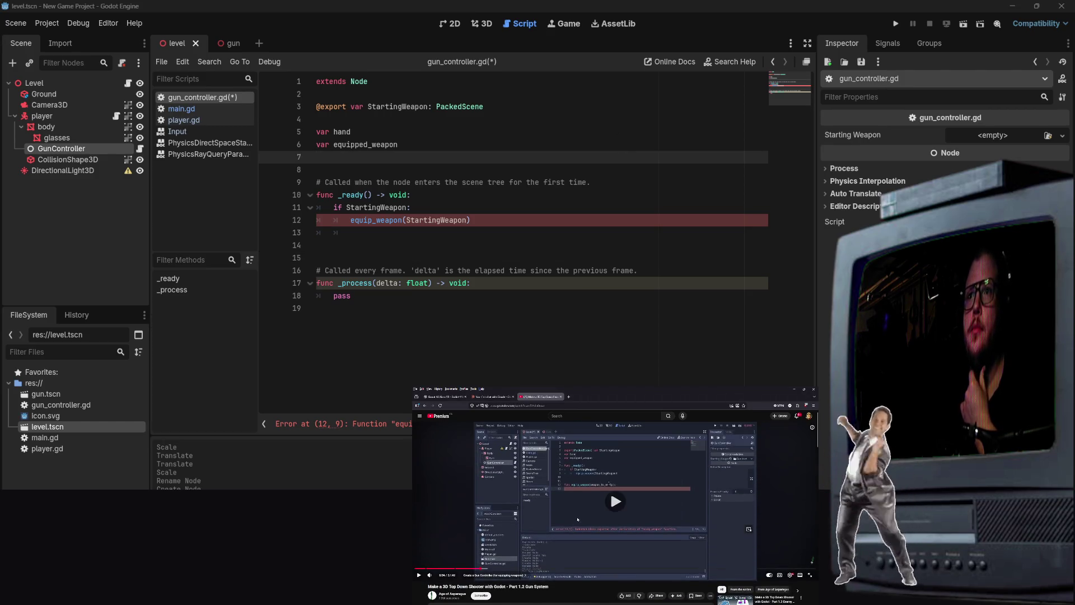
{"action": "left_click", "coordinate": [519, 221]}
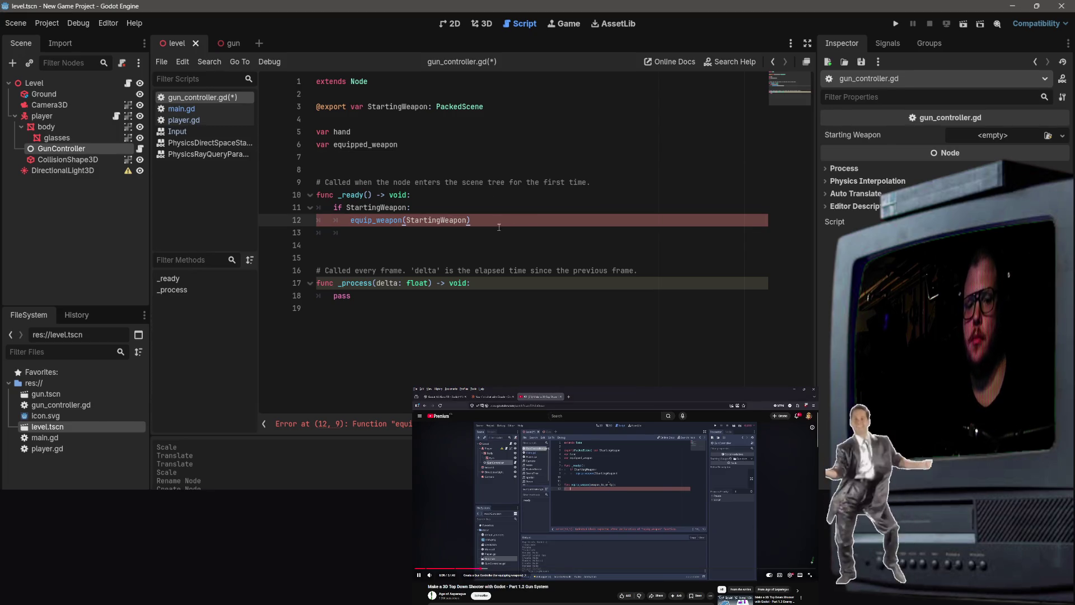
Step: Delete the pass statement from the _process function
{"action": "left_click", "coordinate": [454, 188]}
{"action": "left_click", "coordinate": [461, 297]}
{"action": "key", "text": "ctrl+shift+Left"}
{"action": "type", "text": "p"}
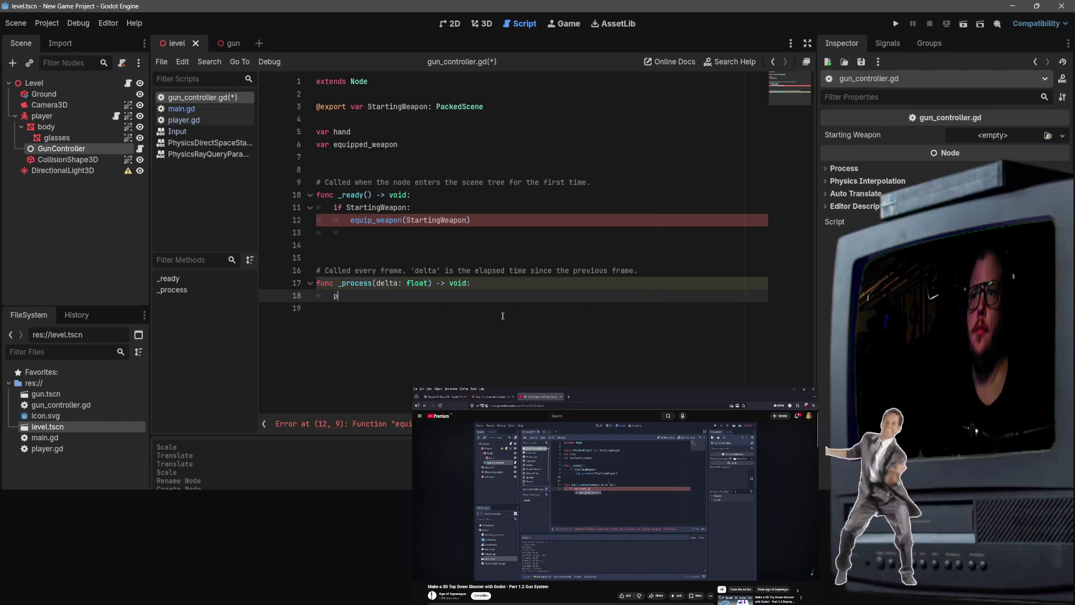
{"action": "key", "text": "BackSpace"}
{"action": "key", "text": "BackSpace"}
{"action": "key", "text": "BackSpace"}
Step: Declare func equip_weapon(weapon_to_equip): and begin its body with 'if equipped_weapon:'
{"action": "key", "text": "Up"}
{"action": "key", "text": "Up"}
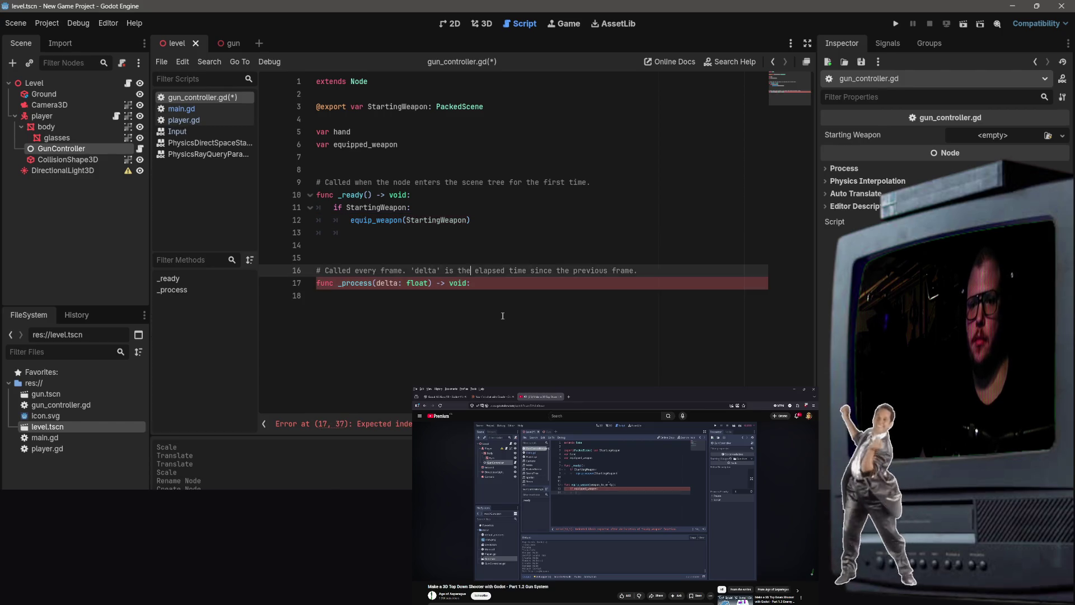
{"action": "key", "text": "Return"}
{"action": "key", "text": "Up"}
{"action": "key", "text": "Up"}
{"action": "key", "text": "Down"}
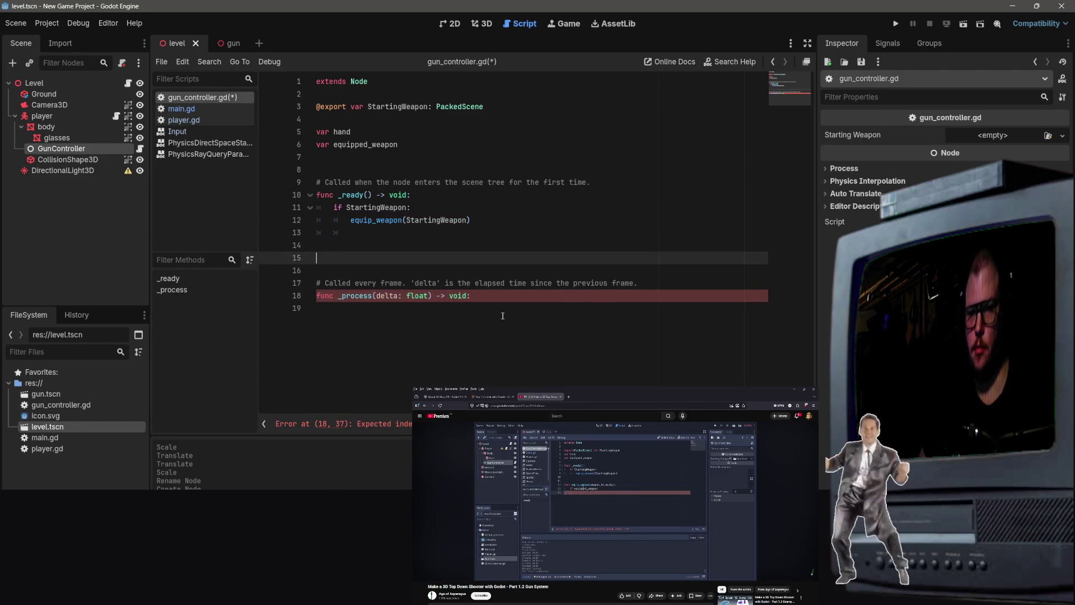
{"action": "type", "text": "func "}
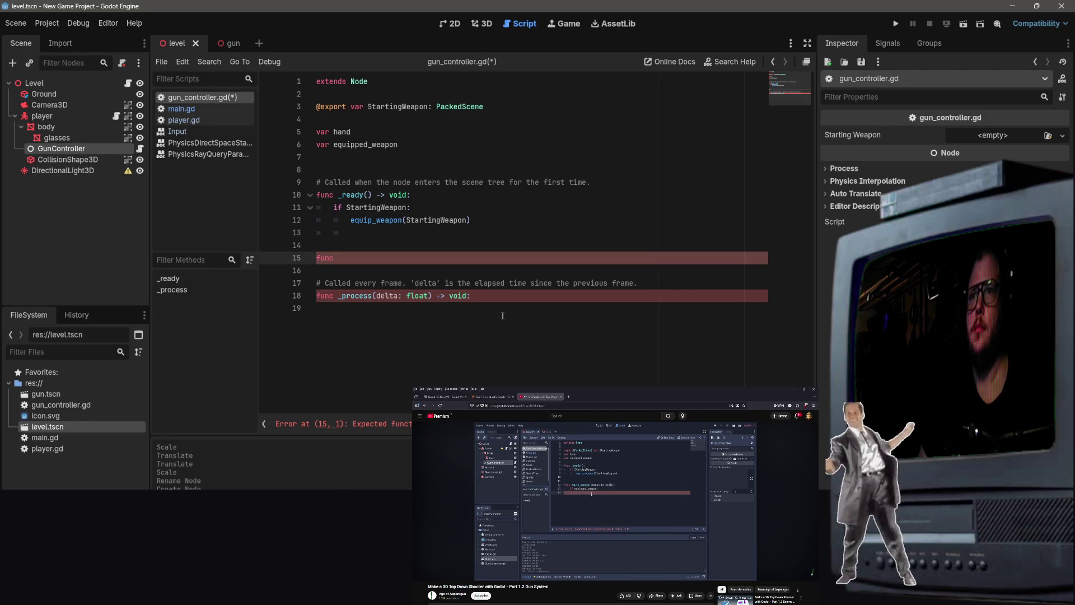
{"action": "type", "text": "equi"}
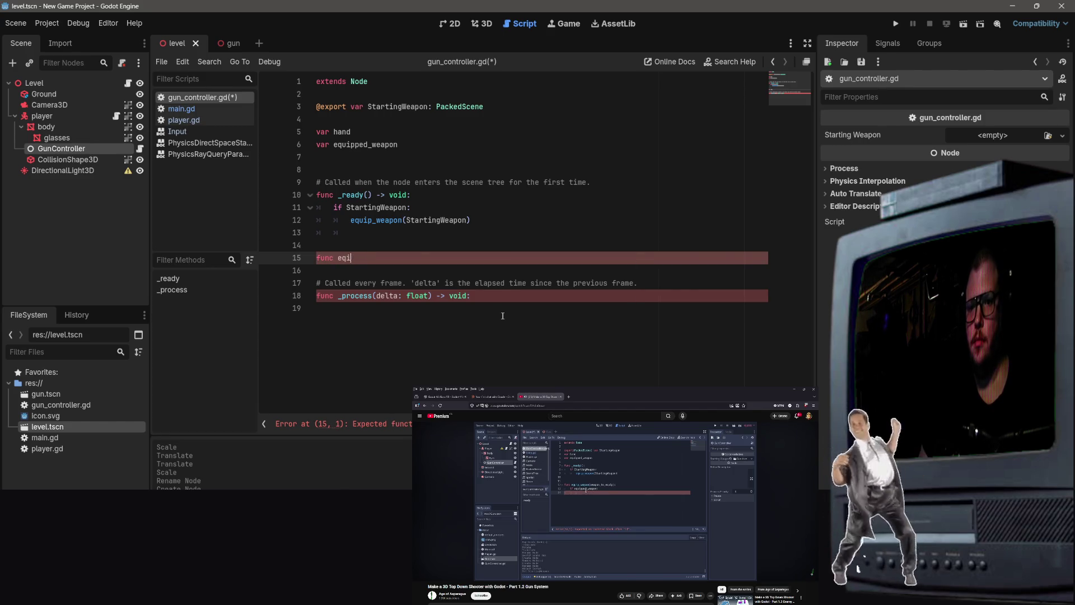
{"action": "type", "text": "p_"}
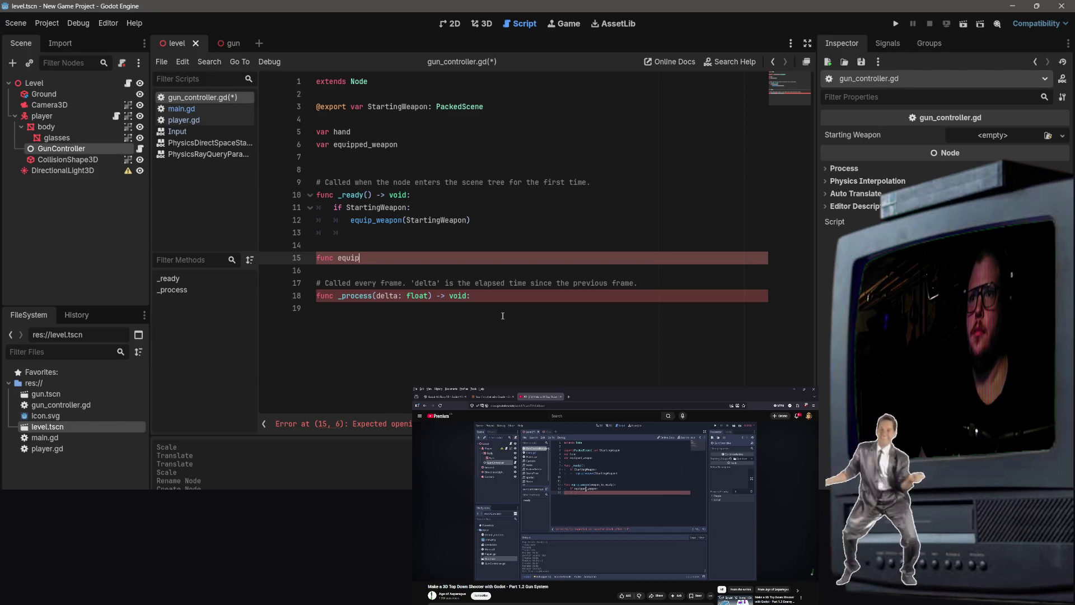
{"action": "type", "text": "weapon"}
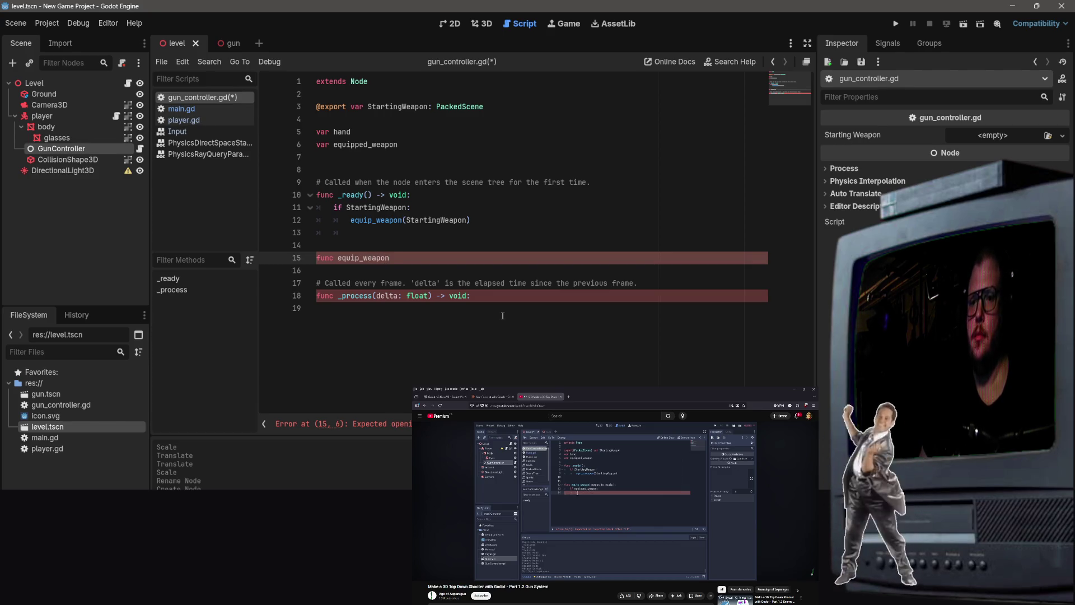
{"action": "type", "text": "(wea"}
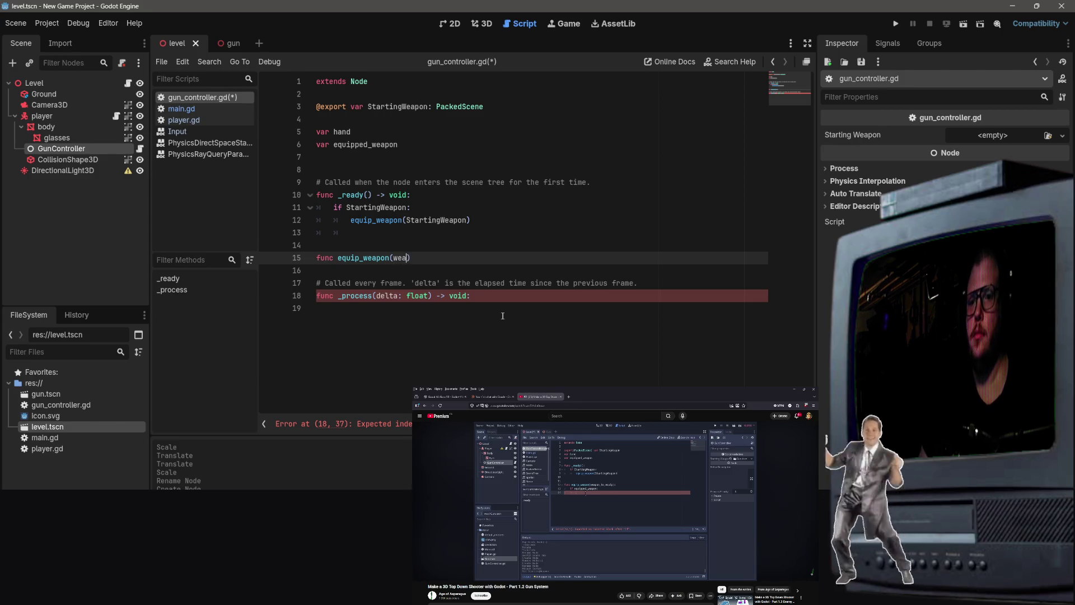
{"action": "type", "text": "pon_to_e"}
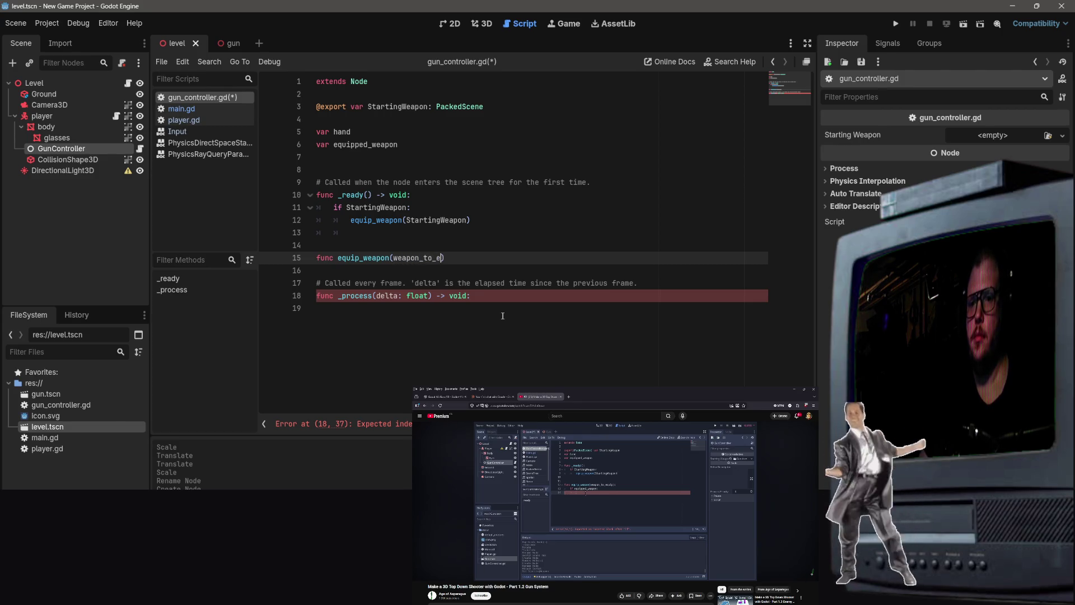
{"action": "type", "text": "quip"}
{"action": "type", "text": "):"}
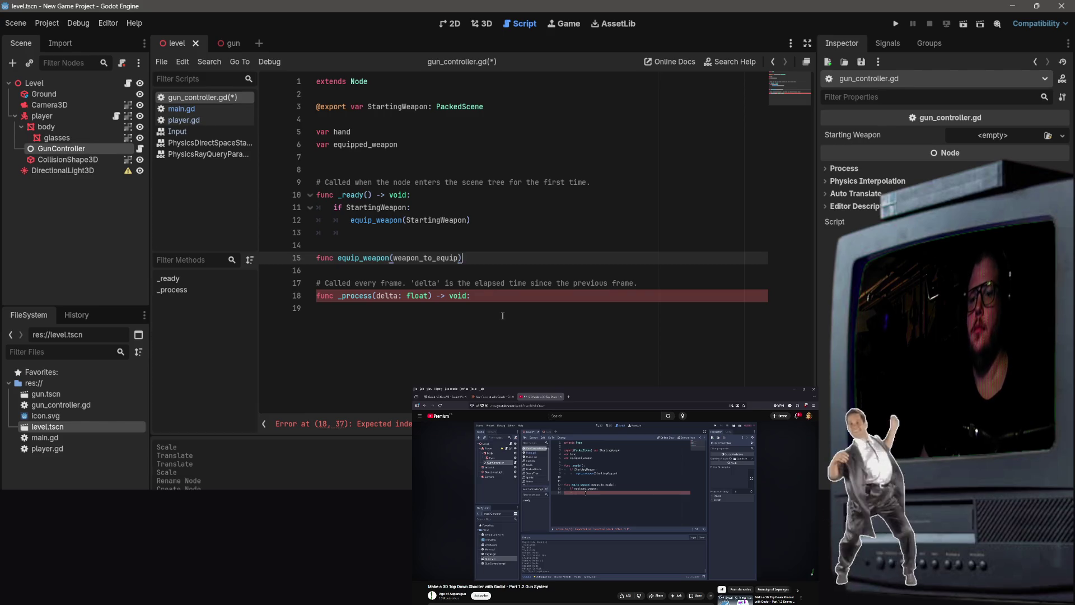
{"action": "key", "text": "Return"}
{"action": "type", "text": "if e"}
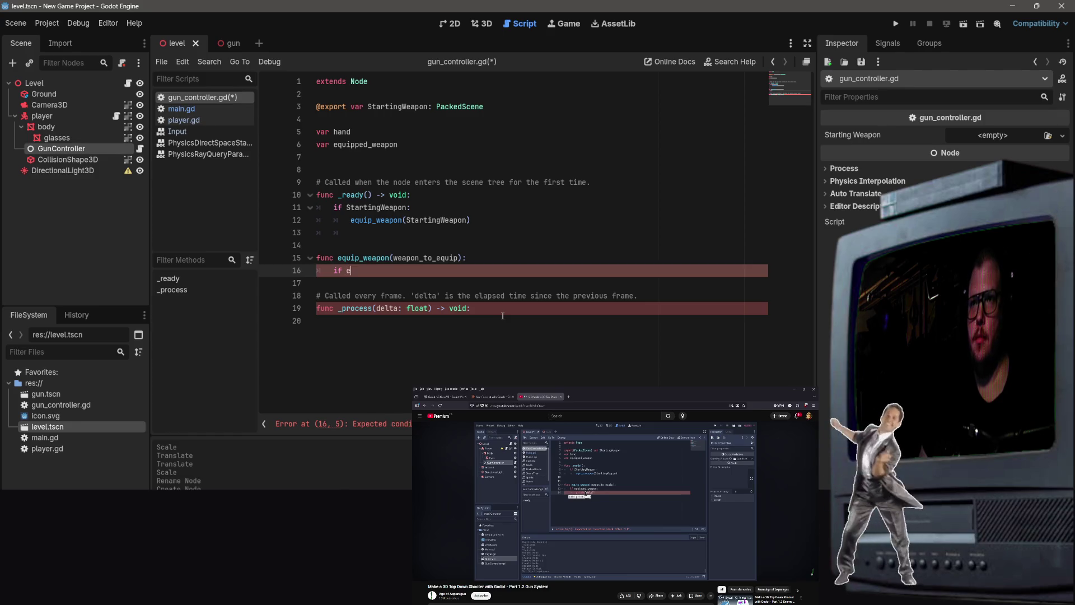
{"action": "type", "text": "quipped_"}
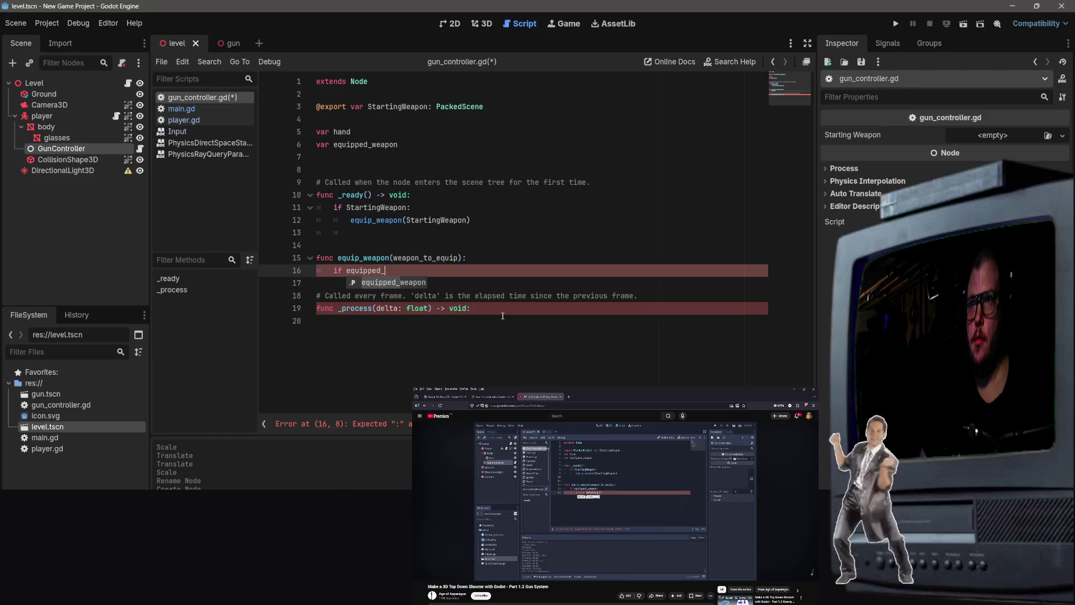
{"action": "type", "text": "weapon"}
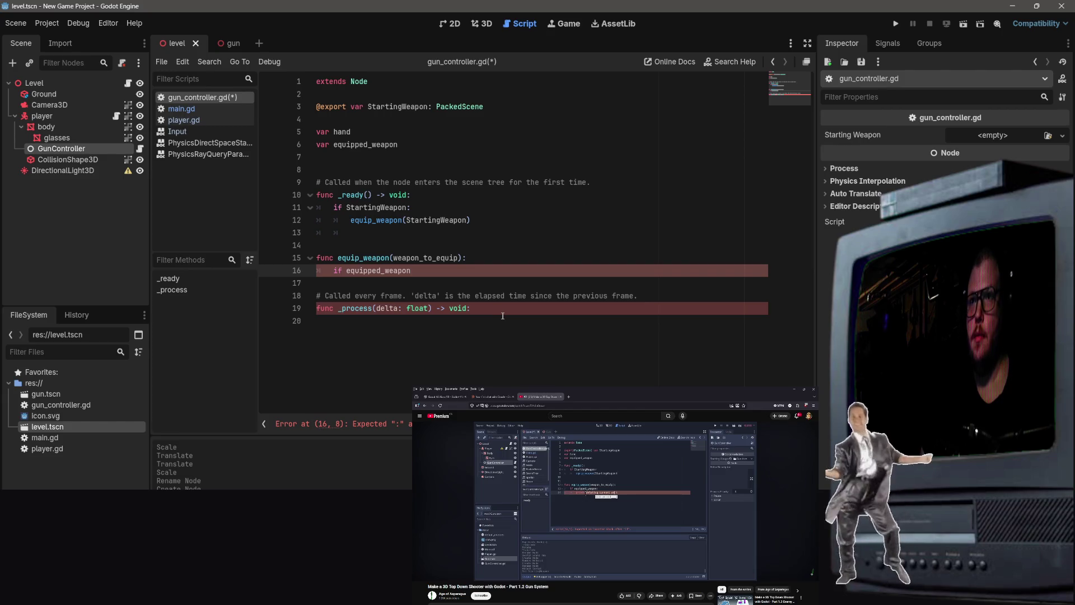
{"action": "type", "text": ":"}
Step: Inside the if, print "Deleting Weapon..." and start an equipped_weapon.queued line
{"action": "key", "text": "Return"}
{"action": "type", "text": "print"}
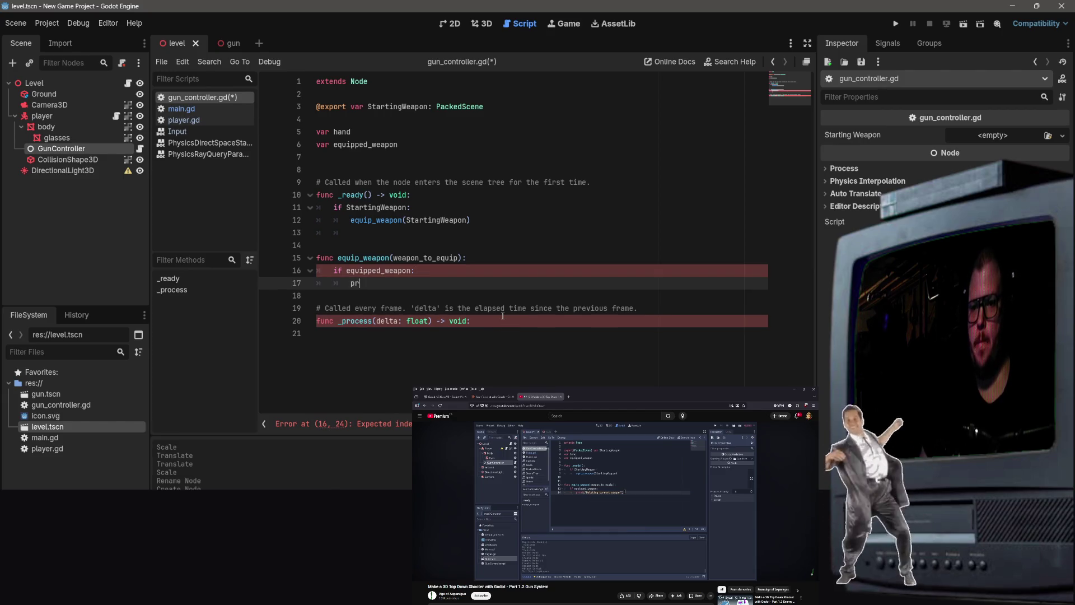
{"action": "type", "text": "(\"D"}
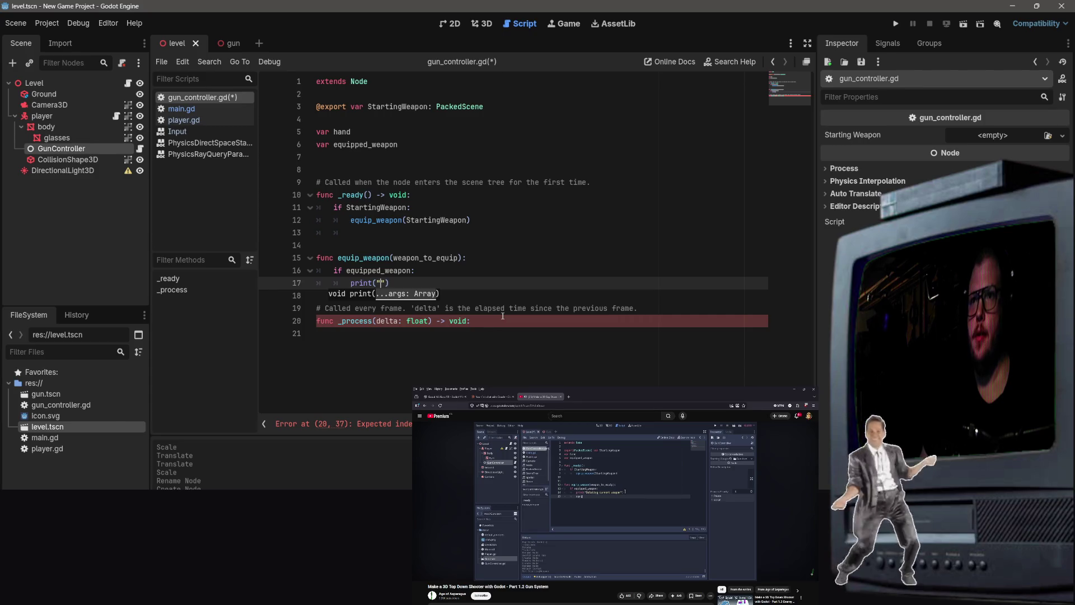
{"action": "type", "text": "eleting Weapo"}
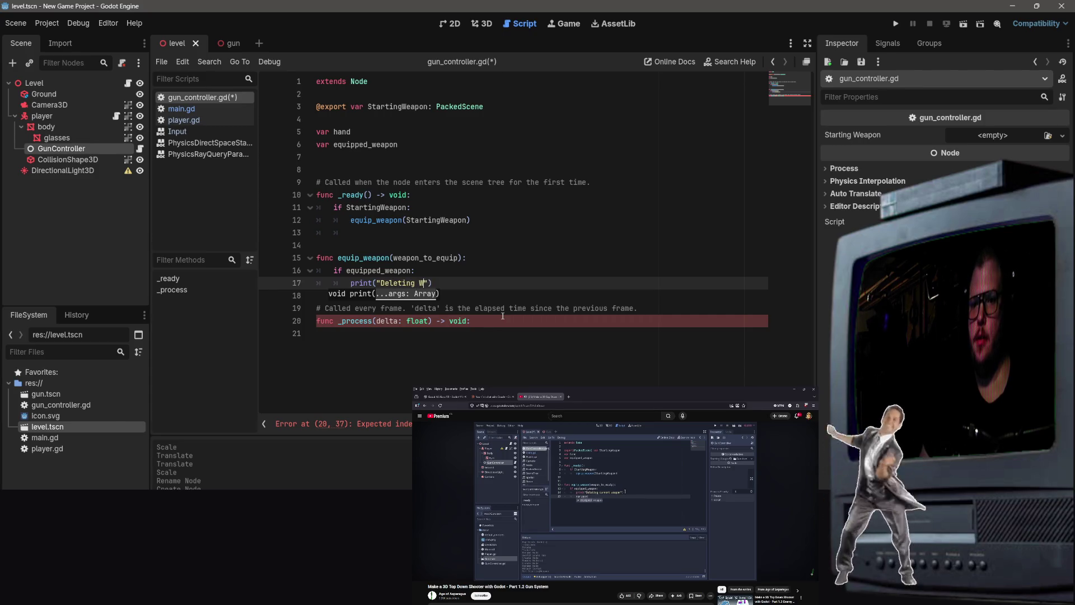
{"action": "type", "text": "n..."}
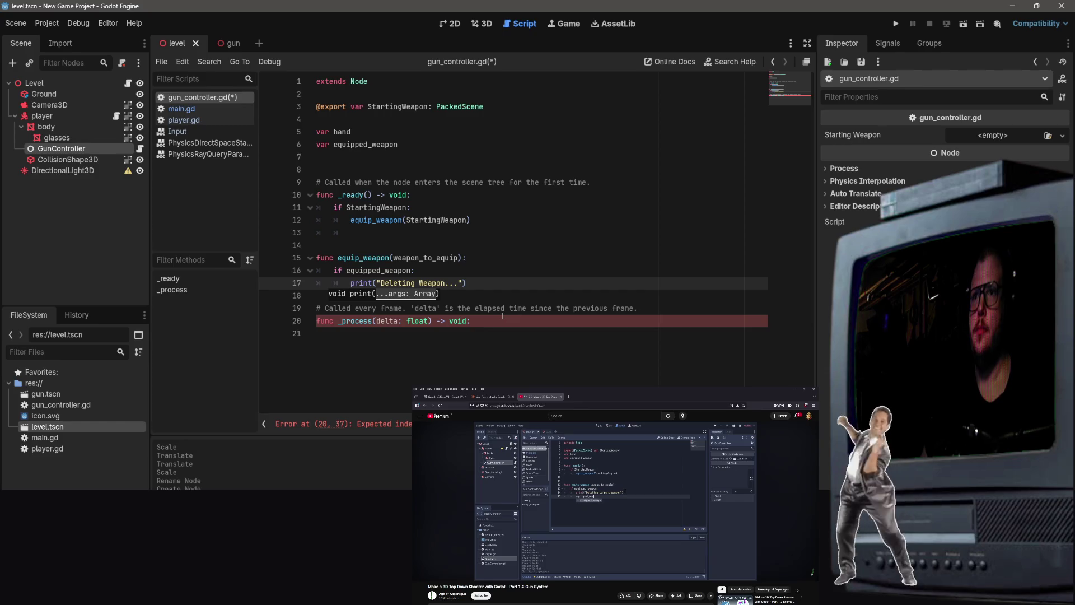
{"action": "key", "text": "Return"}
{"action": "key", "text": "BackSpace"}
{"action": "key", "text": "BackSpace"}
{"action": "key", "text": "BackSpace"}
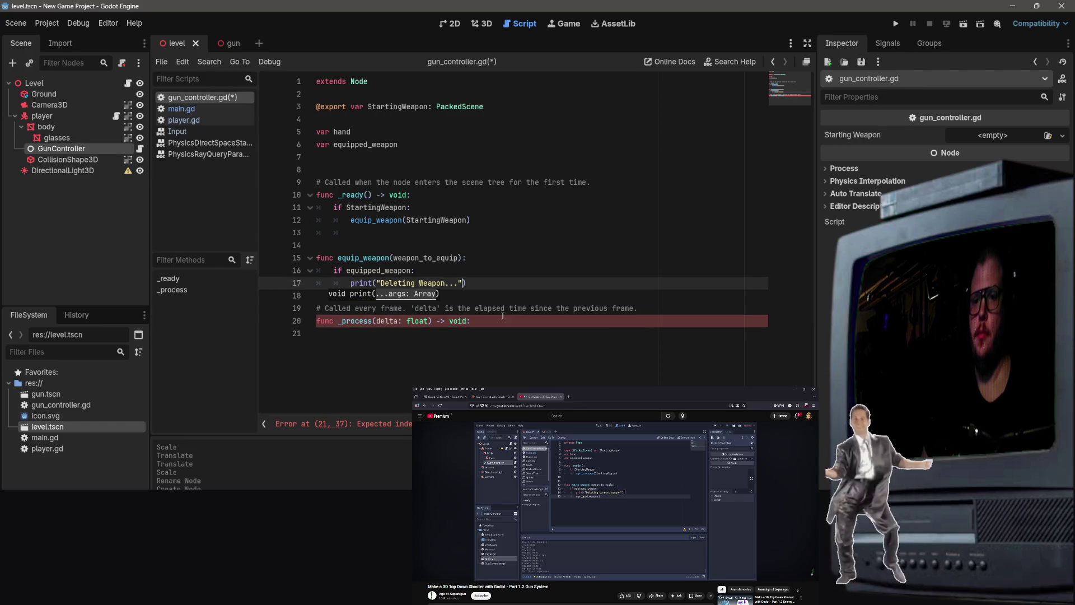
{"action": "key", "text": "Return"}
{"action": "type", "text": "qui["}
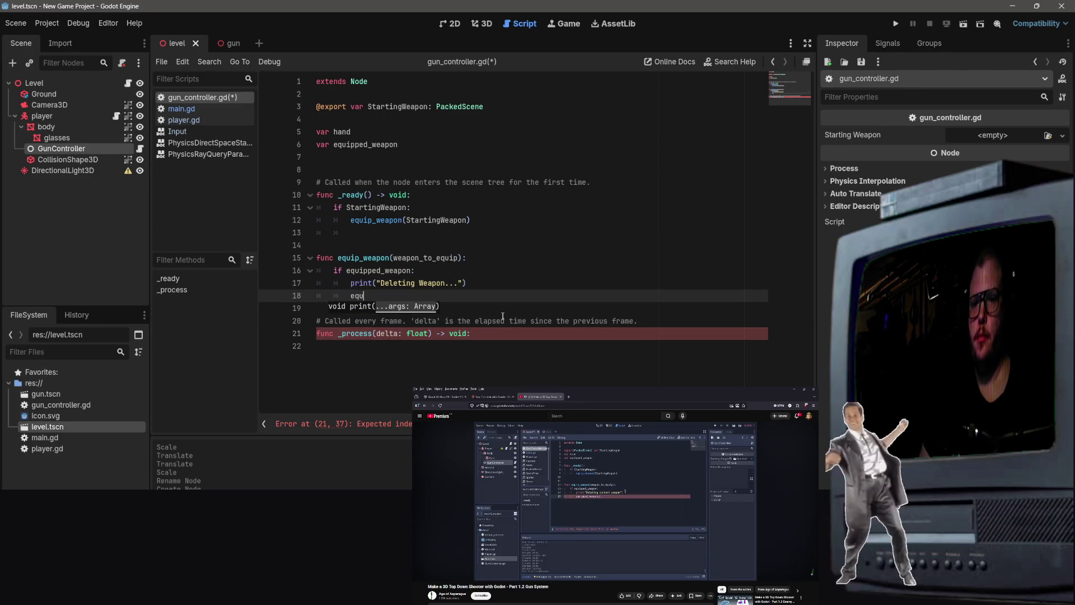
{"action": "key", "text": "BackSpace"}
{"action": "type", "text": "pped"}
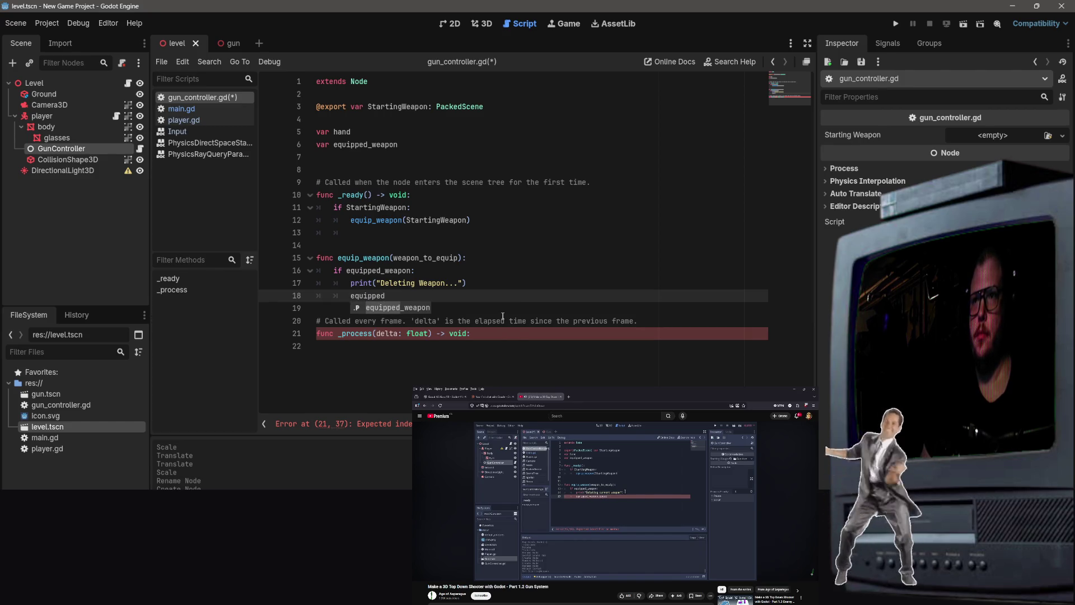
{"action": "key", "text": "Return"}
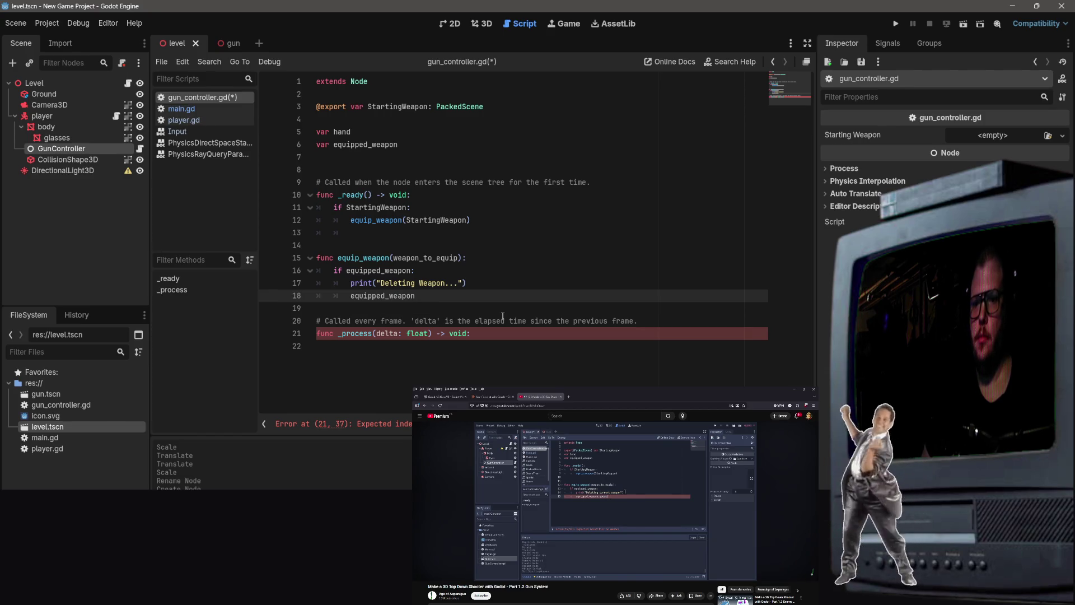
{"action": "type", "text": "queue"}
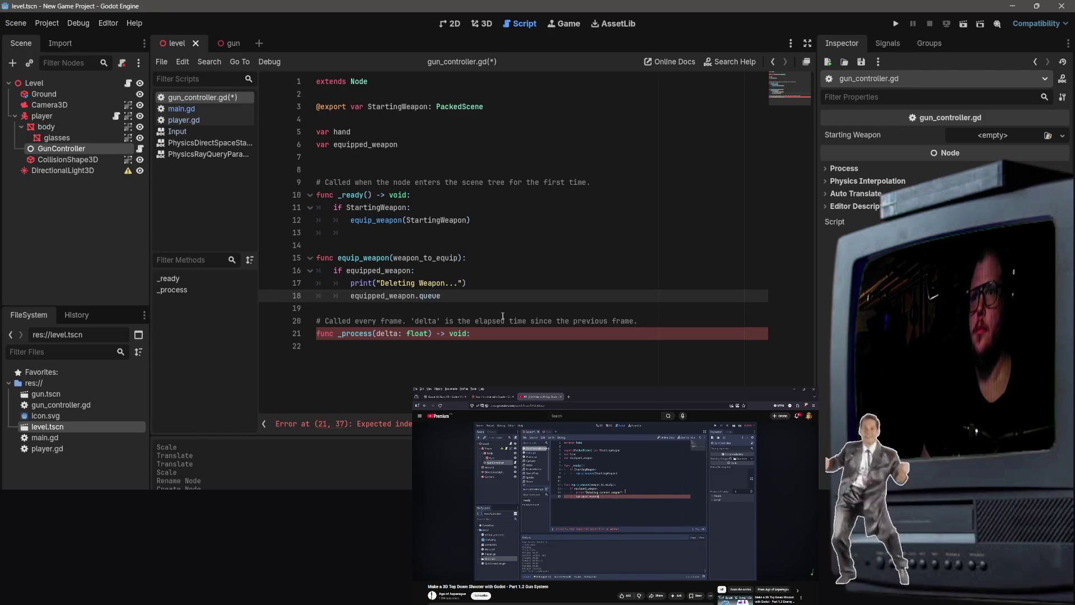
{"action": "type", "text": "d"}
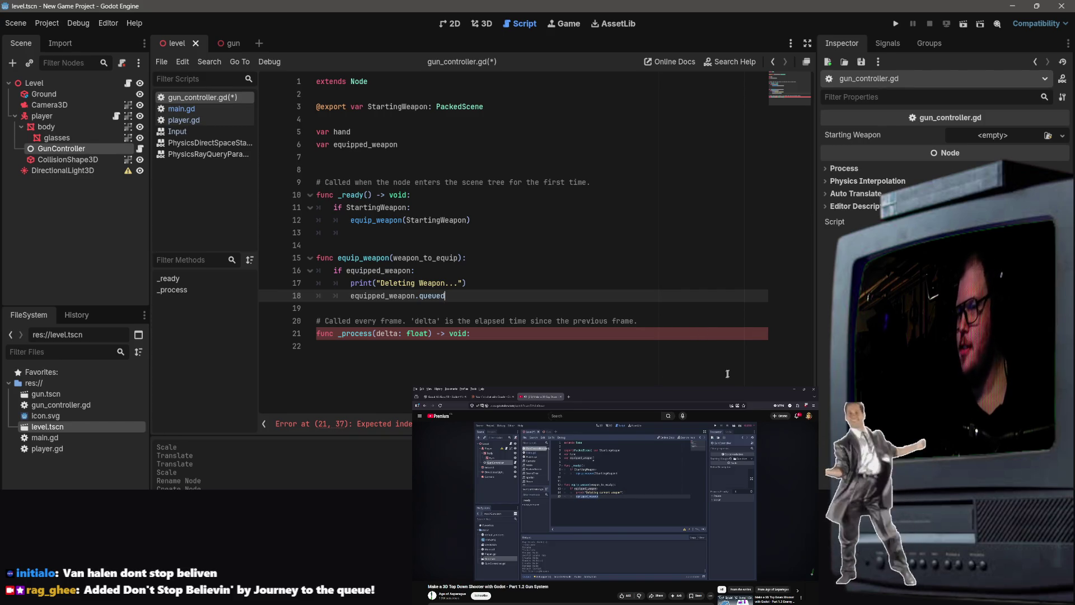
Step: Give the equipped_weapon declaration on line 6 the Node3D type
{"action": "left_click", "coordinate": [587, 250]}
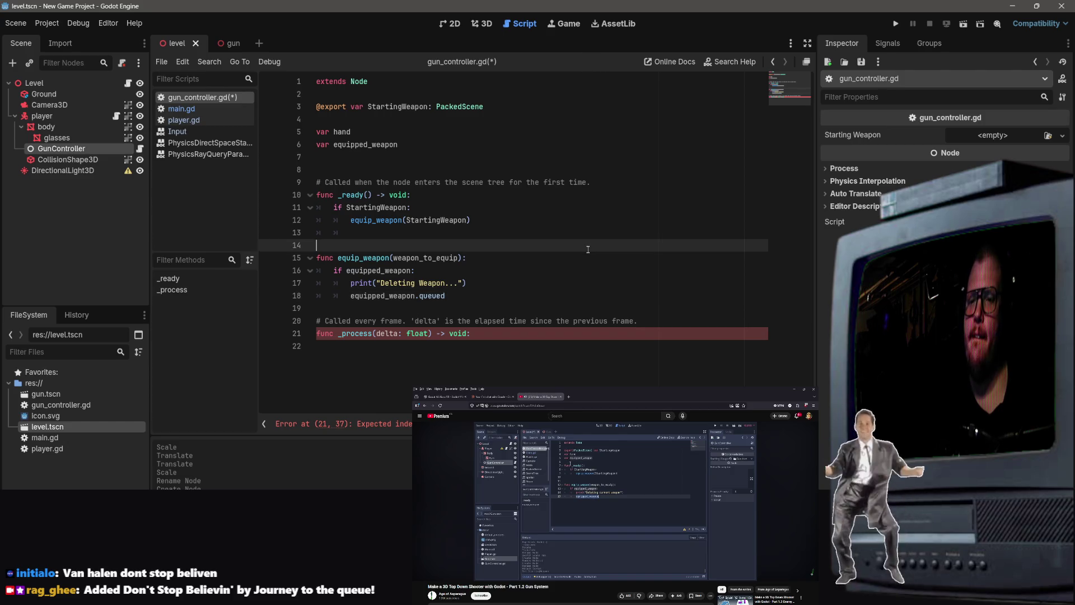
{"action": "left_click", "coordinate": [540, 300]}
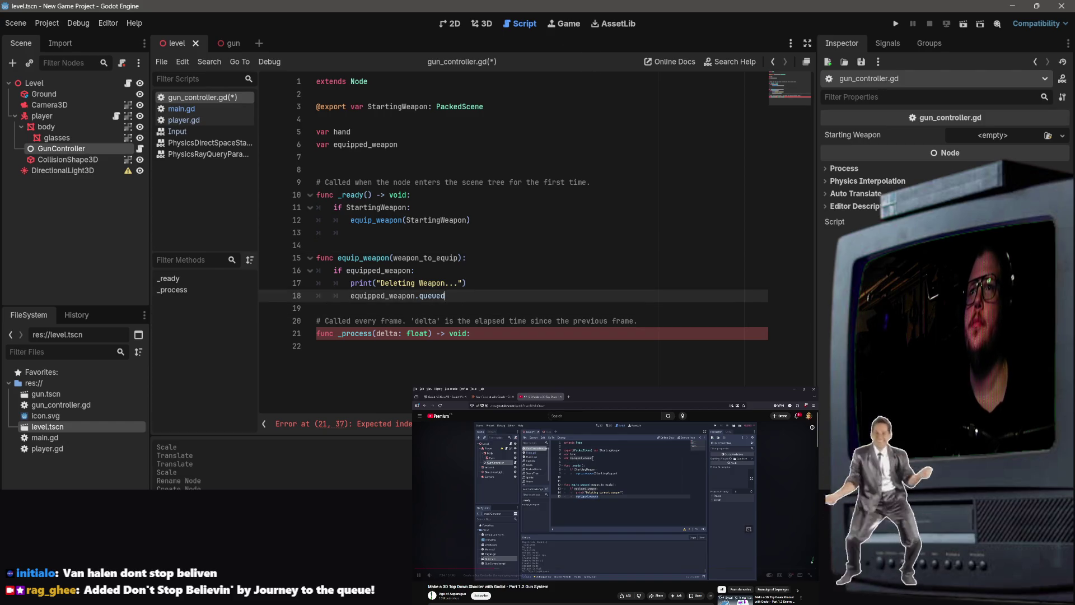
{"action": "left_click", "coordinate": [365, 145]}
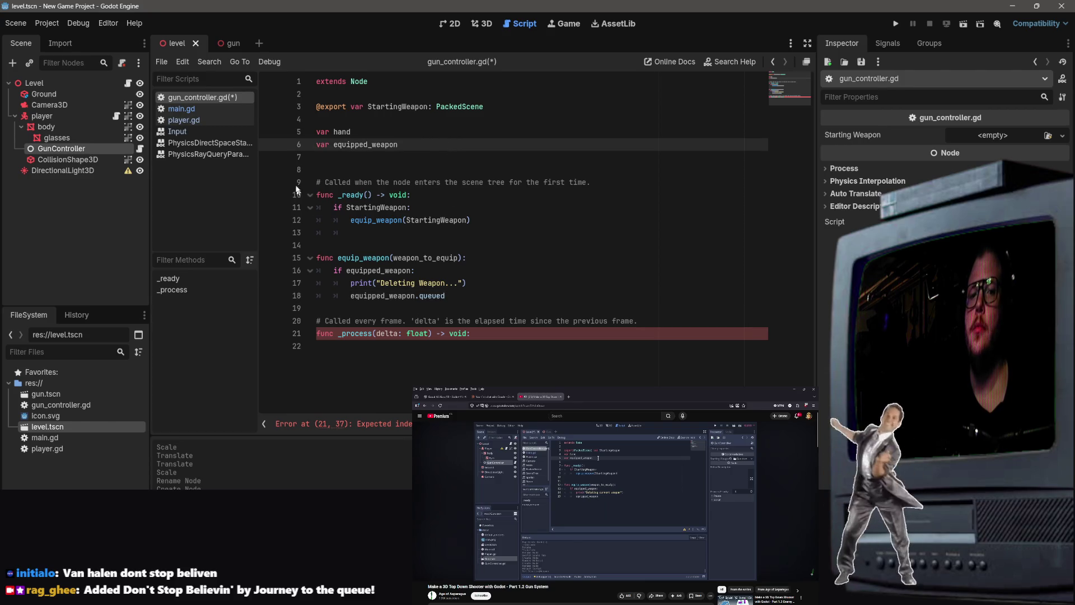
{"action": "scroll", "coordinate": [616, 512], "scroll_direction": "down", "scroll_amount": 5}
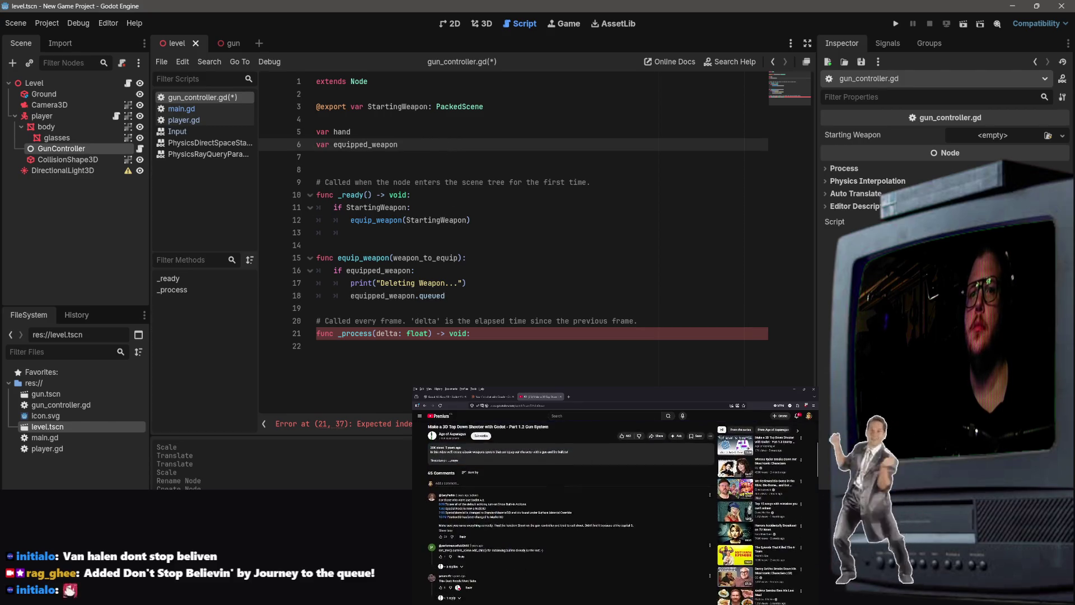
{"action": "scroll", "coordinate": [566, 513], "scroll_direction": "down", "scroll_amount": 3}
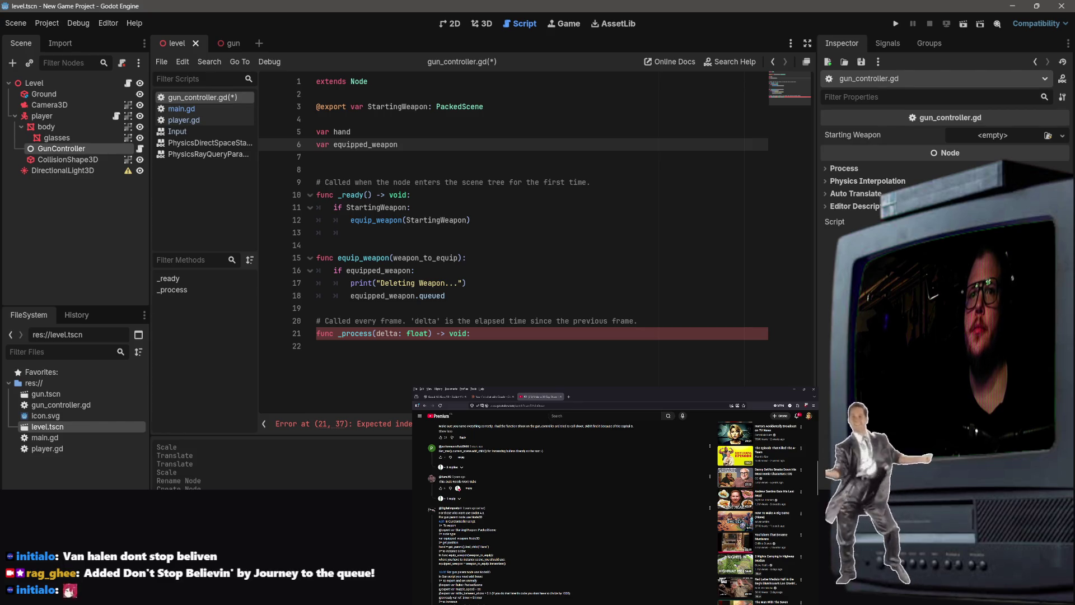
{"action": "scroll", "coordinate": [616, 512], "scroll_direction": "up", "scroll_amount": 1}
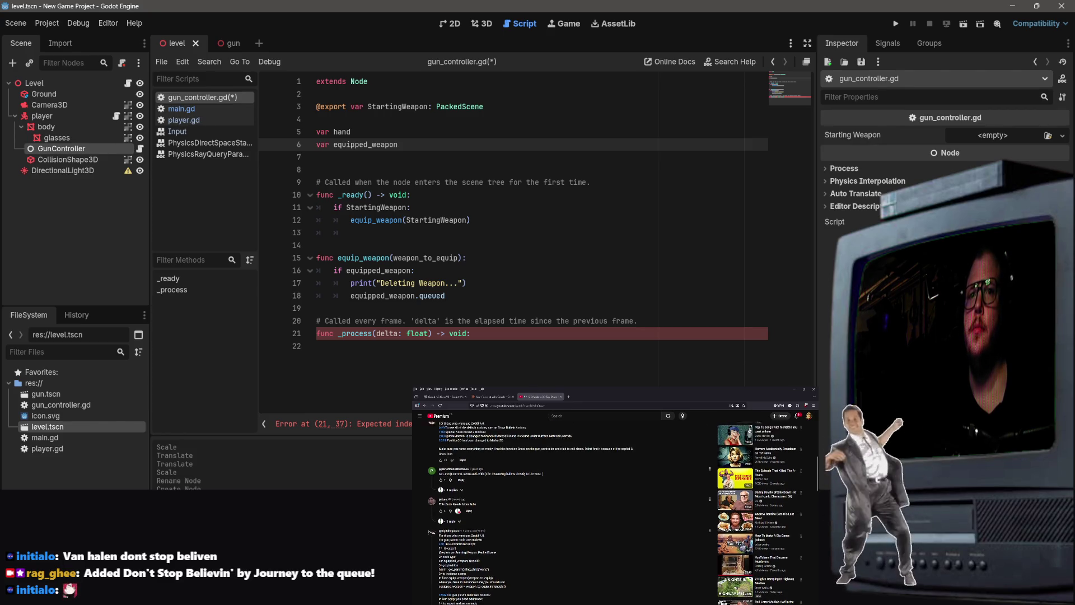
{"action": "scroll", "coordinate": [616, 512], "scroll_direction": "up", "scroll_amount": 10}
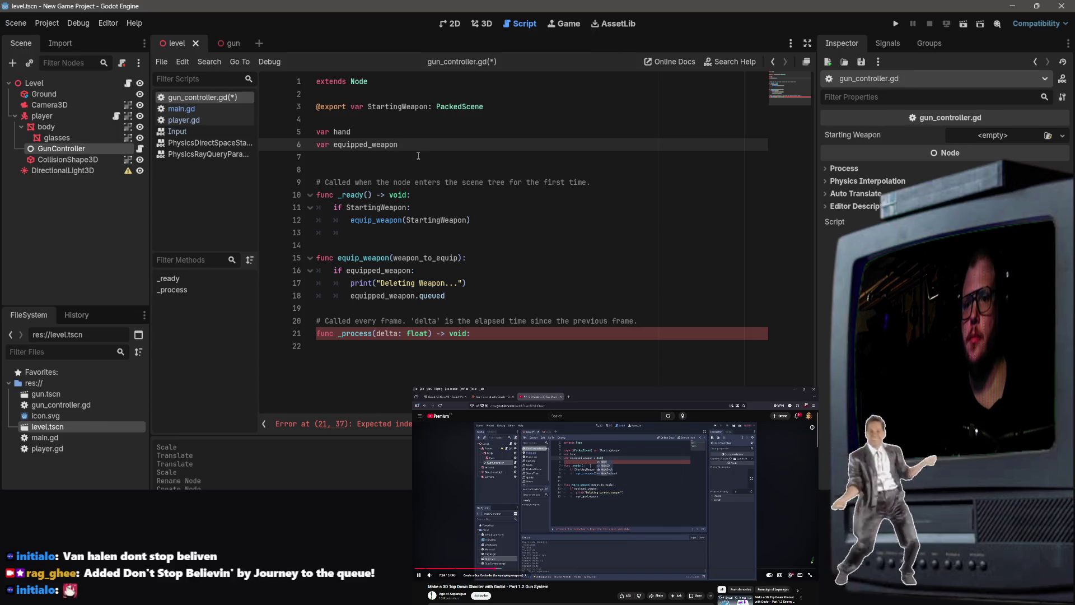
{"action": "type", "text": ": Node"}
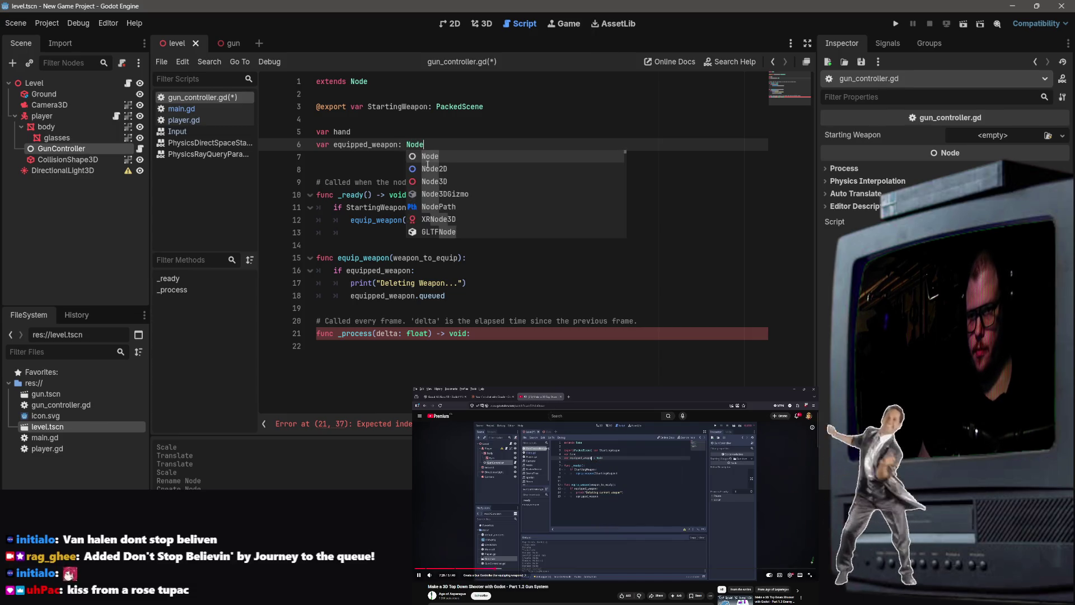
{"action": "type", "text": "3D"}
{"action": "key", "text": "Return"}
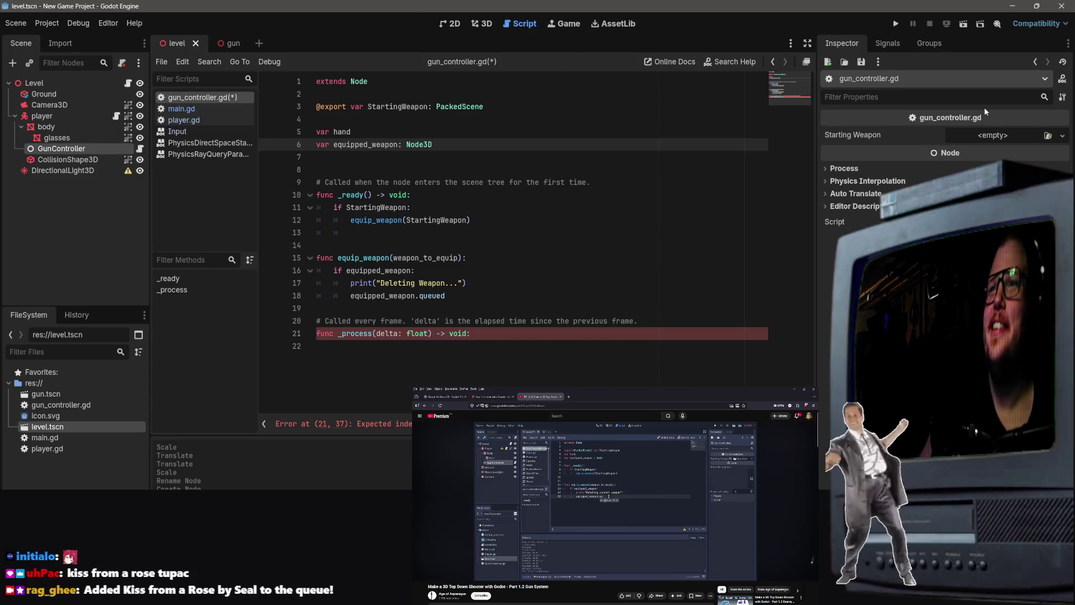
Step: Correct line 18 to equipped_weapon.queue_free()
{"action": "left_click", "coordinate": [490, 297]}
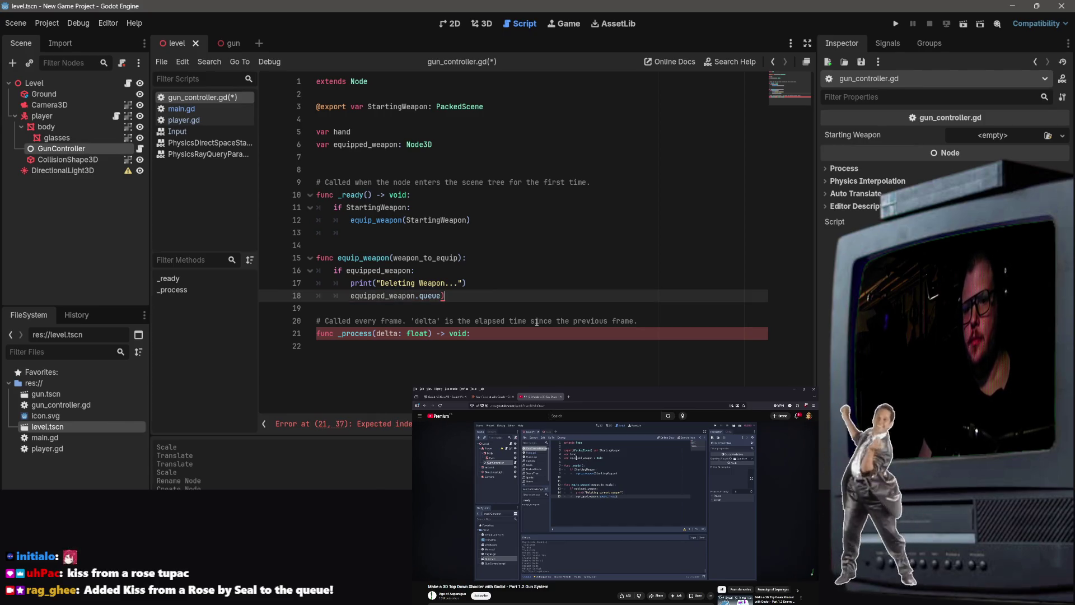
{"action": "type", "text": "("}
{"action": "key", "text": "BackSpace"}
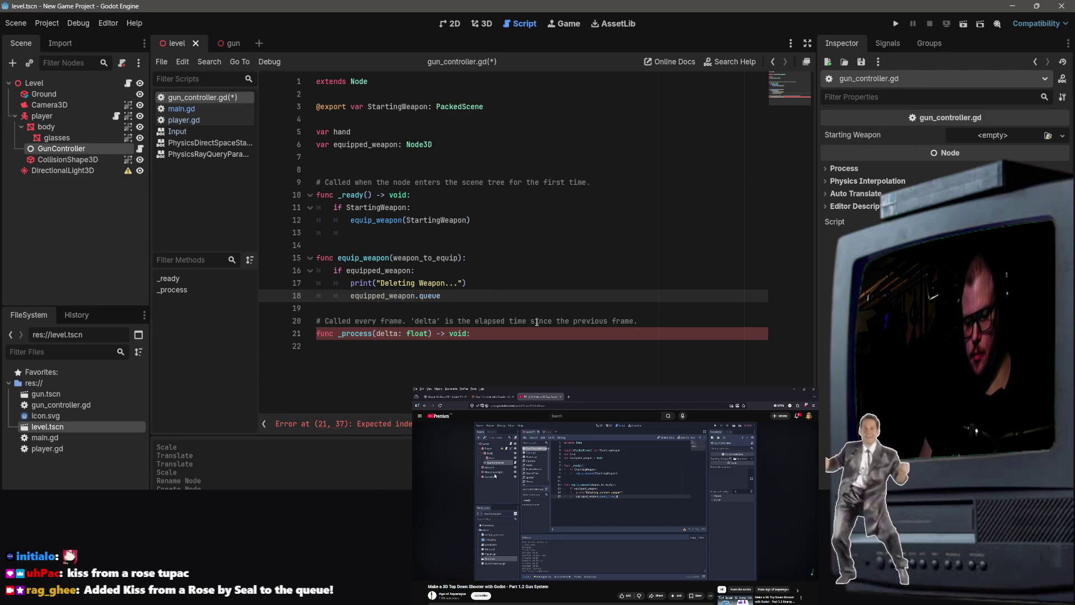
{"action": "type", "text": "_freee"}
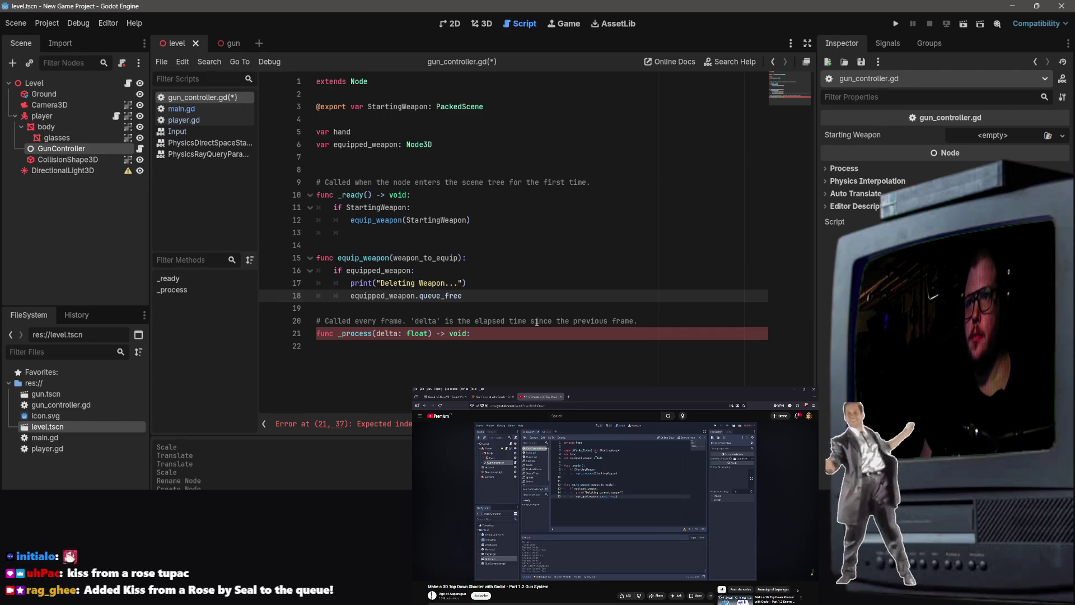
{"action": "type", "text": "("}
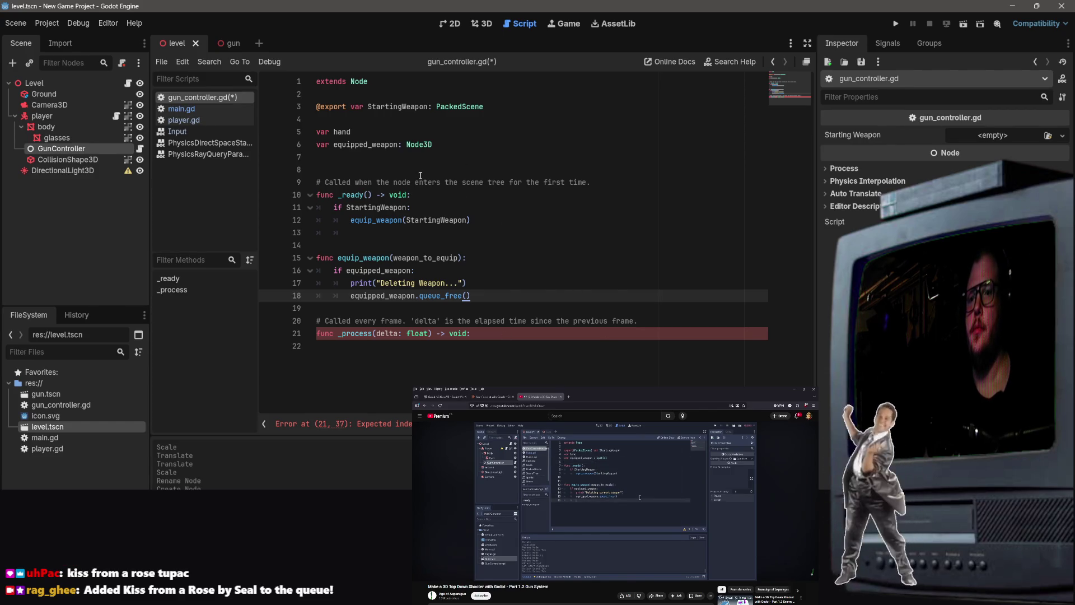
{"action": "left_click", "coordinate": [592, 166]}
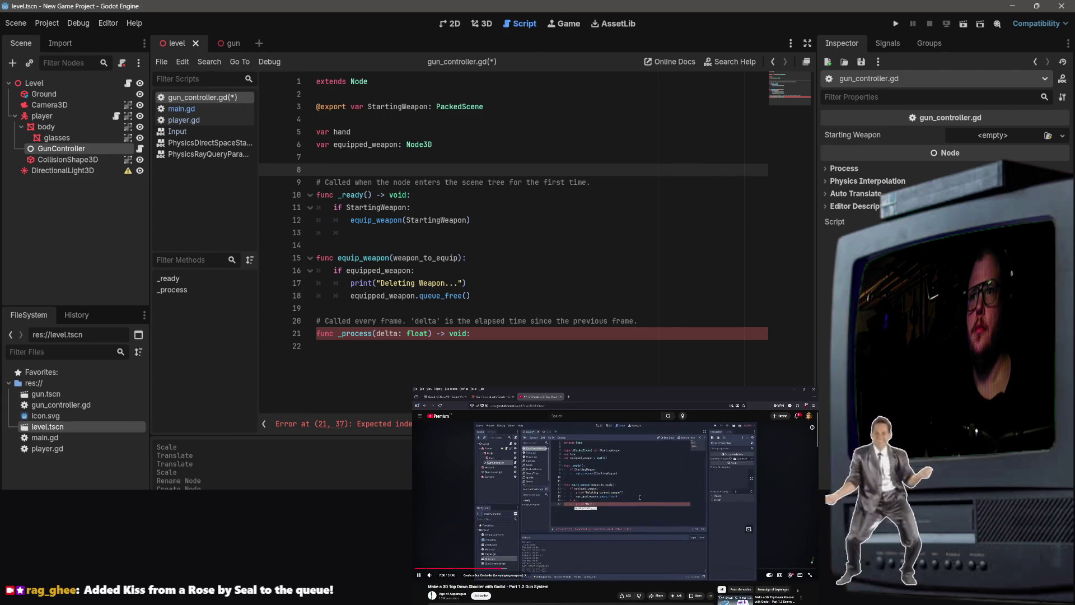
Step: Add an else: branch after queue_free() that prints "No Weapon"
{"action": "left_click", "coordinate": [500, 283]}
{"action": "left_click", "coordinate": [512, 296]}
{"action": "key", "text": "Return"}
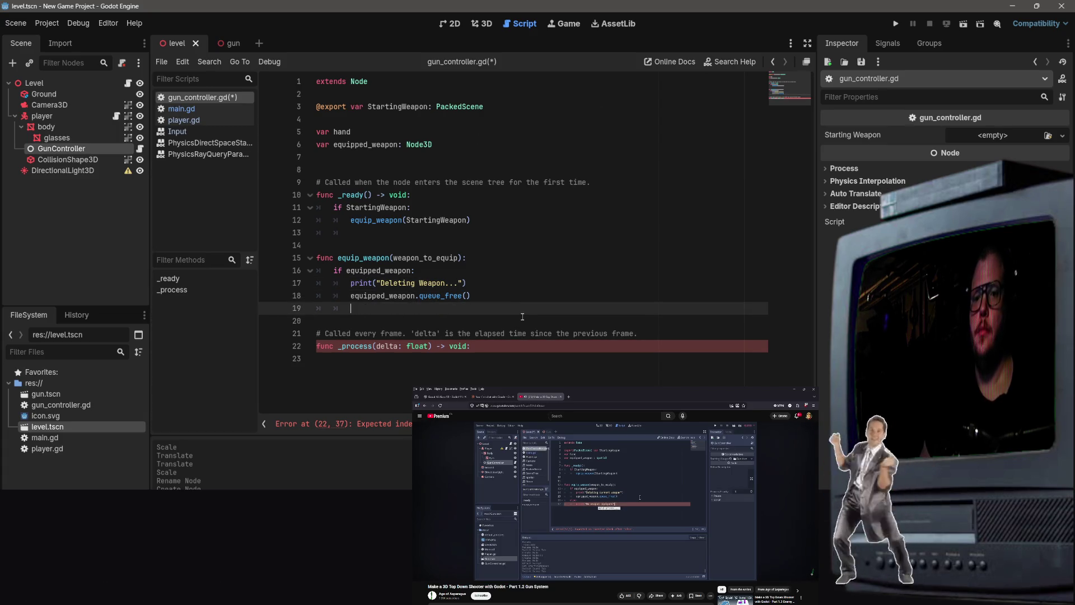
{"action": "key", "text": "BackSpace"}
{"action": "type", "text": "else:"}
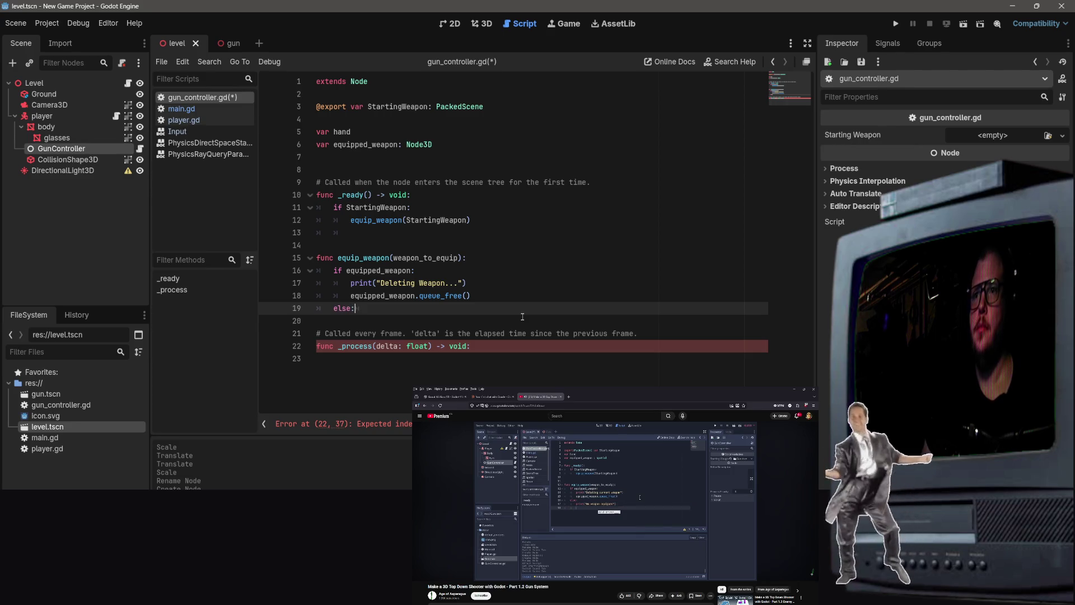
{"action": "key", "text": "Return"}
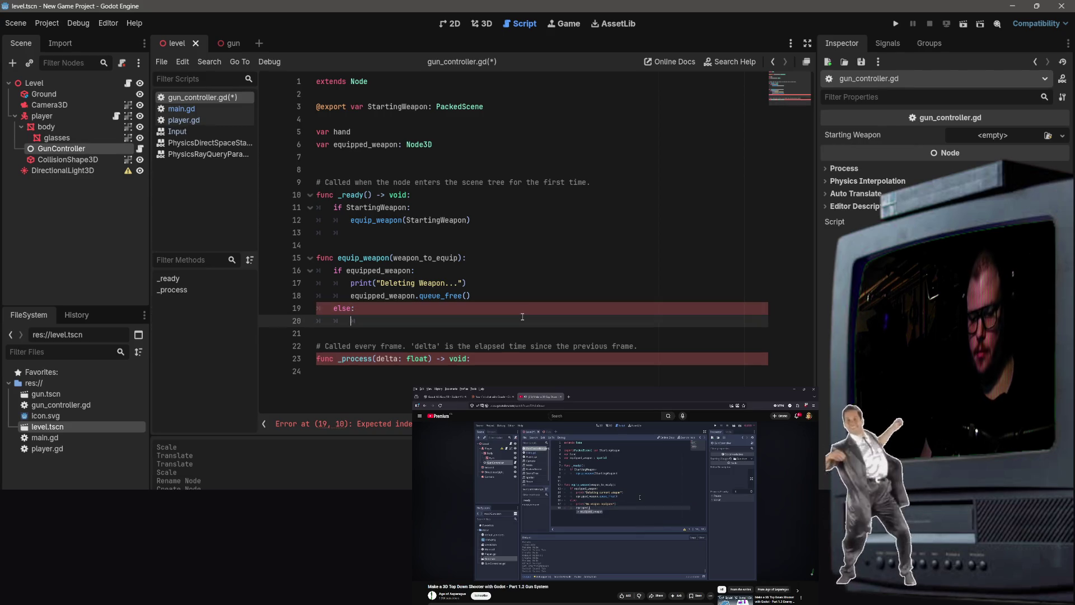
{"action": "type", "text": "prin"}
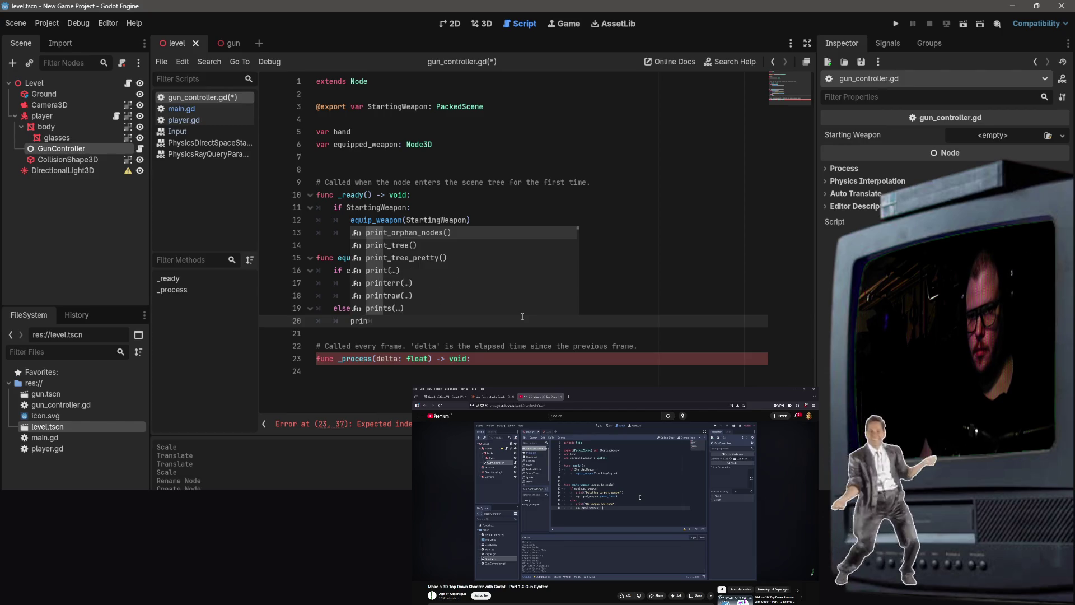
{"action": "type", "text": "t"}
{"action": "key", "text": "Return"}
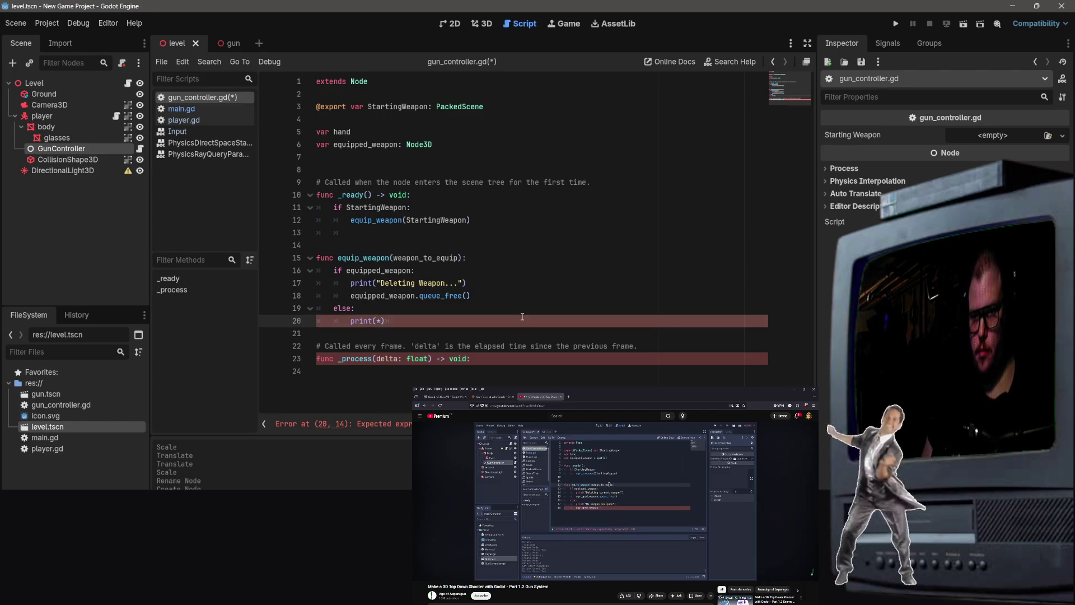
{"action": "type", "text": "\"No Wea"}
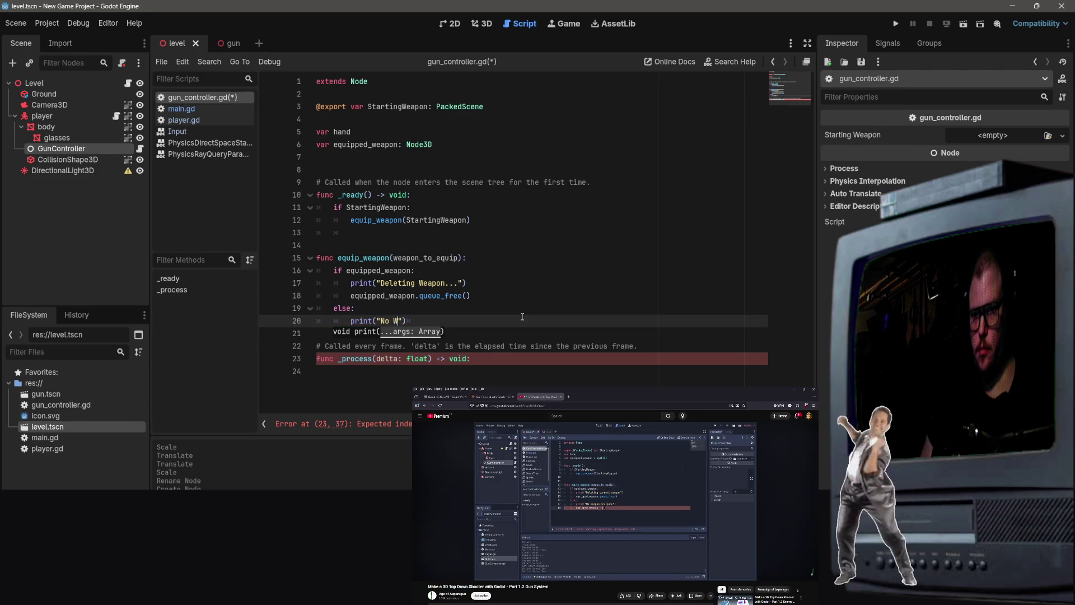
{"action": "type", "text": "pon"}
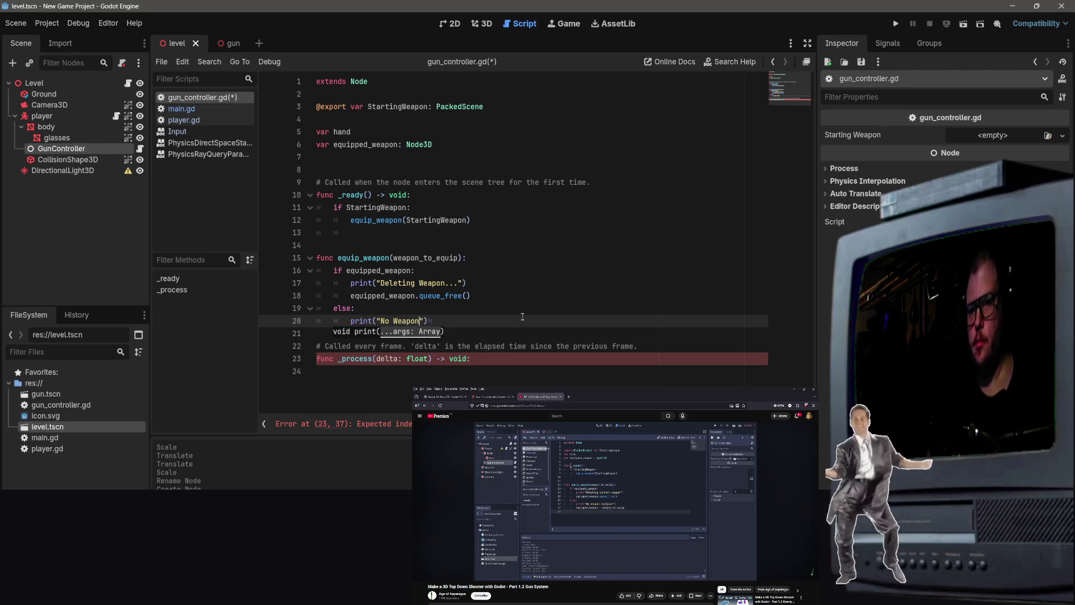
{"action": "left_click", "coordinate": [520, 310]}
{"action": "key", "text": "Down"}
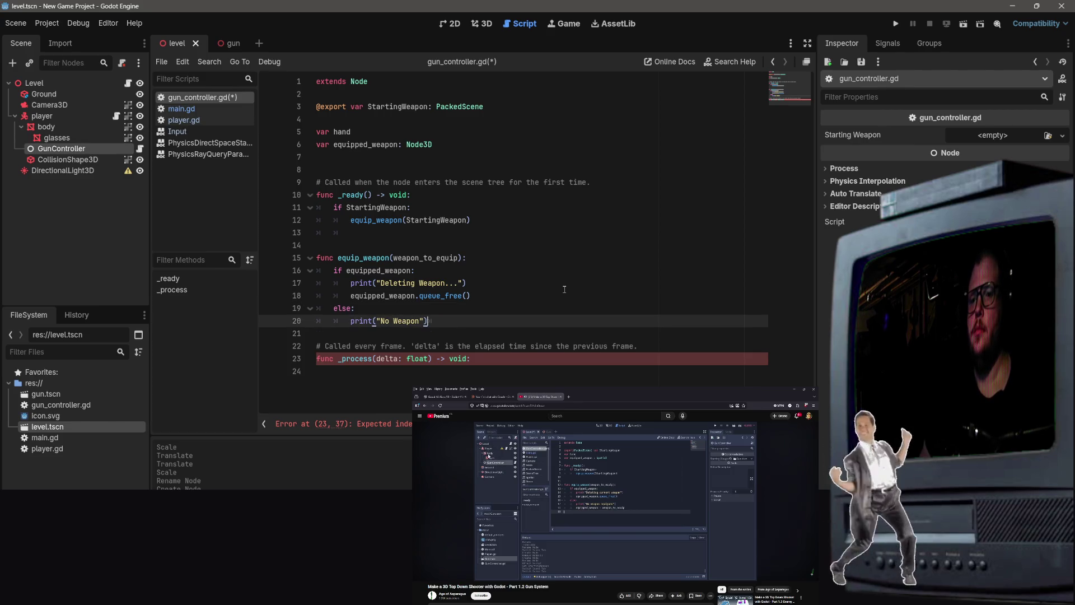
Step: In the else branch, set equipped_weapon = weapon_to_equip
{"action": "key", "text": "Return"}
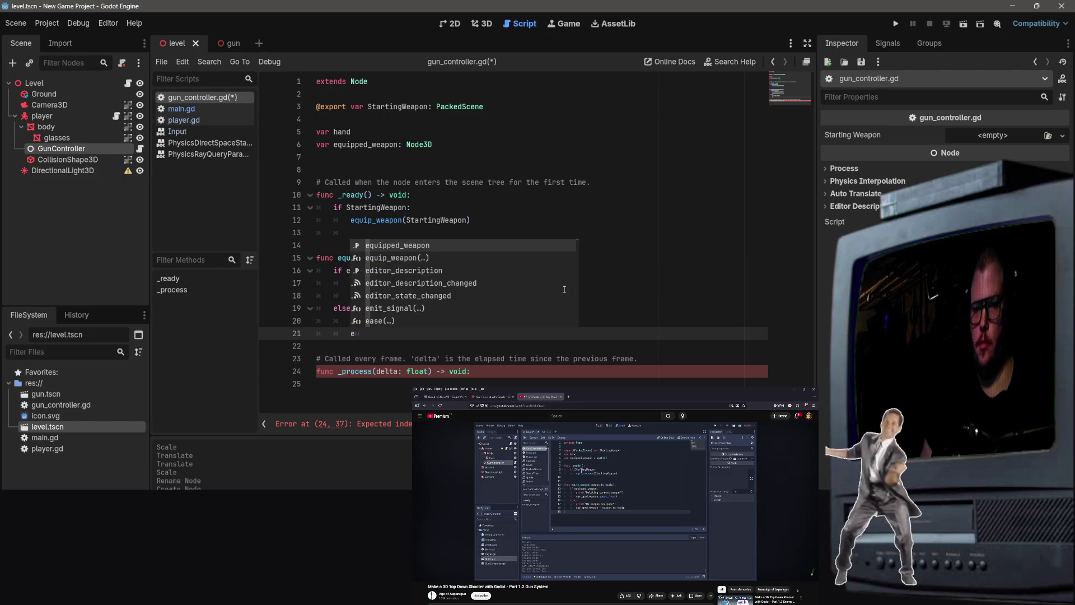
{"action": "type", "text": "quippe"}
{"action": "key", "text": "Return"}
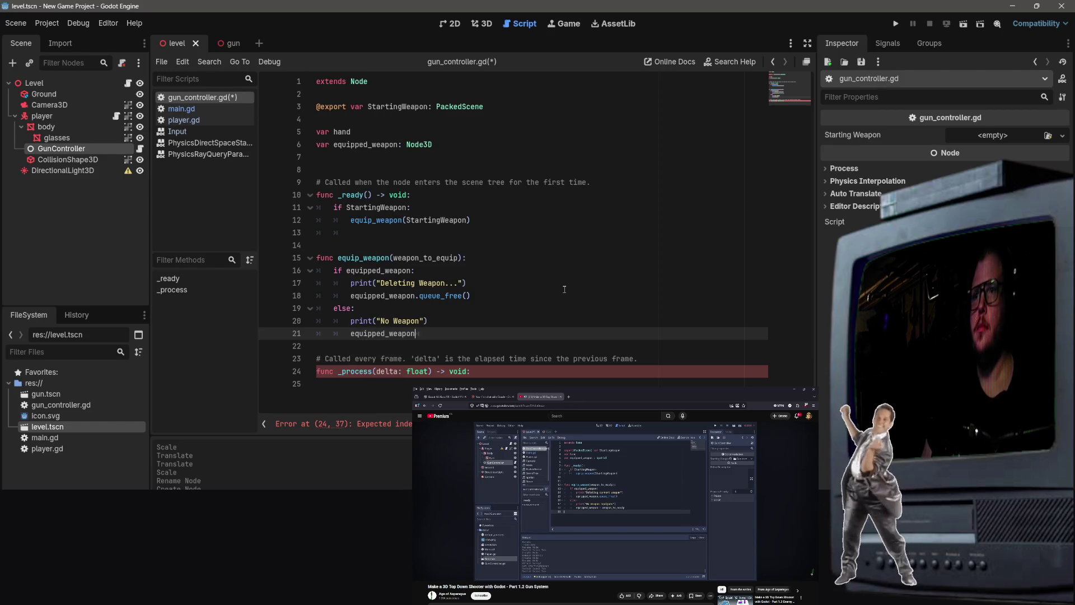
{"action": "type", "text": "= weapon"}
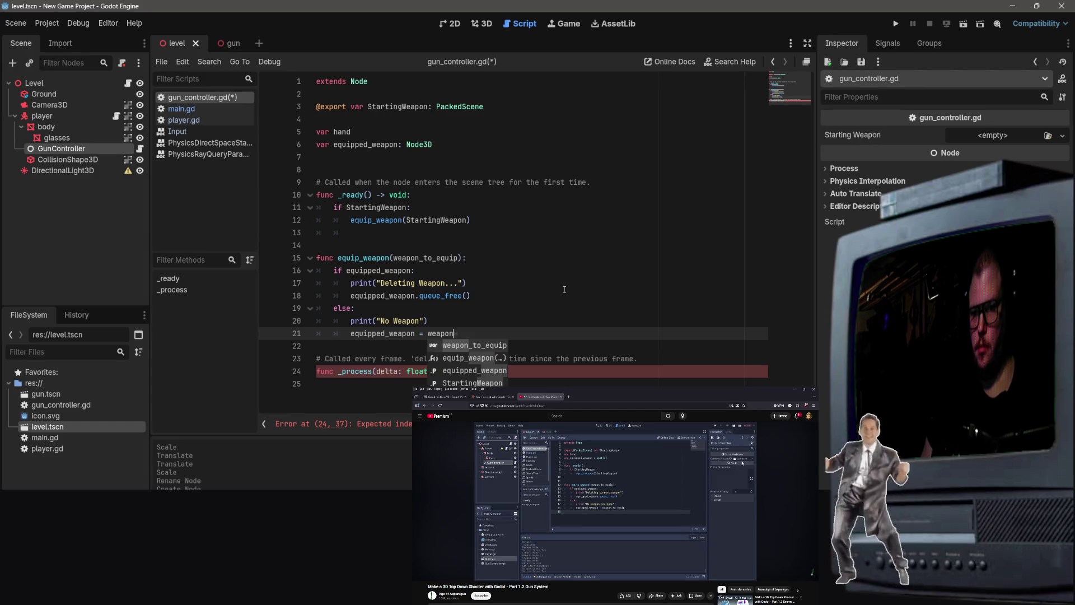
{"action": "key", "text": "Return"}
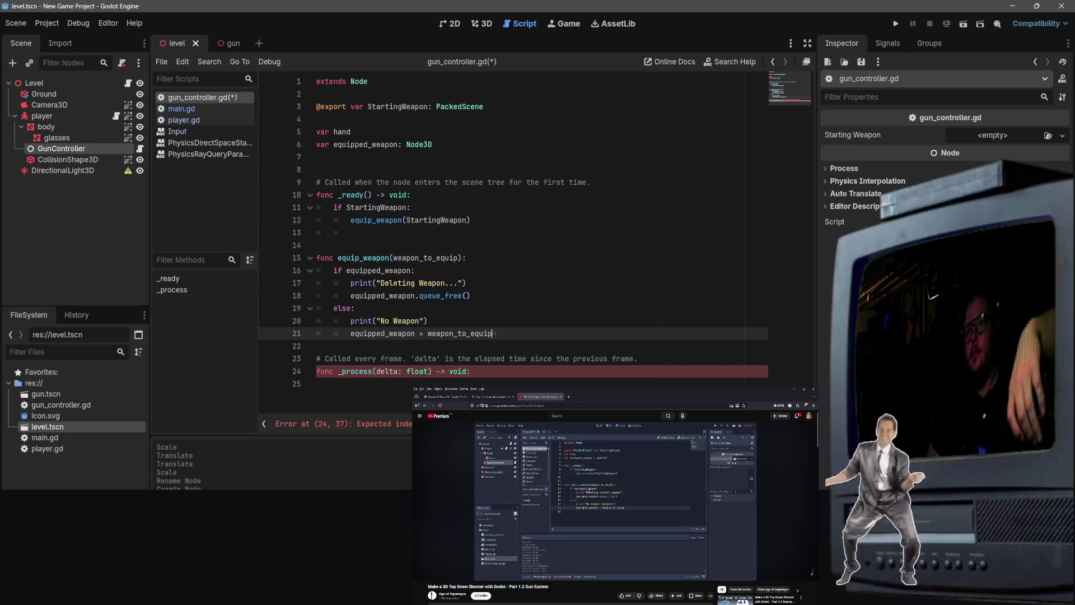
{"action": "left_click", "coordinate": [473, 283]}
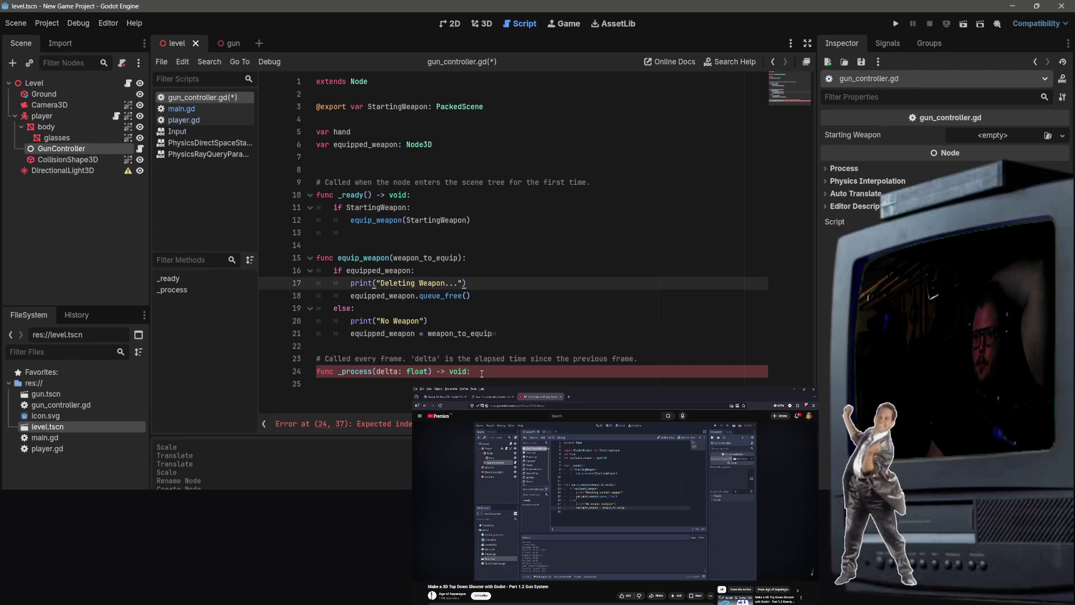
{"action": "left_click", "coordinate": [482, 372]}
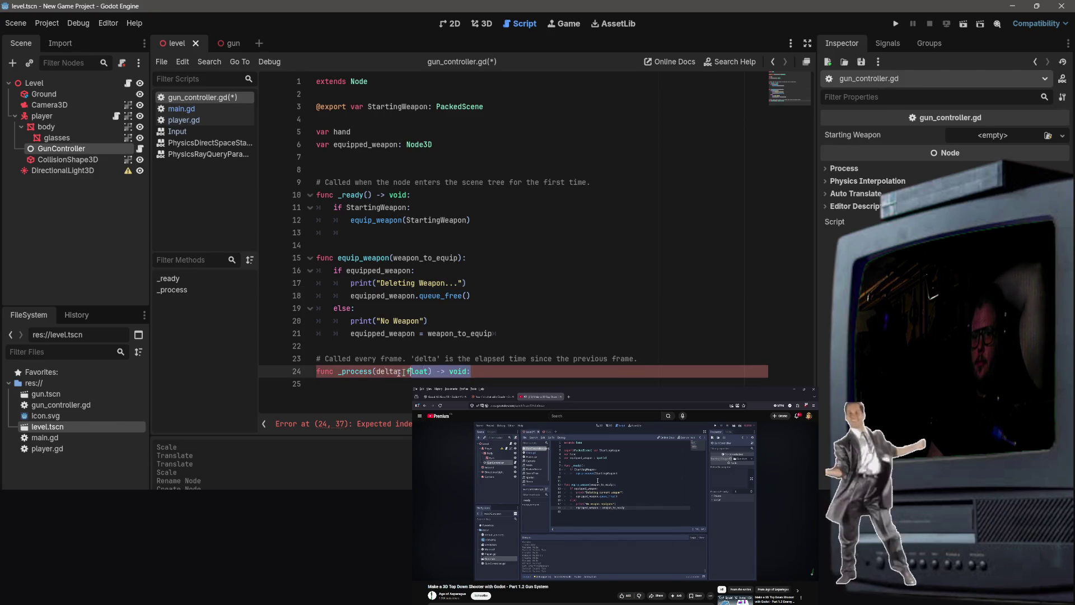
Step: Comment out the func _process line with Ctrl+K and save gun_controller.gd
{"action": "key", "text": "Down"}
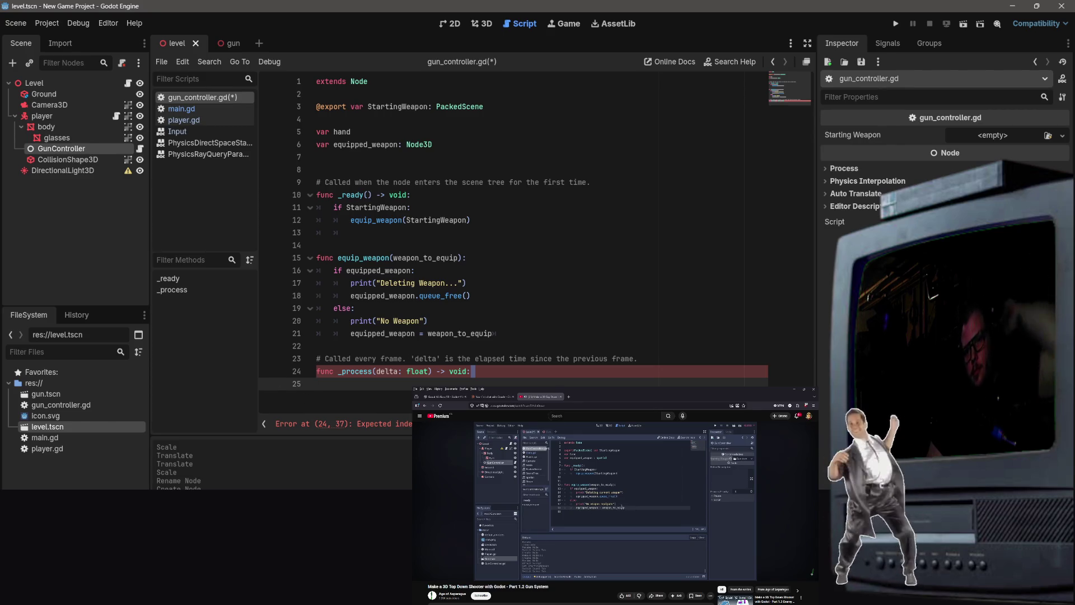
{"action": "mouse_move", "coordinate": [532, 359]}
{"action": "left_mouse_down"}
{"action": "mouse_move", "coordinate": [532, 374]}
{"action": "mouse_move", "coordinate": [278, 358]}
{"action": "mouse_move", "coordinate": [277, 373]}
{"action": "left_mouse_up"}
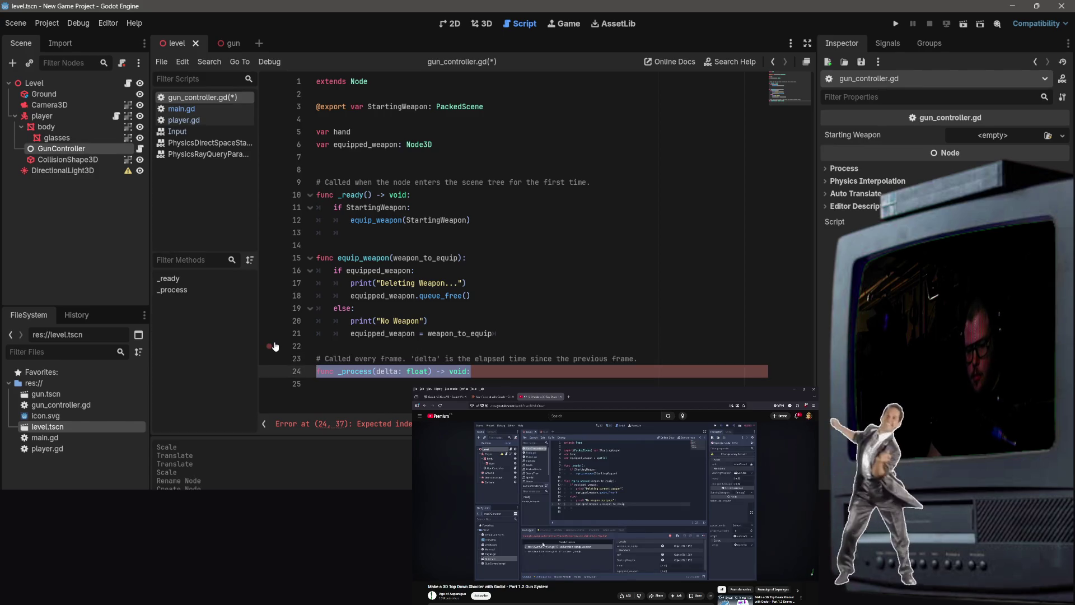
{"action": "key", "text": "ctrl+k"}
{"action": "left_click", "coordinate": [687, 293]}
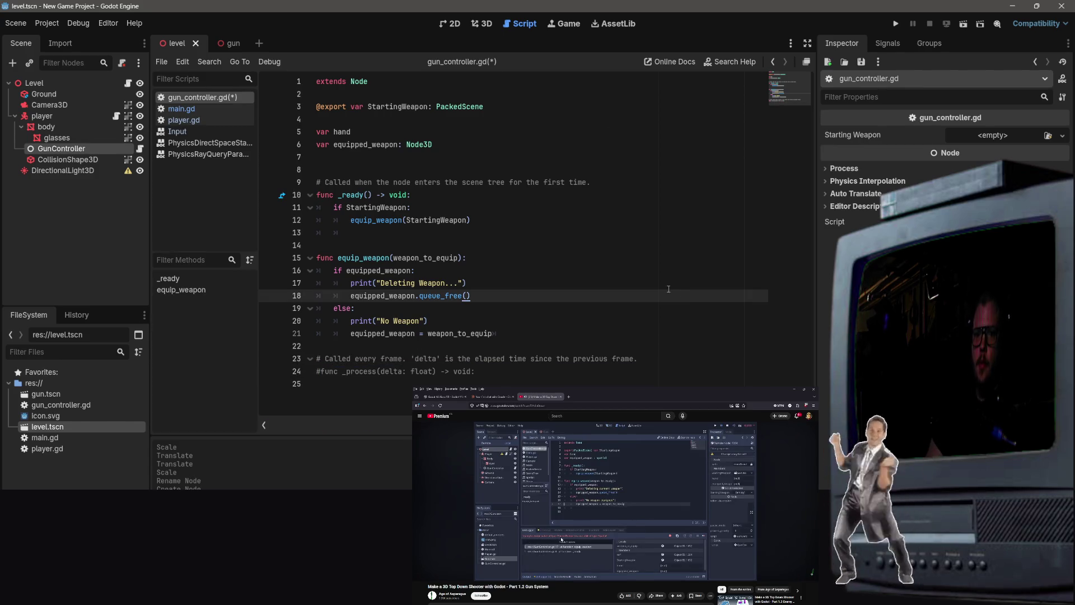
{"action": "key", "text": "ctrl+s"}
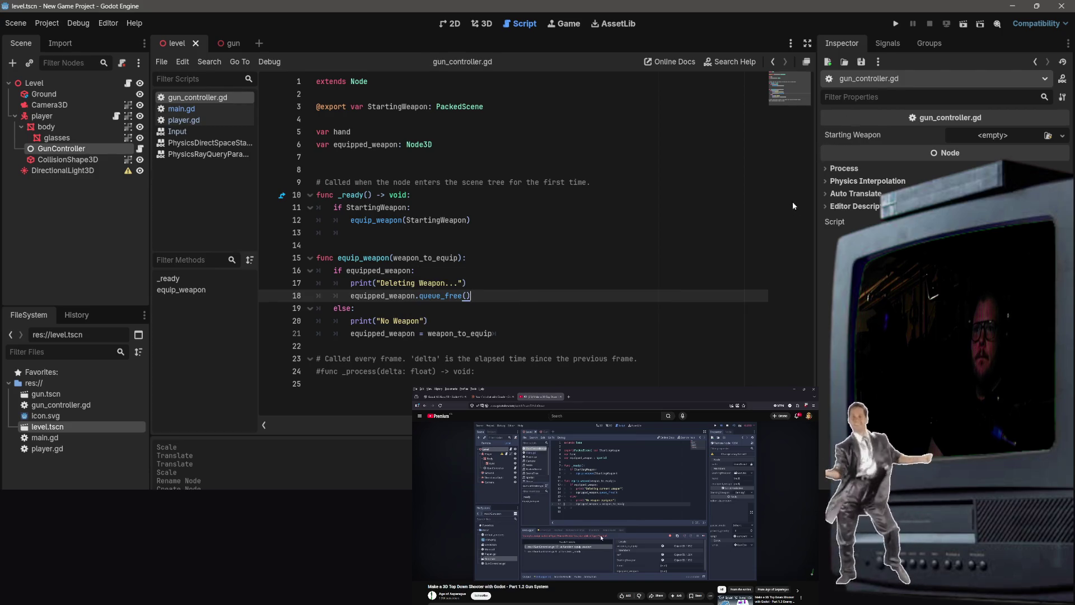
Step: Run the game with the current scene as main scene, then close the debug window
{"action": "left_click", "coordinate": [896, 24]}
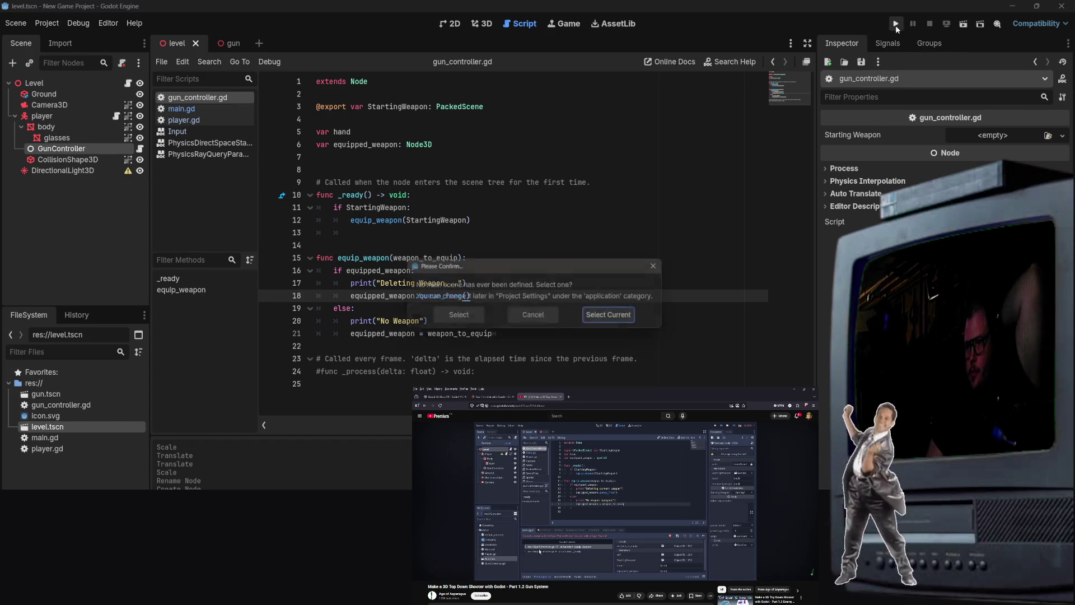
{"action": "left_click", "coordinate": [556, 322]}
{"action": "left_click", "coordinate": [963, 25]}
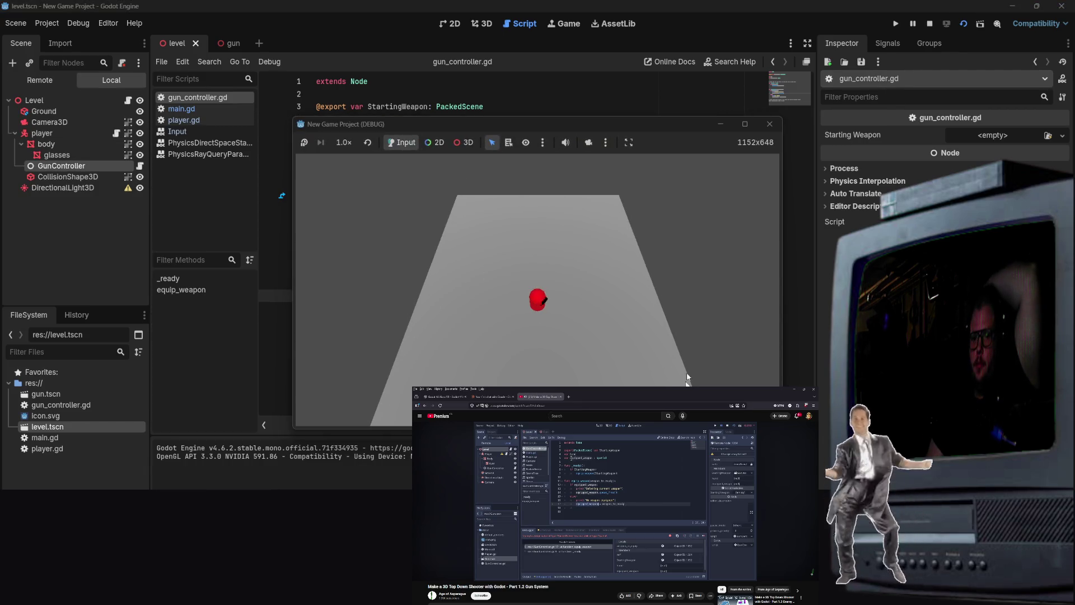
{"action": "left_click", "coordinate": [770, 123]}
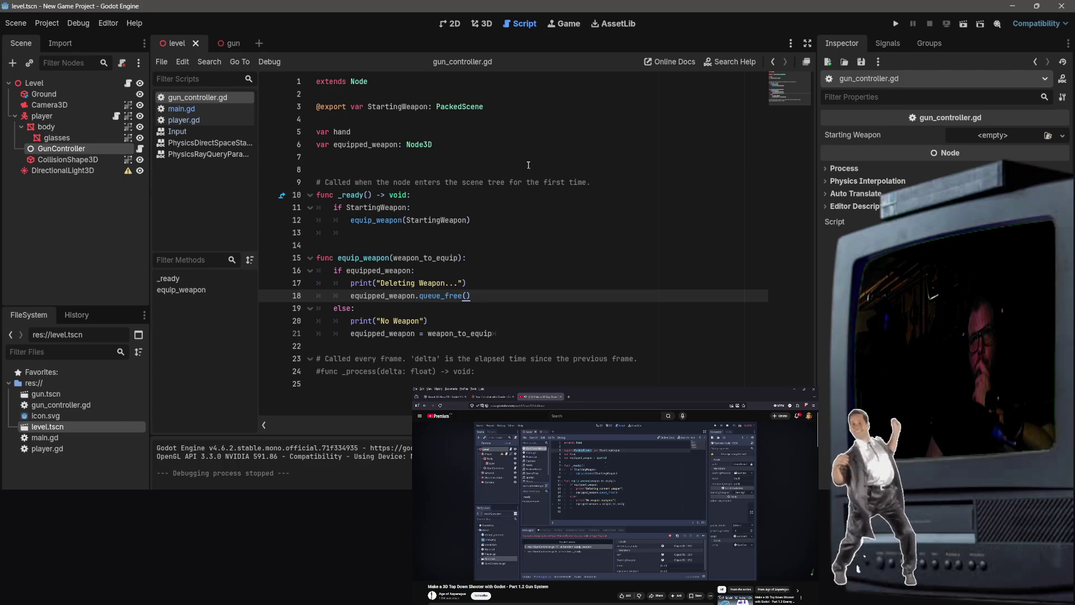
{"action": "left_click", "coordinate": [437, 144]}
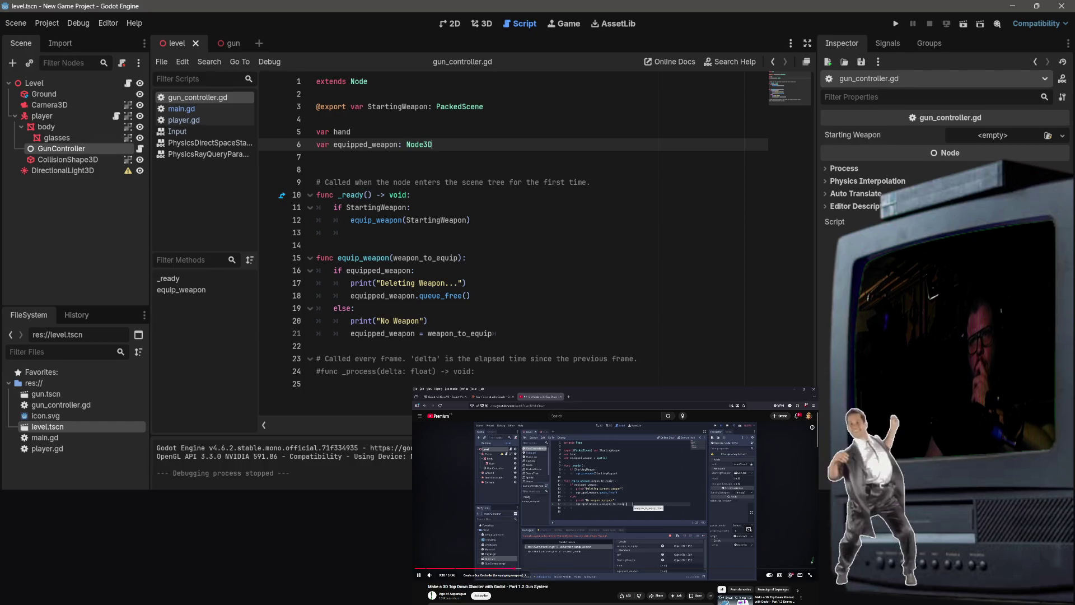
Step: Append .instance() to the weapon_to_equip line 21 in equip_weapon
{"action": "left_click", "coordinate": [494, 333]}
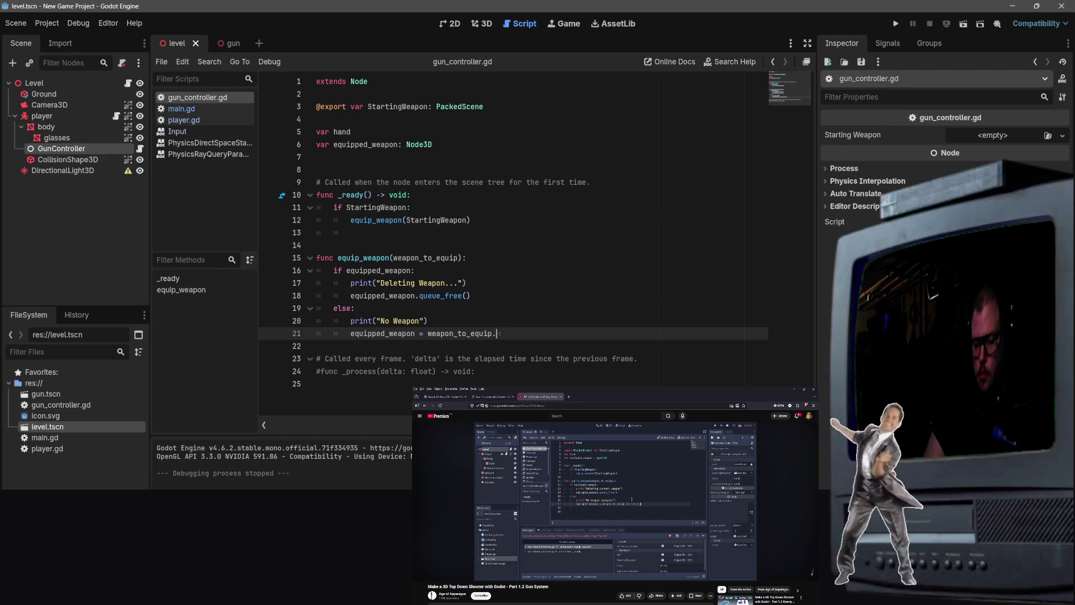
{"action": "type", "text": ".instance"}
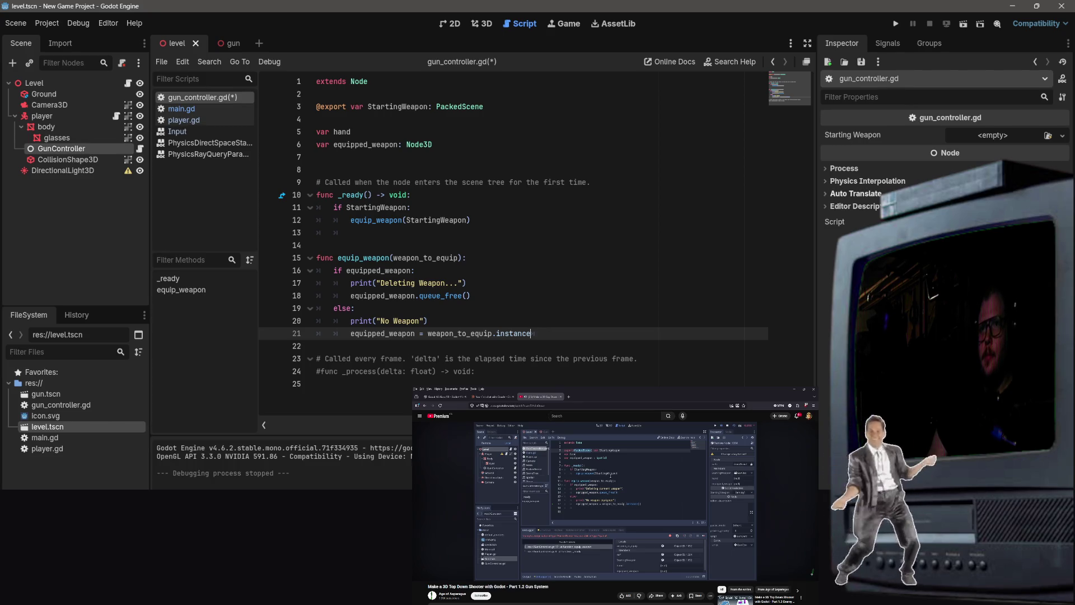
{"action": "type", "text": "()"}
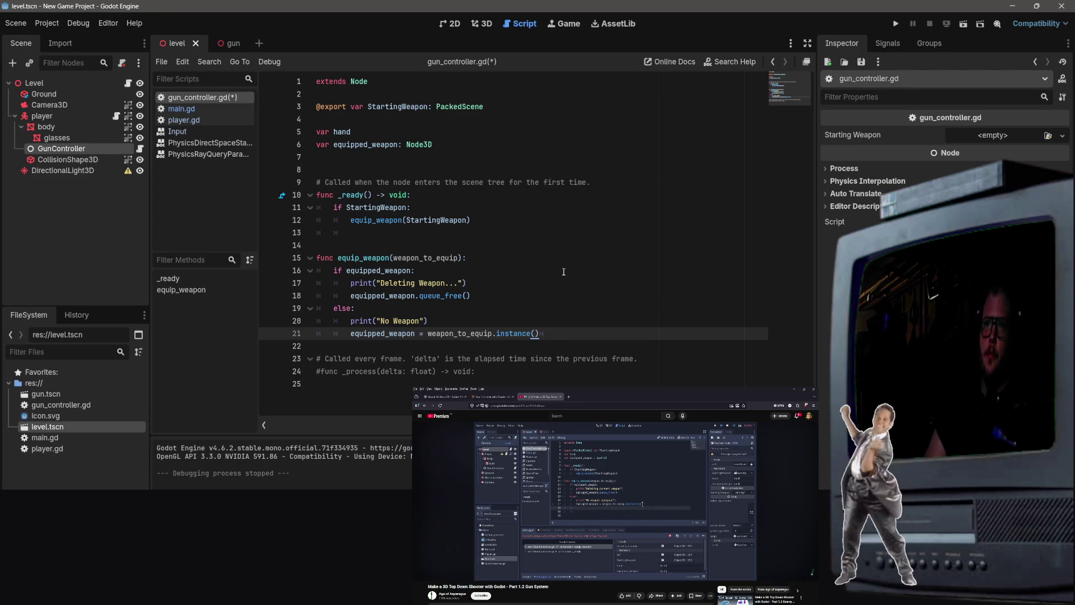
Step: Add add_child(equipped_weapon) on a new line below and save gun_controller.gd
{"action": "key", "text": "Return"}
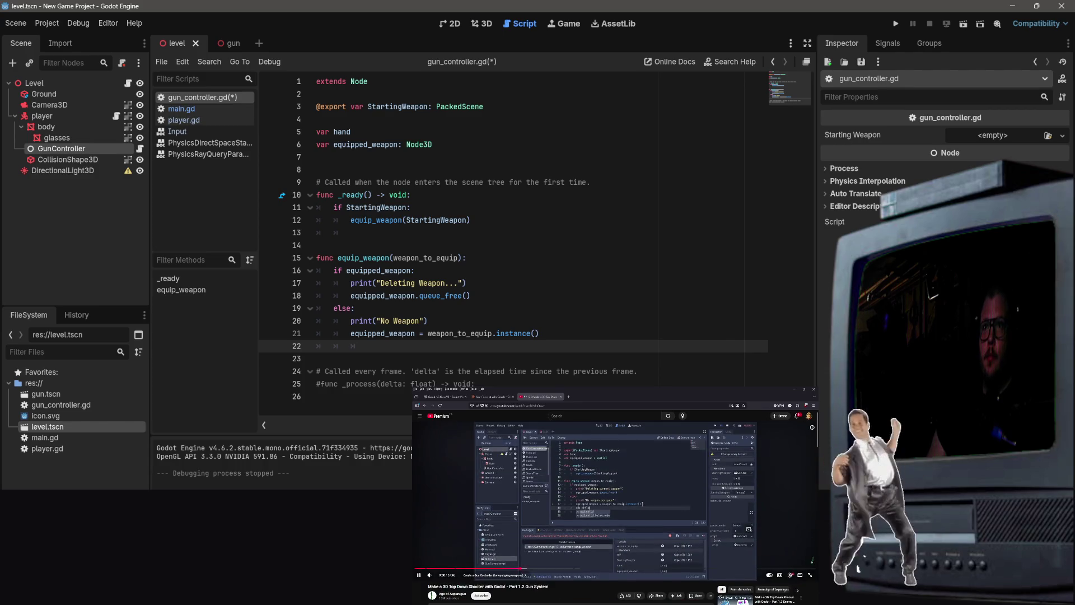
{"action": "type", "text": "add_child"}
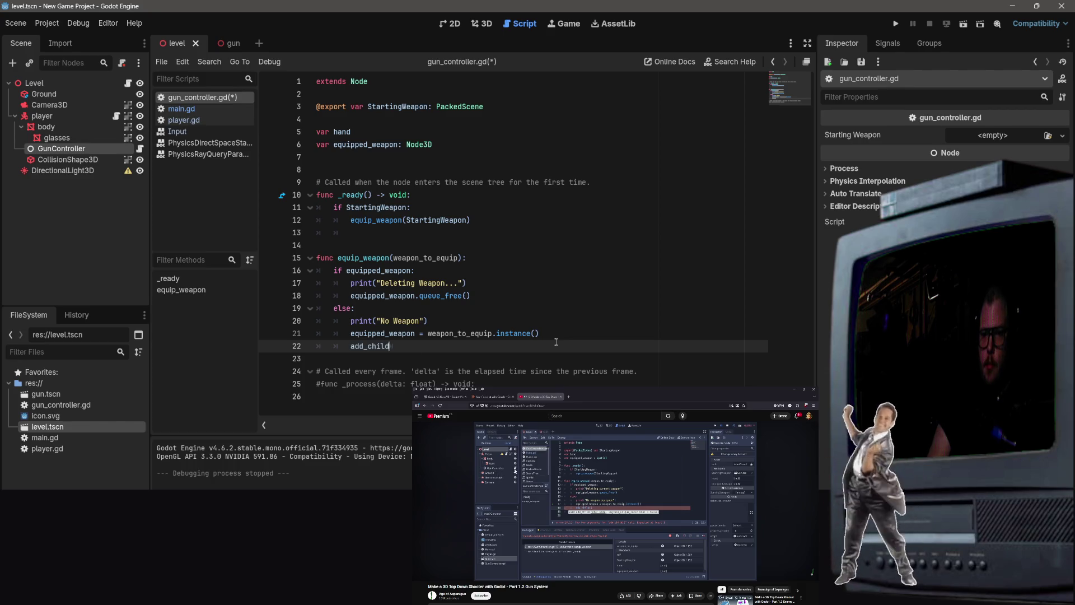
{"action": "type", "text": "("}
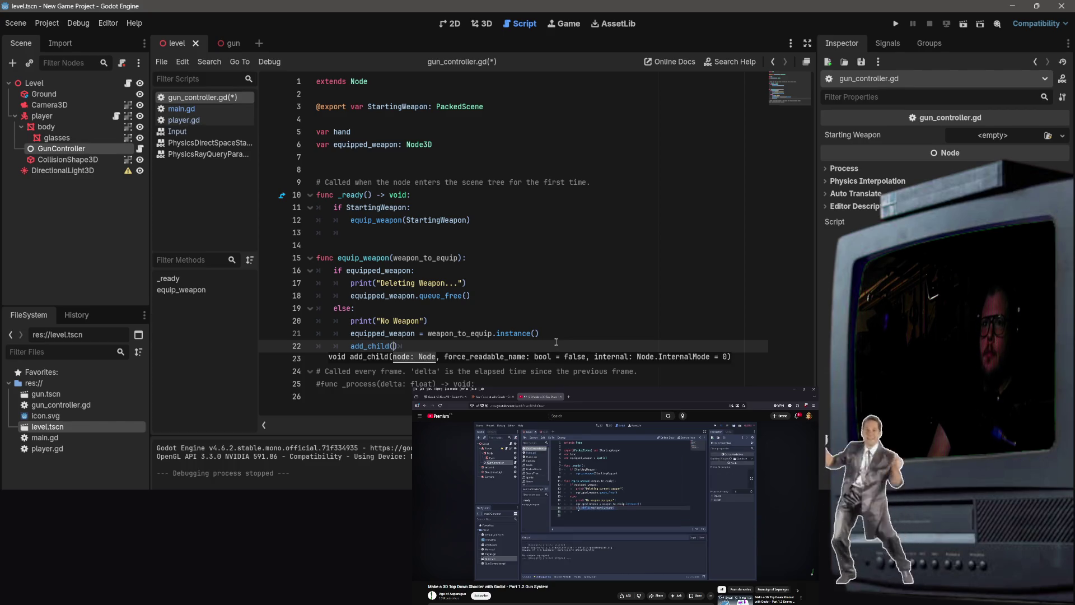
{"action": "type", "text": "equiop"}
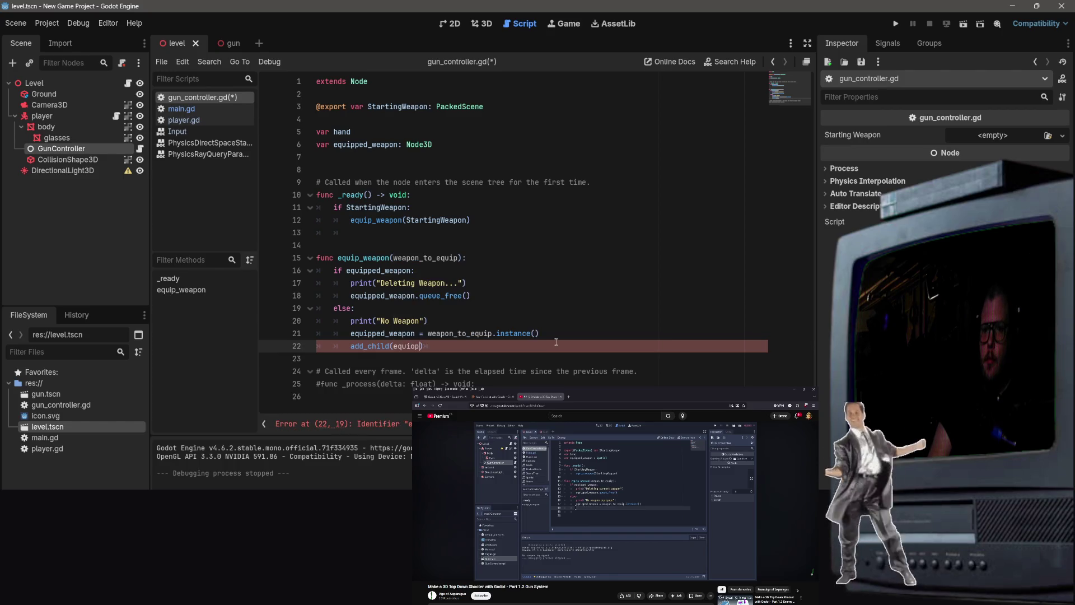
{"action": "type", "text": "pp"}
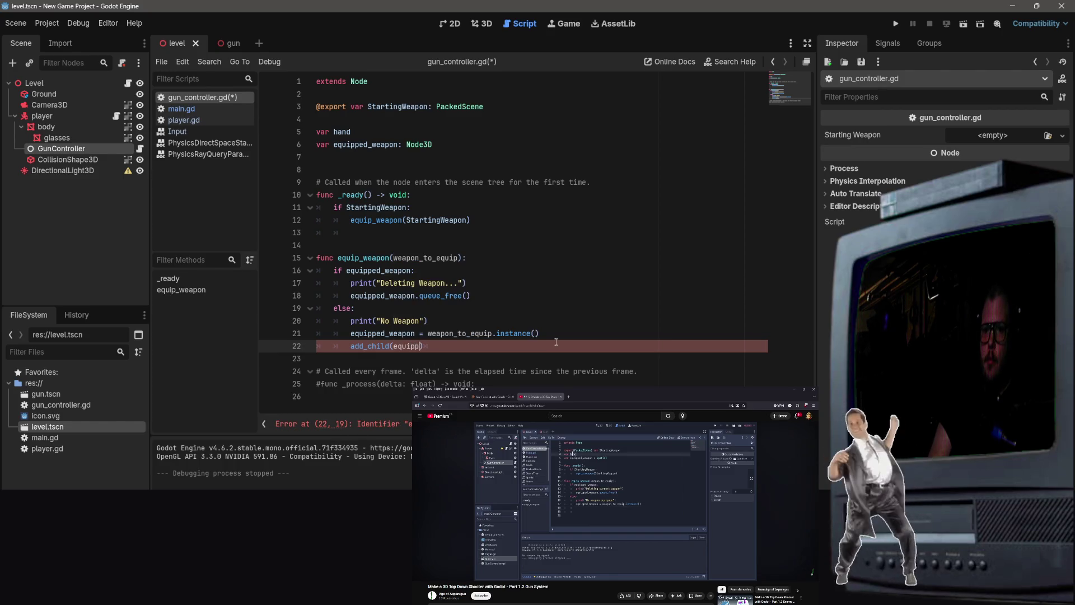
{"action": "type", "text": "pon"}
{"action": "key", "text": "End"}
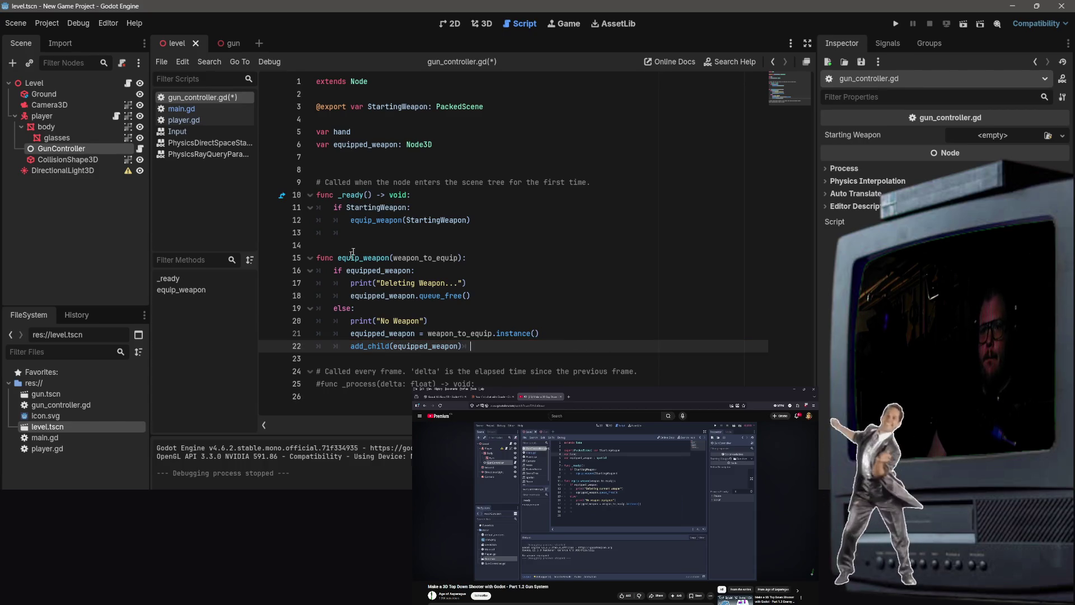
{"action": "left_click", "coordinate": [413, 120]}
{"action": "left_click", "coordinate": [407, 135]}
{"action": "key", "text": "ctrl+s"}
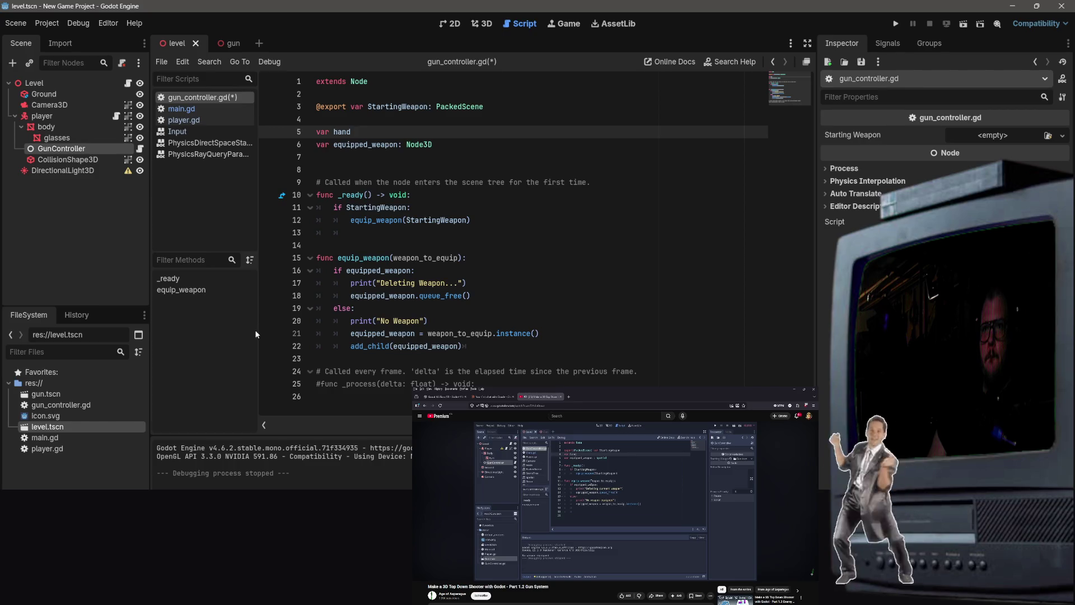
{"action": "left_click", "coordinate": [514, 296]}
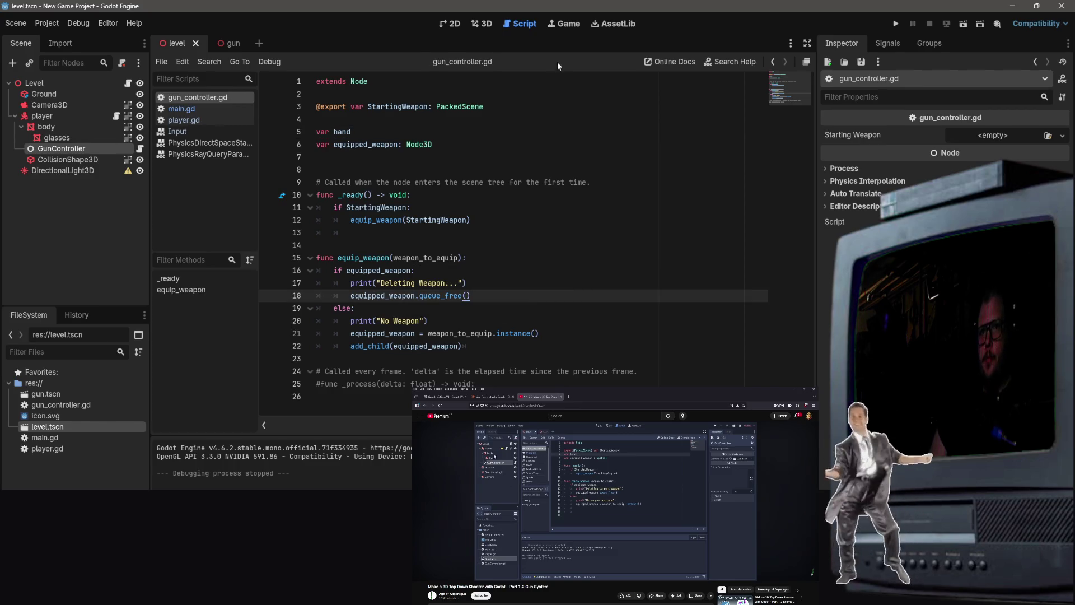
Step: Open the Create New Node dialog under the player's body and search for 'position'
{"action": "left_click", "coordinate": [57, 115]}
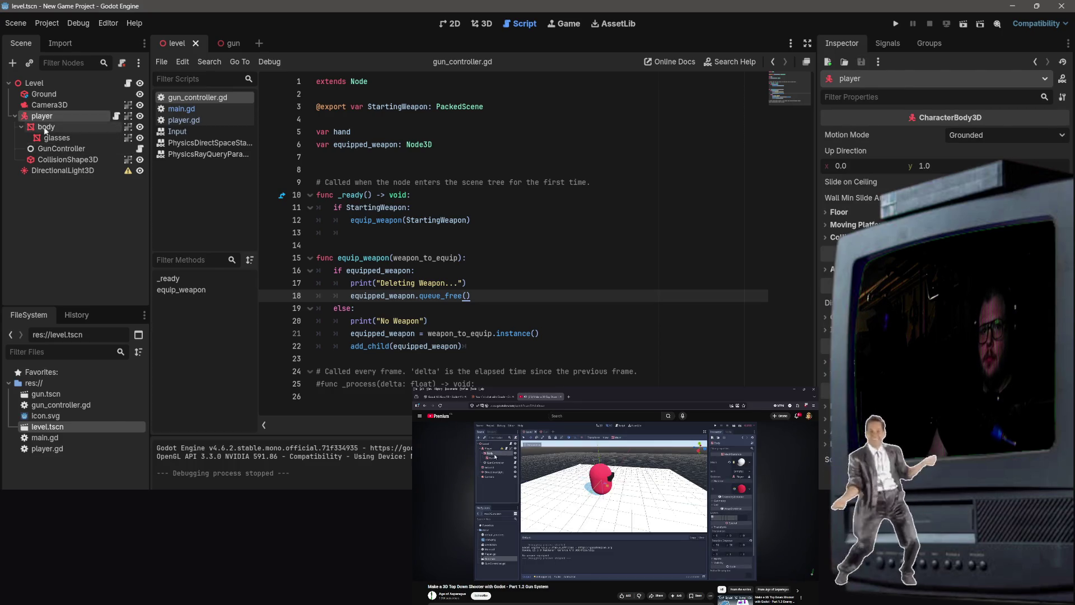
{"action": "left_click", "coordinate": [49, 128]}
{"action": "right_click", "coordinate": [49, 128]}
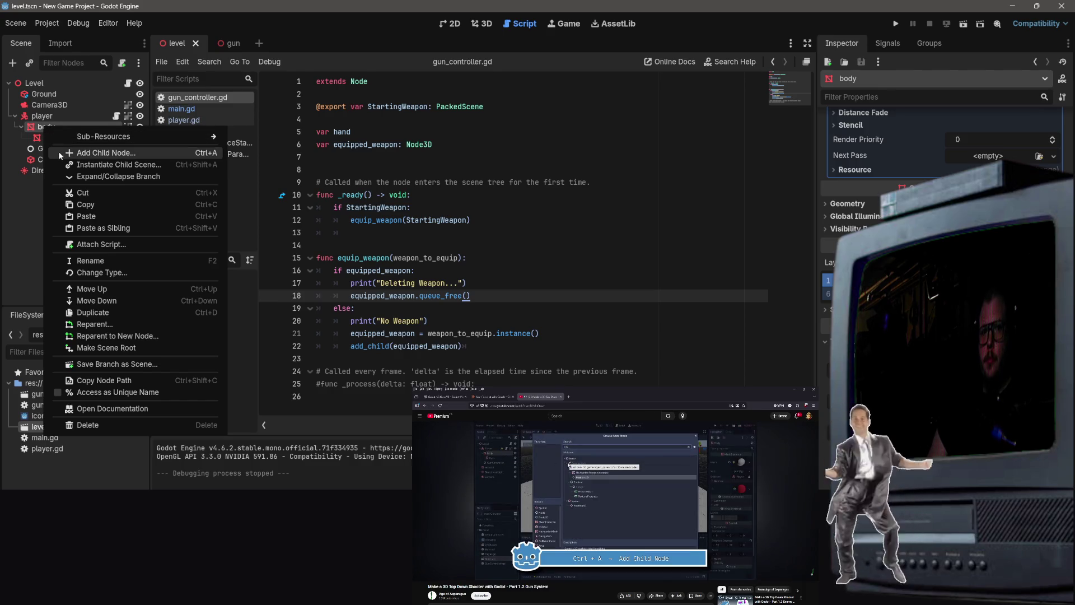
{"action": "left_click", "coordinate": [104, 157]}
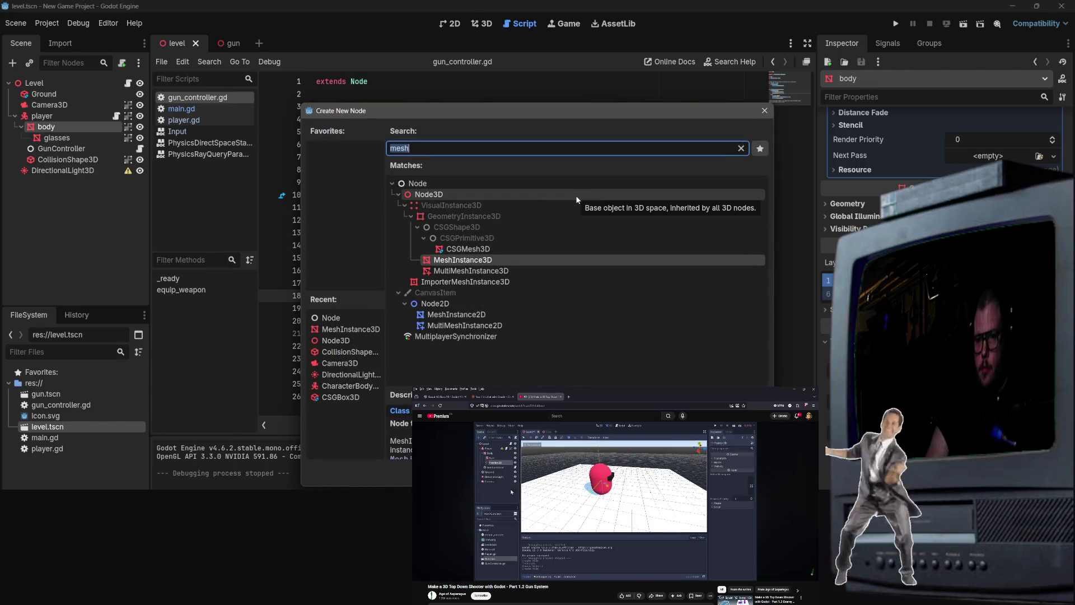
{"action": "type", "text": "posu"}
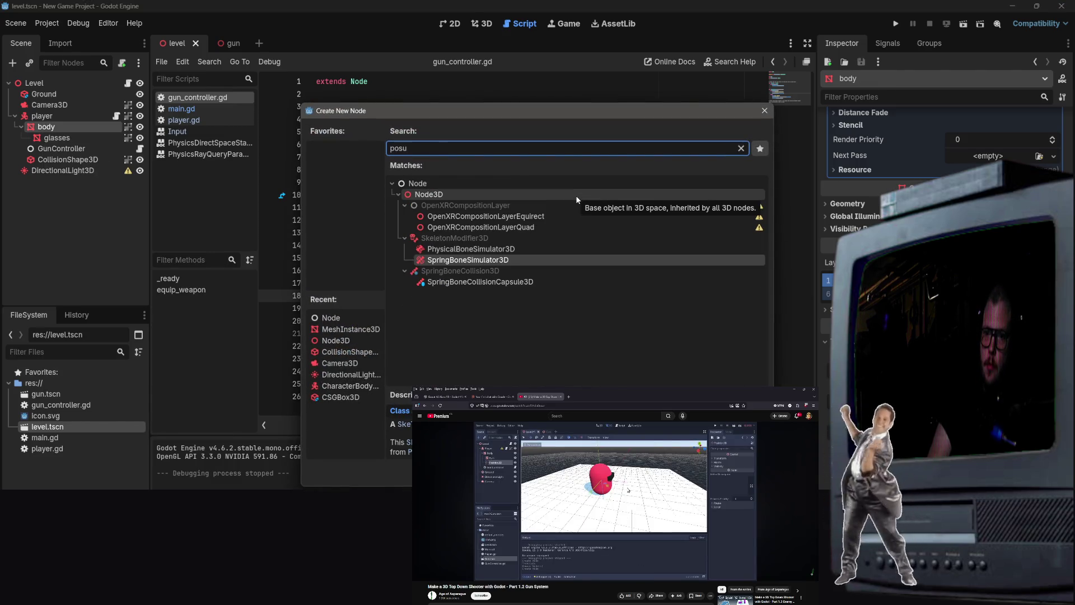
{"action": "key", "text": "BackSpace"}
{"action": "type", "text": "ition"}
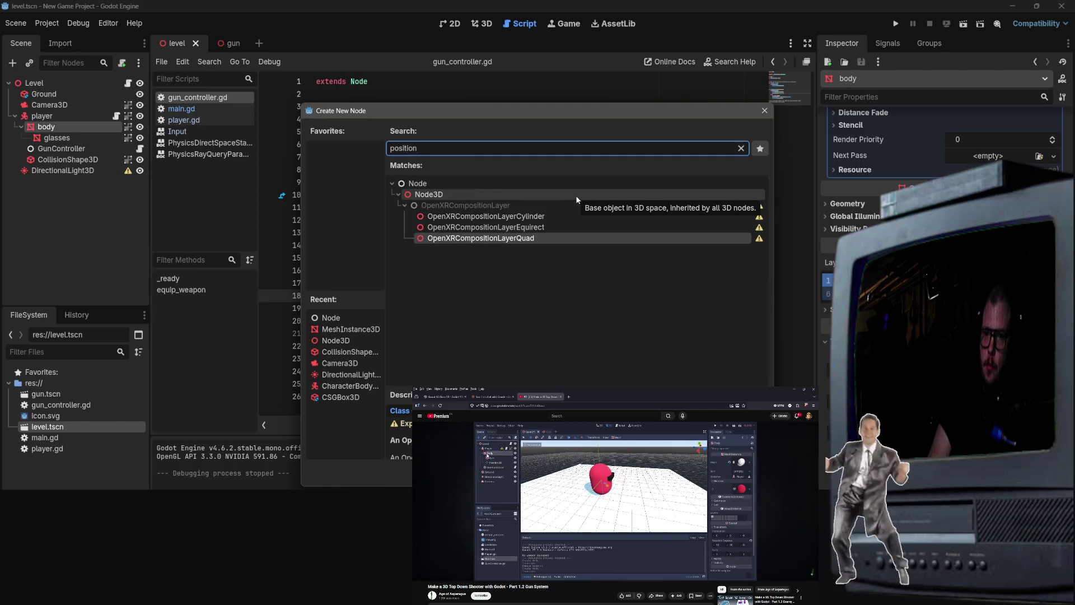
{"action": "key", "text": "BackSpace"}
{"action": "key", "text": "BackSpace"}
{"action": "key", "text": "BackSpace"}
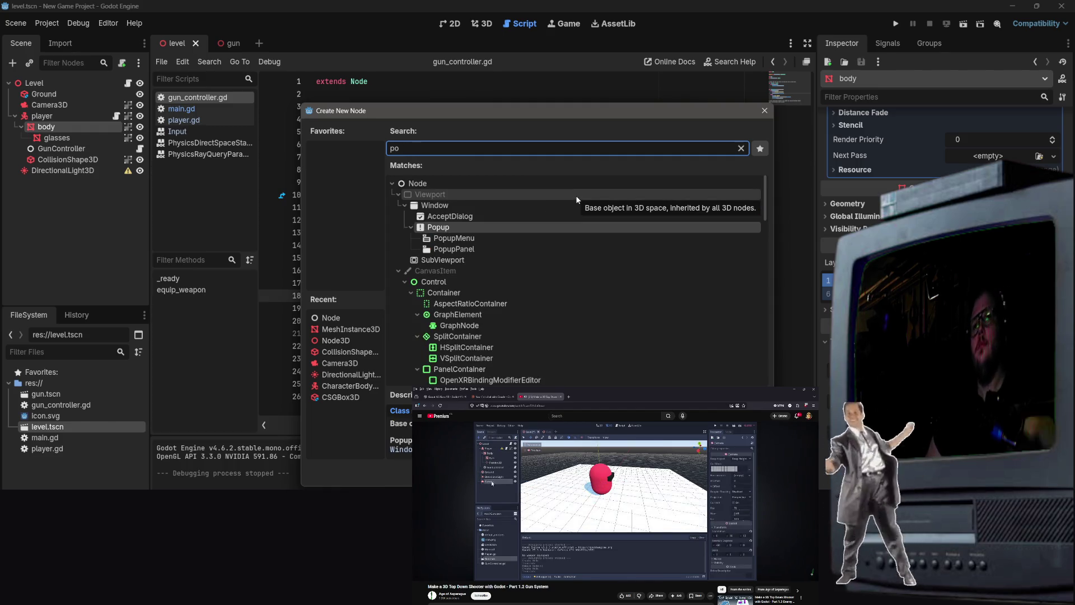
Step: Pause the tutorial and browse the full node type list under the Node3D branch
{"action": "left_click", "coordinate": [546, 574]}
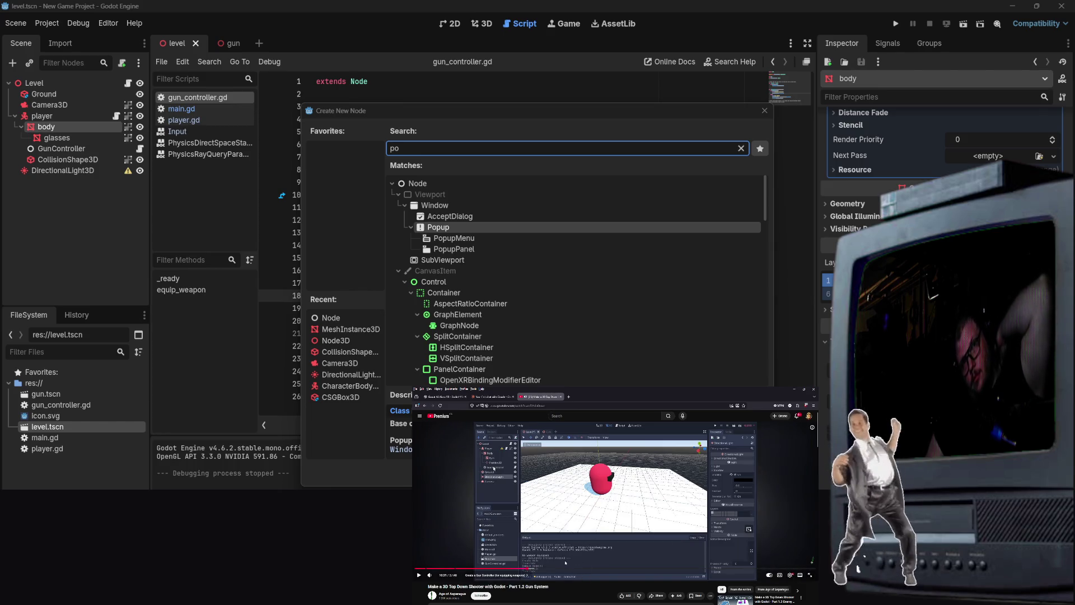
{"action": "key", "text": "space"}
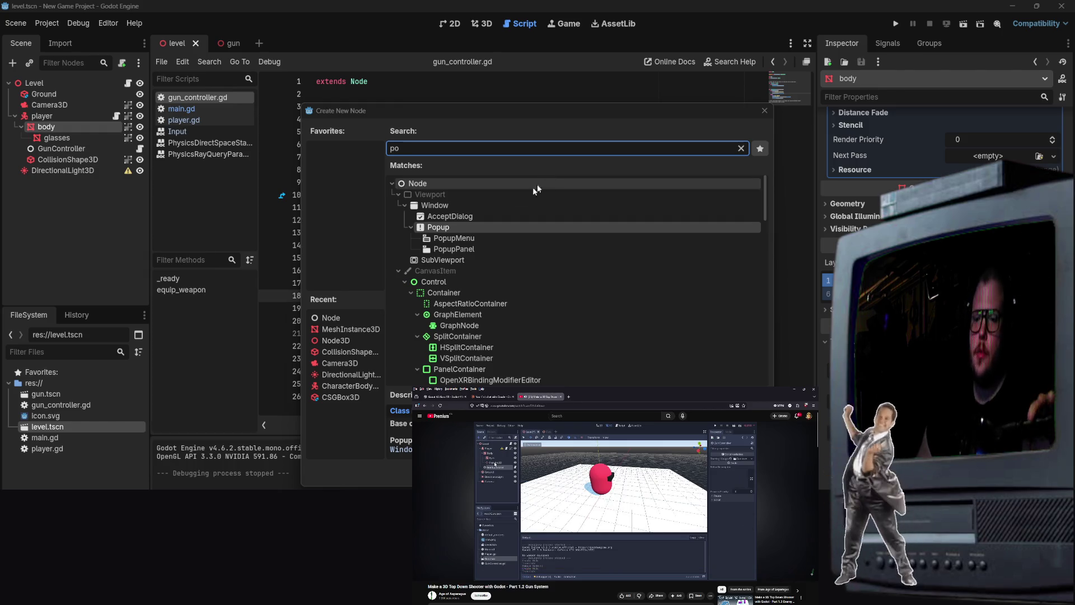
{"action": "left_click", "coordinate": [234, 153]}
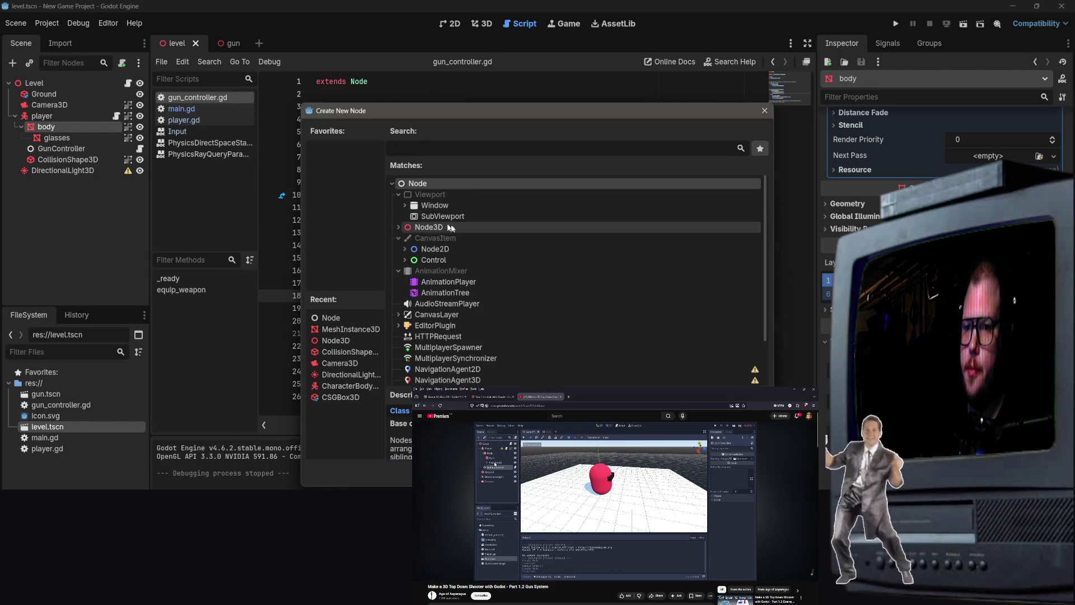
{"action": "key", "text": "BackSpace"}
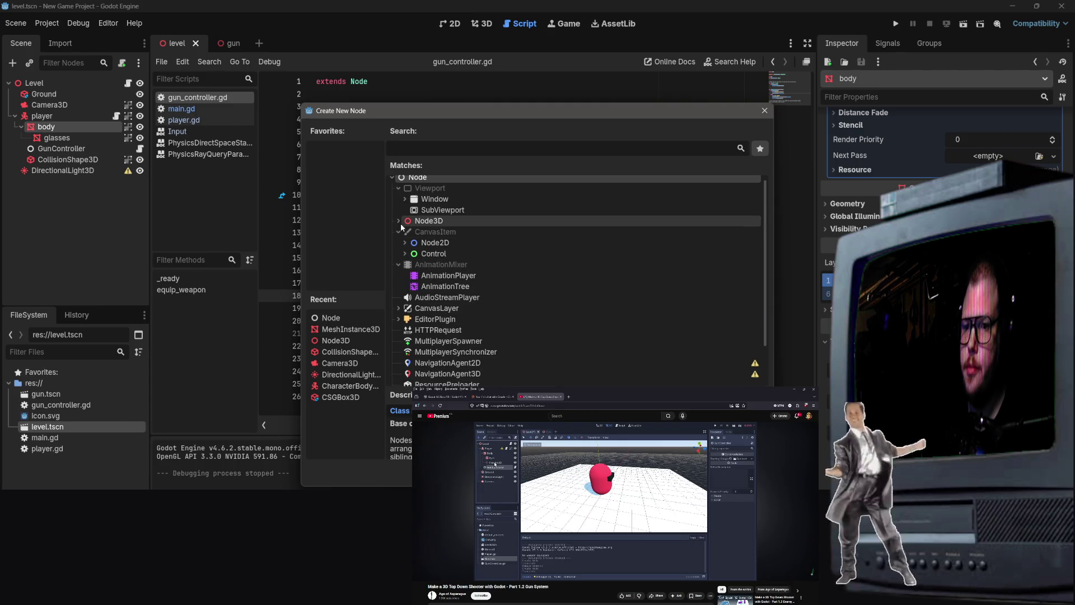
{"action": "left_click", "coordinate": [399, 221]}
{"action": "scroll", "coordinate": [426, 263], "scroll_direction": "down", "scroll_amount": 5}
{"action": "scroll", "coordinate": [436, 285], "scroll_direction": "down", "scroll_amount": 5}
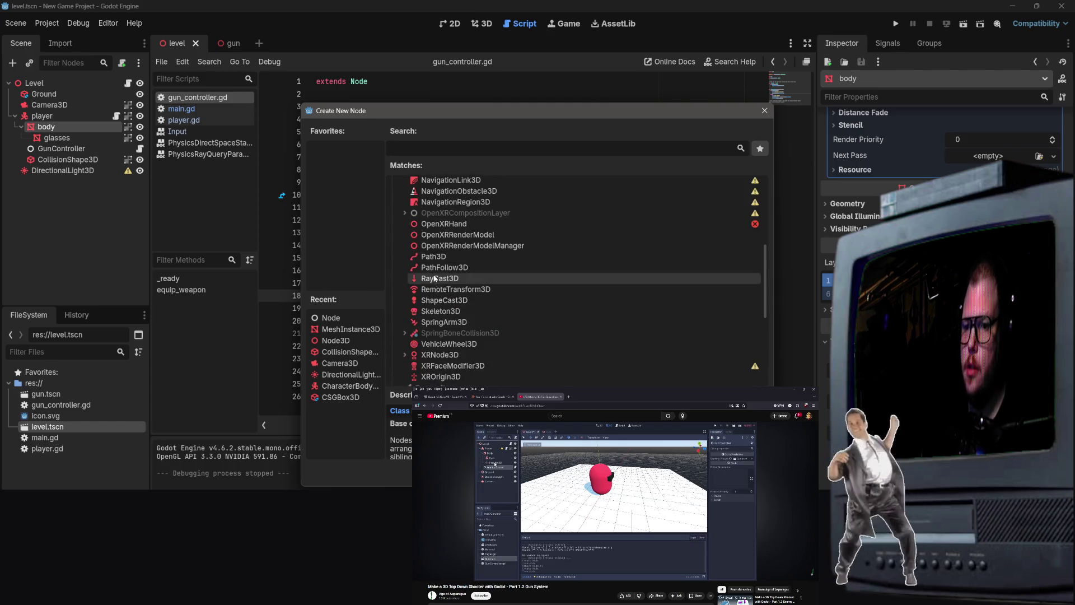
{"action": "scroll", "coordinate": [436, 283], "scroll_direction": "up", "scroll_amount": 1}
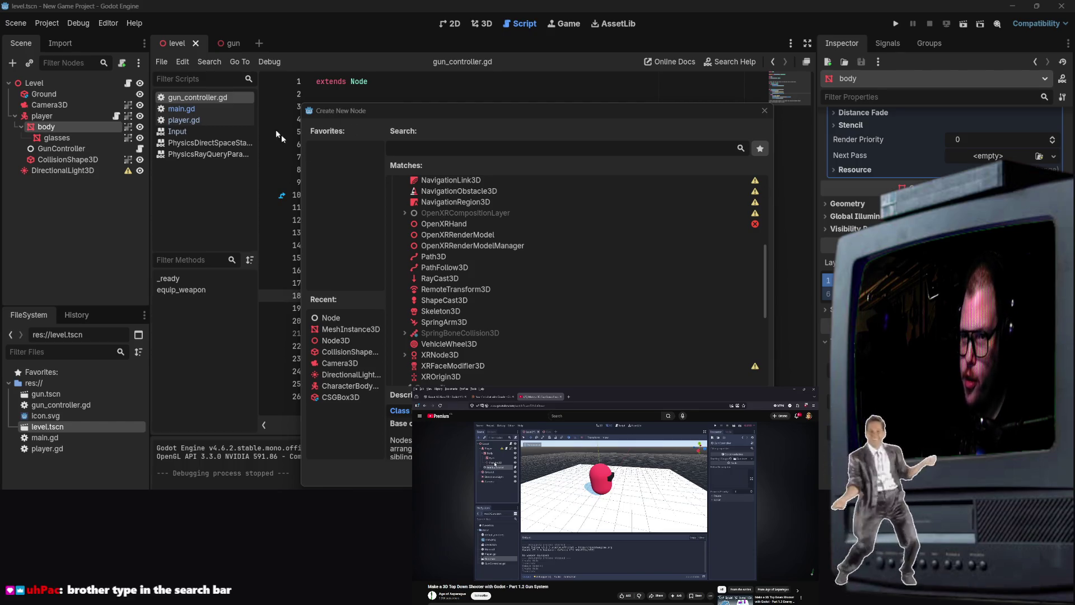
Step: Search 'position' again, then close the dialog without adding a node
{"action": "left_click", "coordinate": [427, 147]}
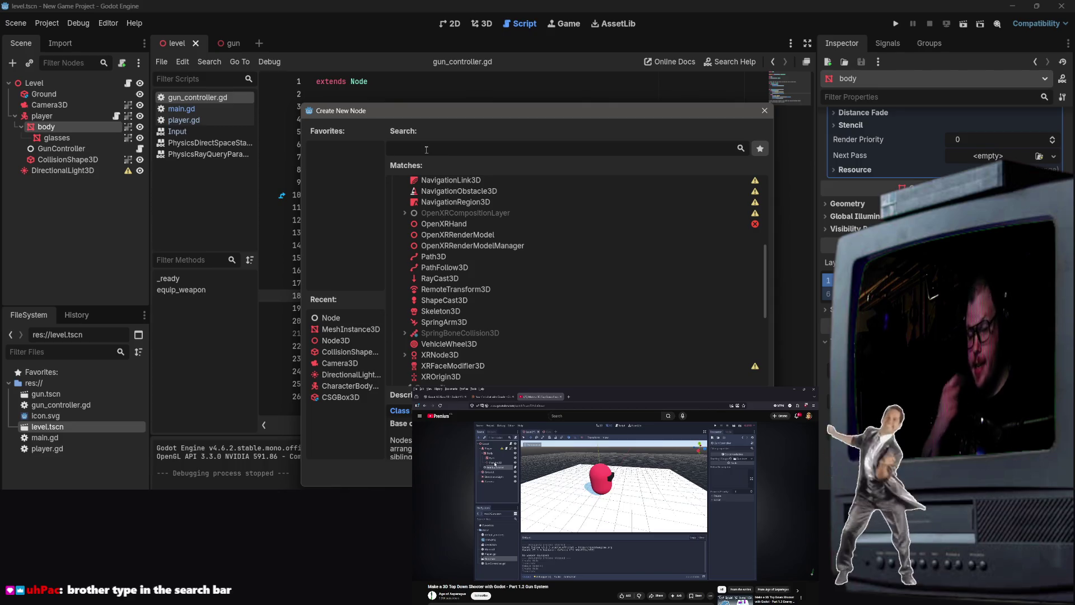
{"action": "type", "text": "position"}
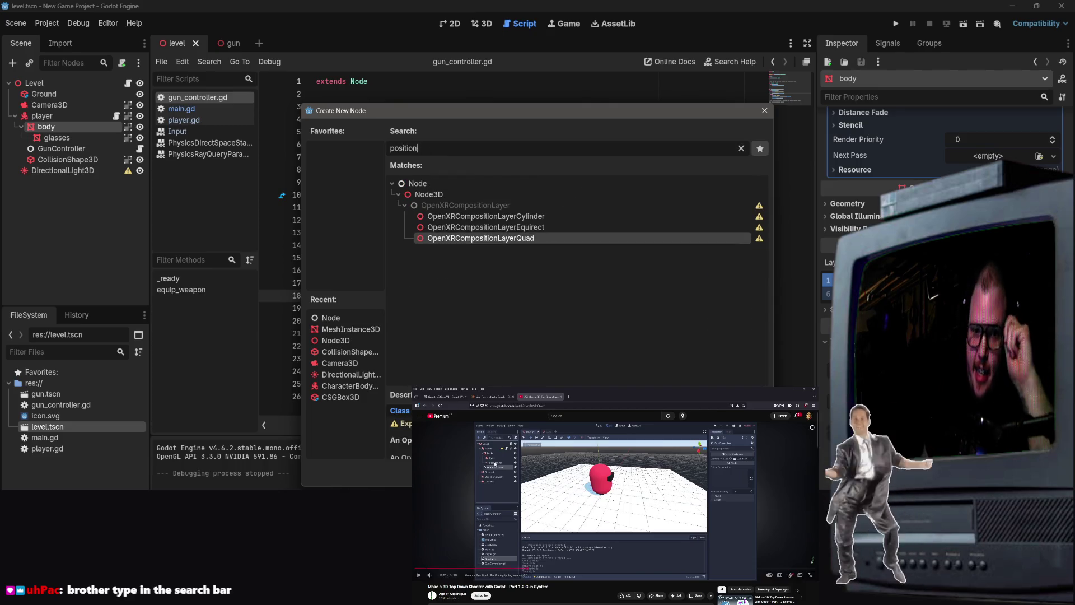
{"action": "scroll", "coordinate": [607, 513], "scroll_direction": "down", "scroll_amount": 5}
{"action": "scroll", "coordinate": [431, 444], "scroll_direction": "down", "scroll_amount": 5}
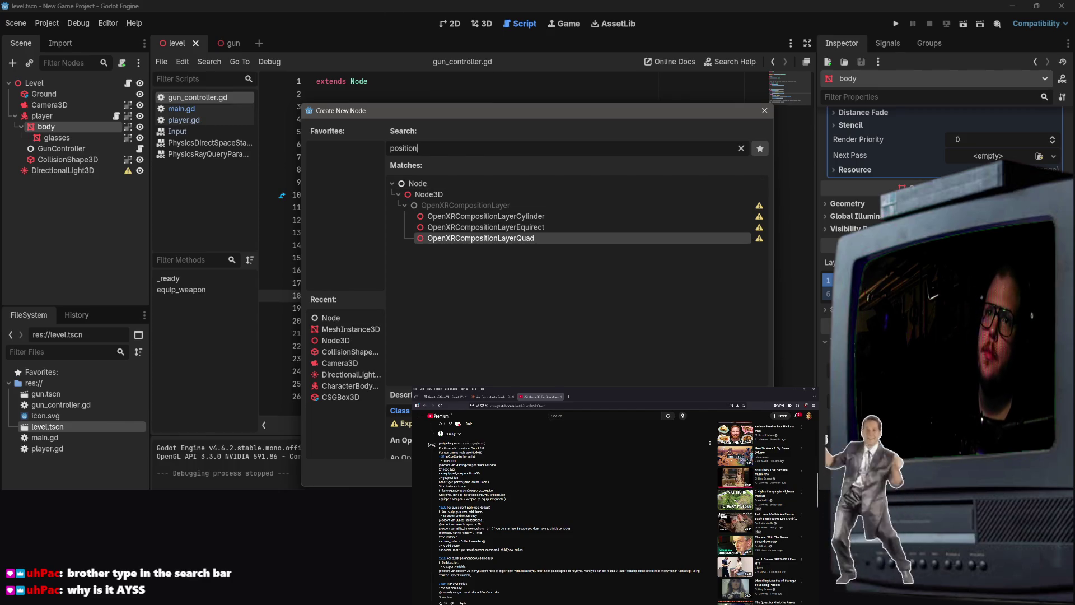
{"action": "scroll", "coordinate": [613, 513], "scroll_direction": "up", "scroll_amount": 10}
{"action": "left_click", "coordinate": [614, 500]}
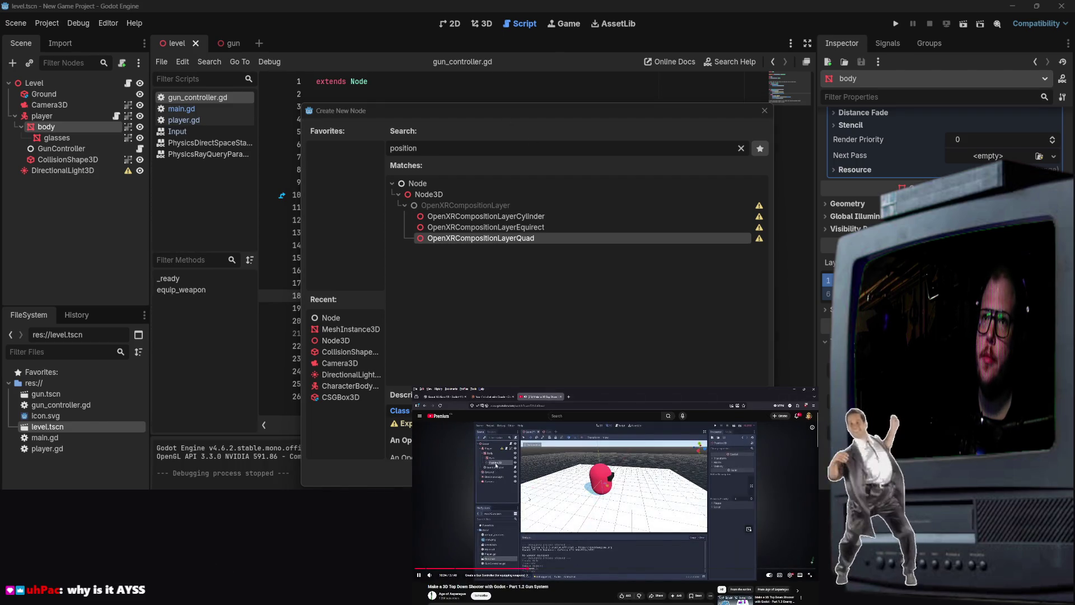
{"action": "left_click", "coordinate": [598, 485]}
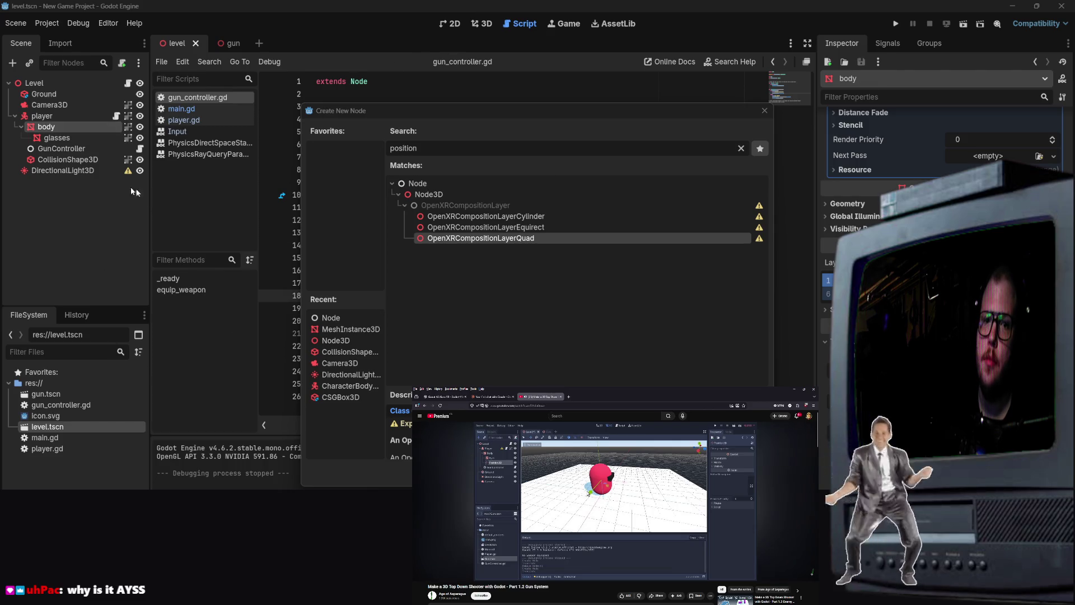
{"action": "left_click", "coordinate": [765, 111]}
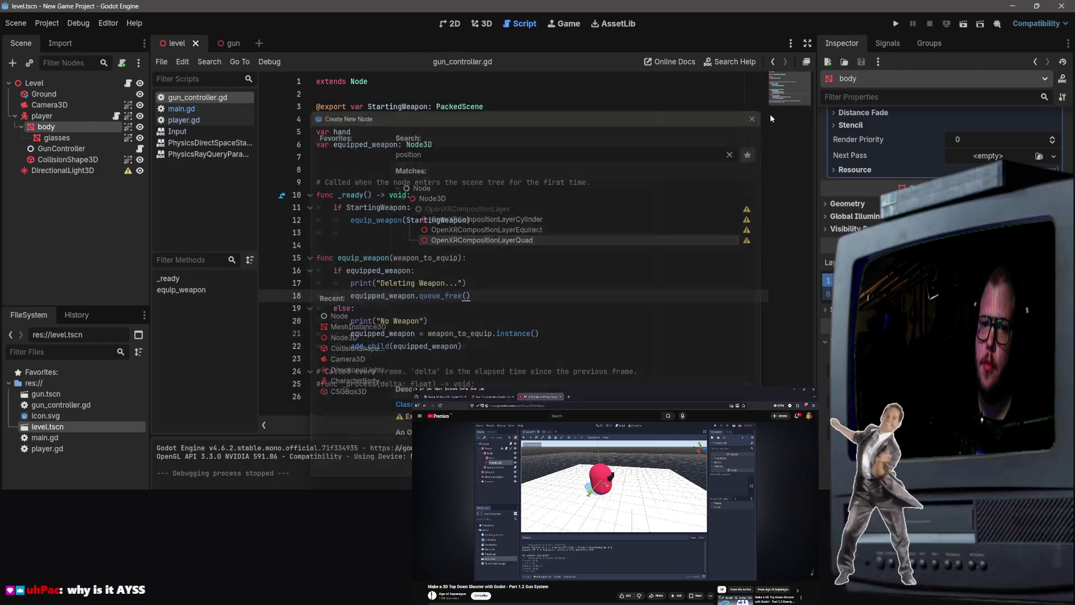
{"action": "left_click", "coordinate": [61, 223]}
Step: Add a Marker3D via the Add Child Node search for 'Marker' and drag it under body
{"action": "right_click", "coordinate": [79, 217]}
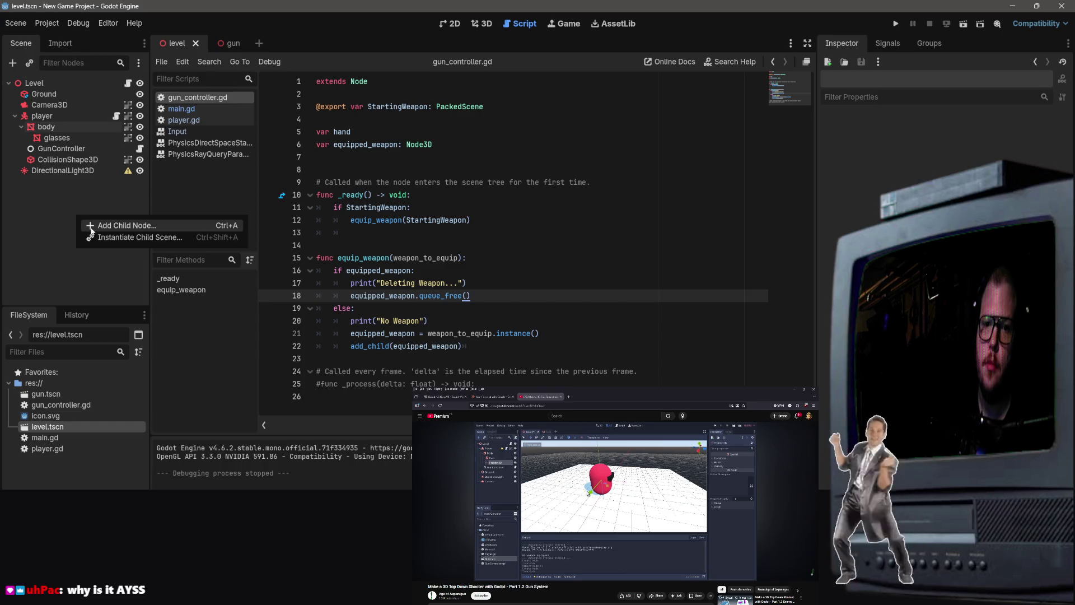
{"action": "left_click", "coordinate": [92, 226]}
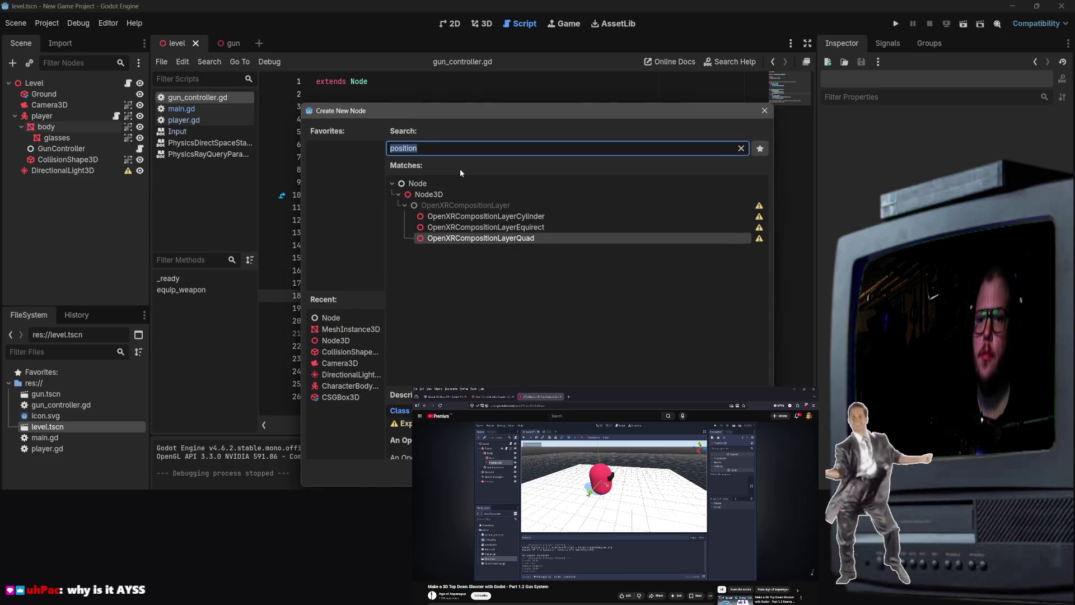
{"action": "key", "text": "BackSpace"}
{"action": "type", "text": "Posiu"}
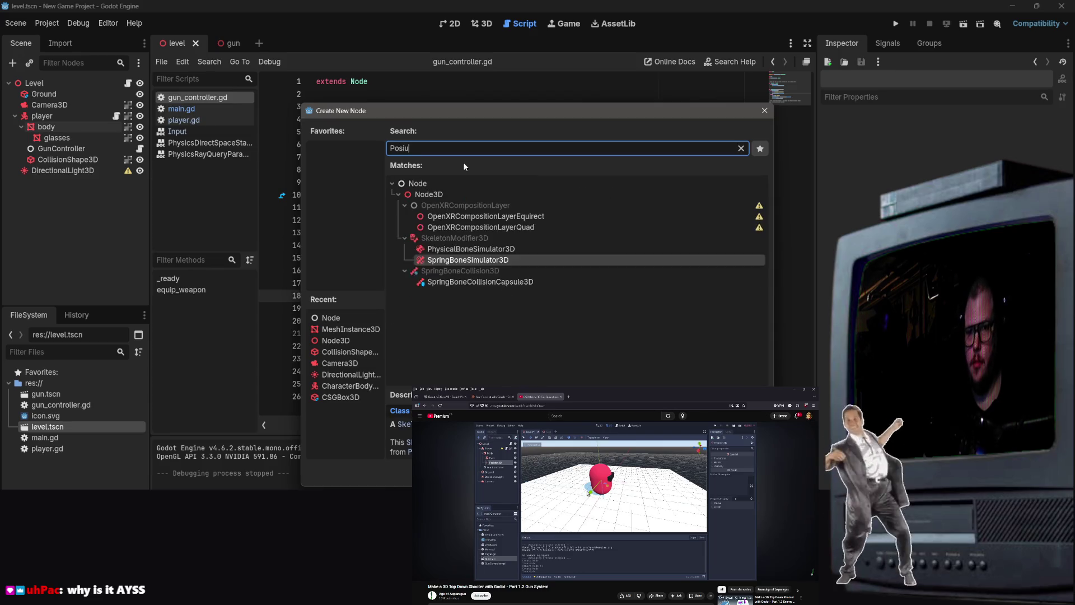
{"action": "key", "text": "BackSpace"}
{"action": "key", "text": "BackSpace"}
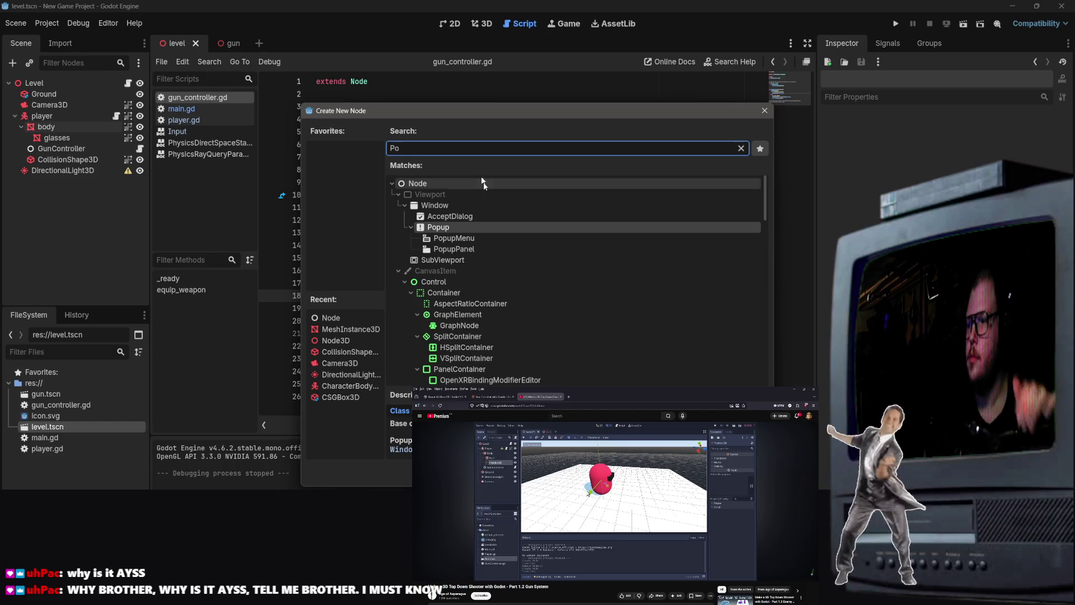
{"action": "scroll", "coordinate": [503, 353], "scroll_direction": "down", "scroll_amount": 10}
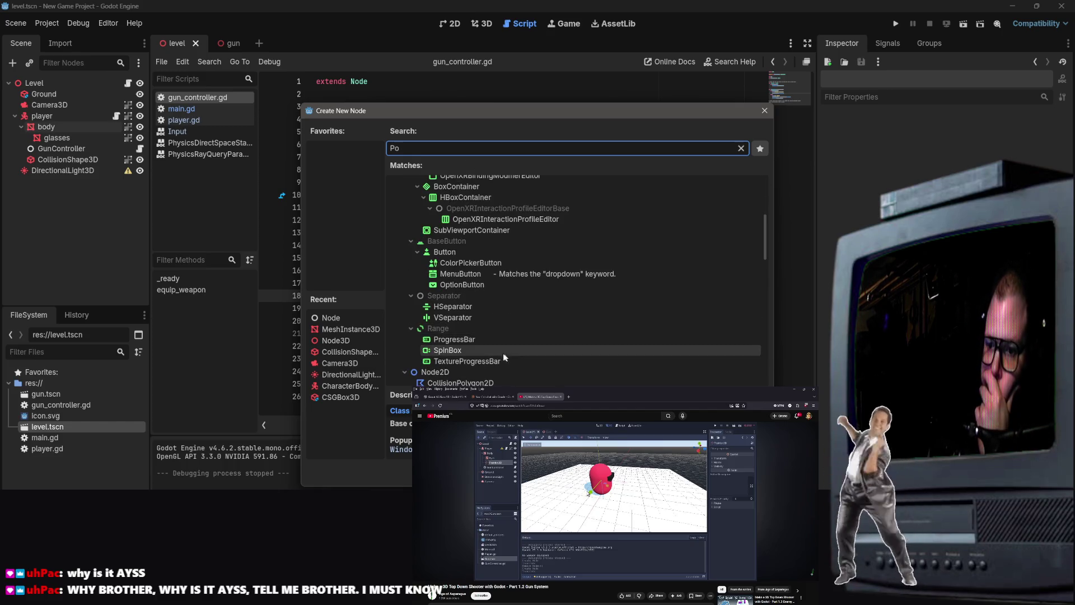
{"action": "scroll", "coordinate": [631, 327], "scroll_direction": "down", "scroll_amount": 10}
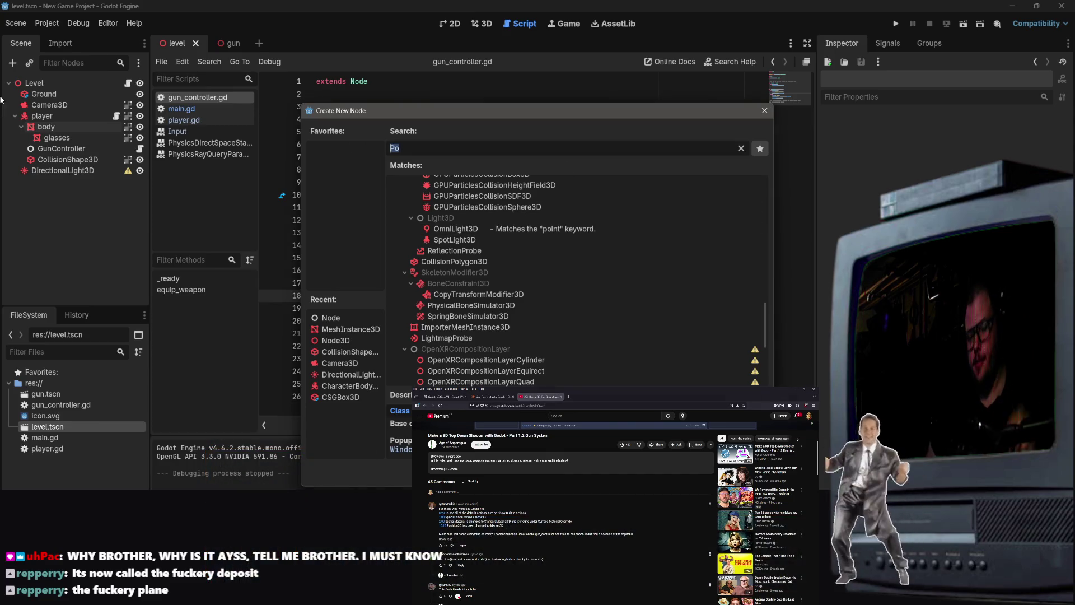
{"action": "key", "text": "BackSpace"}
{"action": "key", "text": "BackSpace"}
{"action": "type", "text": "MArker"}
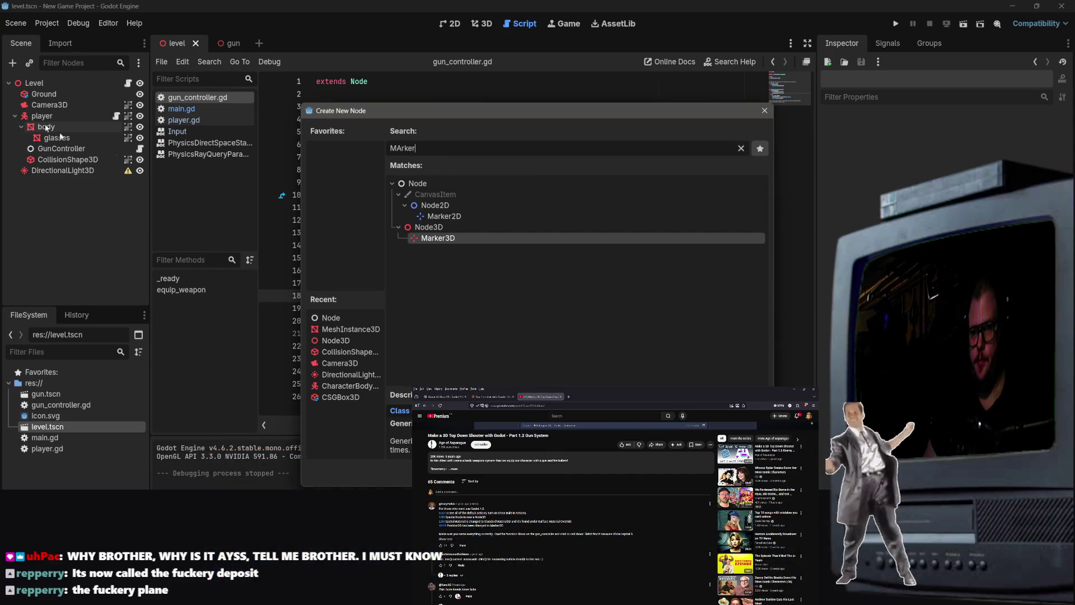
{"action": "double_click", "coordinate": [433, 239]}
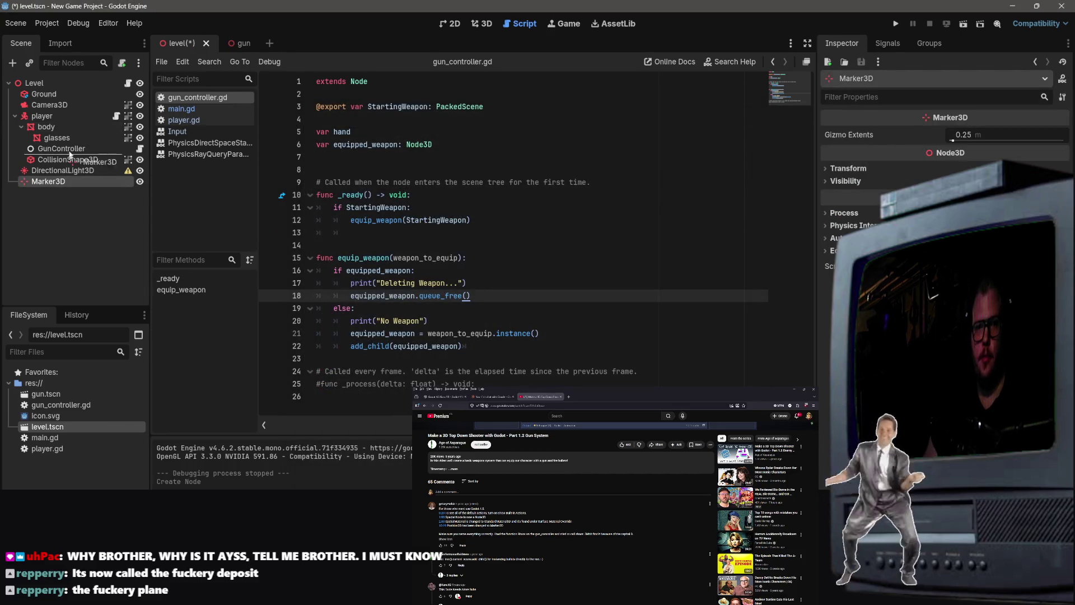
{"action": "left_click_drag", "start_coordinate": [70, 155], "coordinate": [61, 133]}
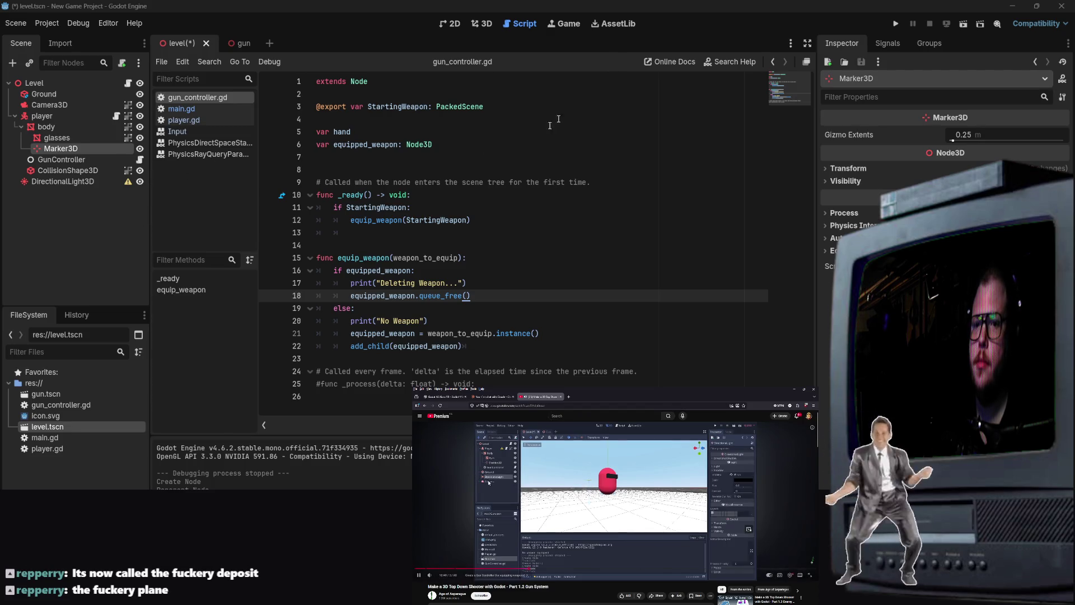
{"action": "left_click", "coordinate": [482, 24]}
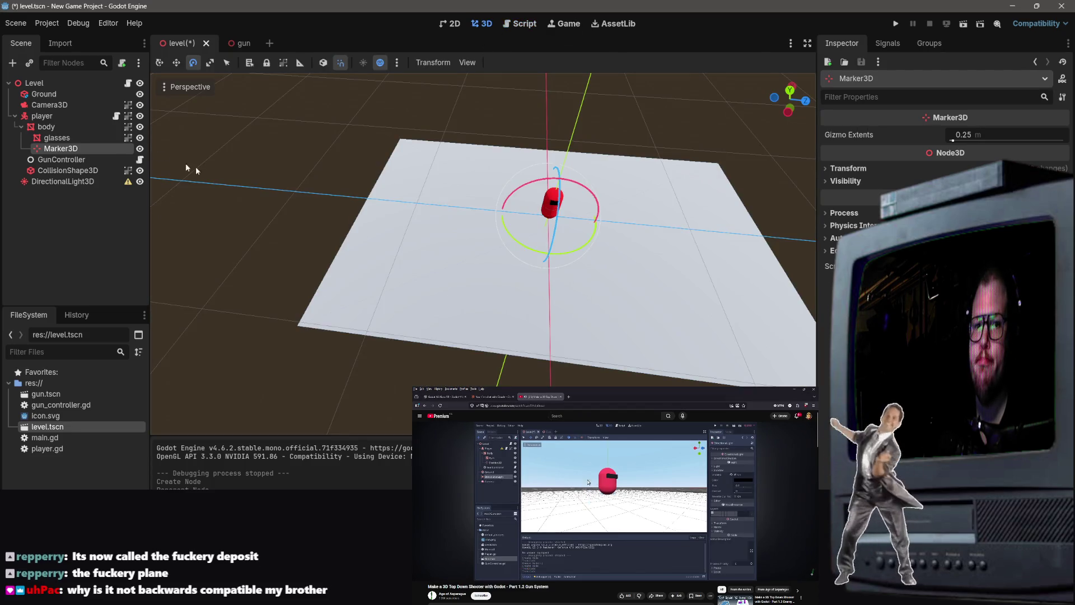
Step: Switch to Move mode, orbit the 3D view onto the red player, and select Marker3D
{"action": "scroll", "coordinate": [626, 186], "scroll_direction": "up", "scroll_amount": 3}
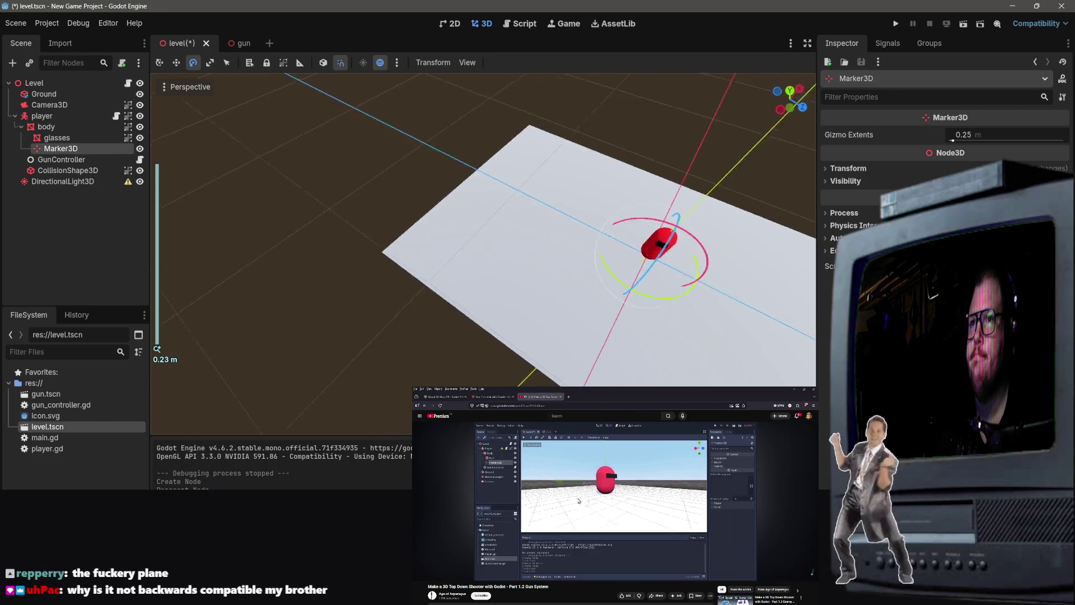
{"action": "scroll", "coordinate": [484, 224], "scroll_direction": "down", "scroll_amount": 5}
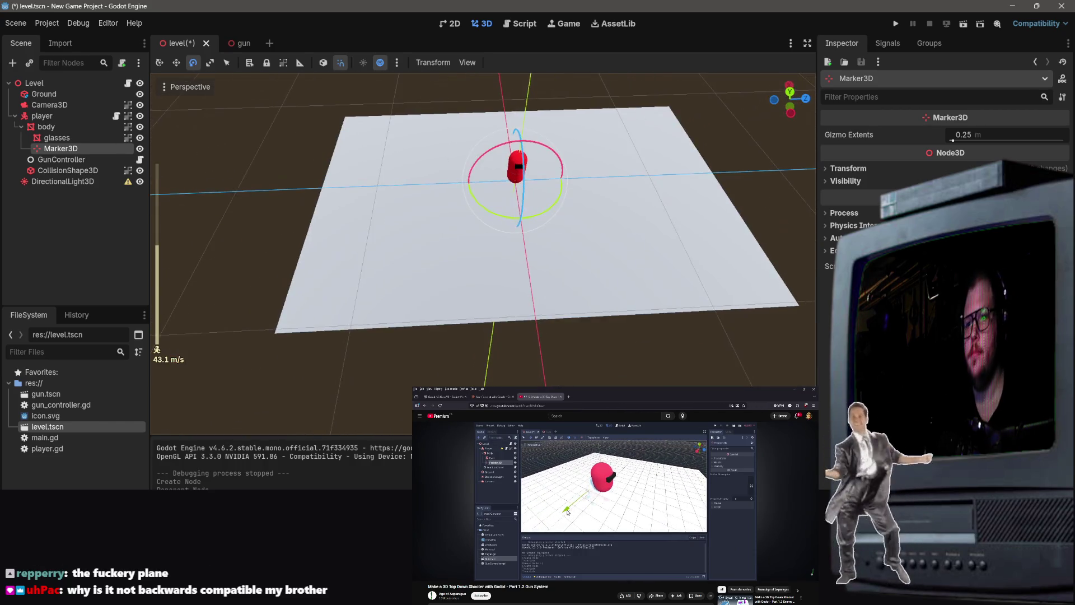
{"action": "key", "text": "w"}
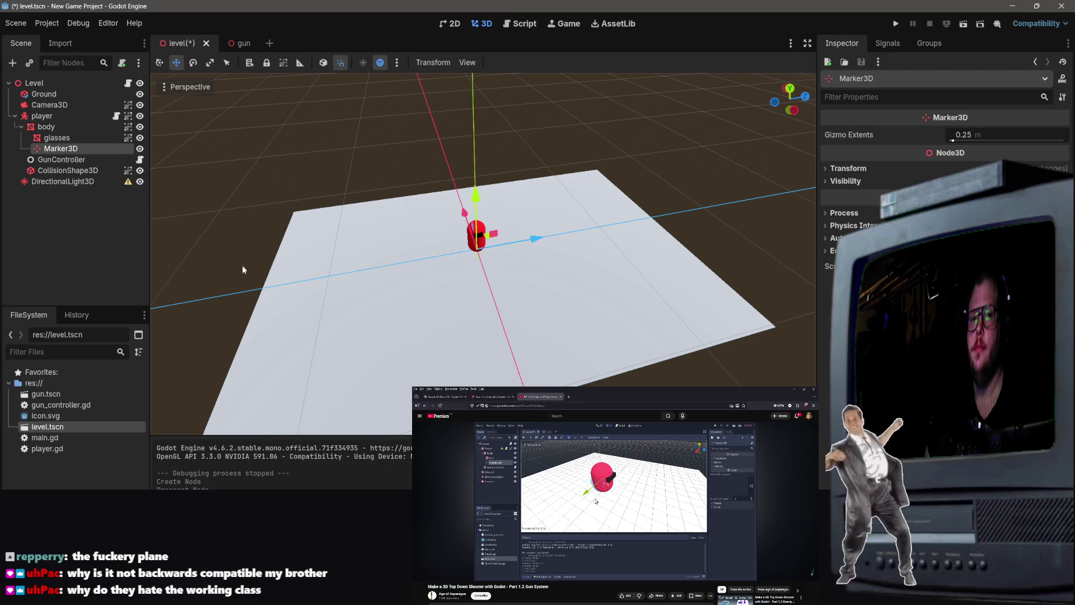
{"action": "left_click_drag", "start_coordinate": [242, 270], "coordinate": [403, 235]}
{"action": "left_click", "coordinate": [62, 159]}
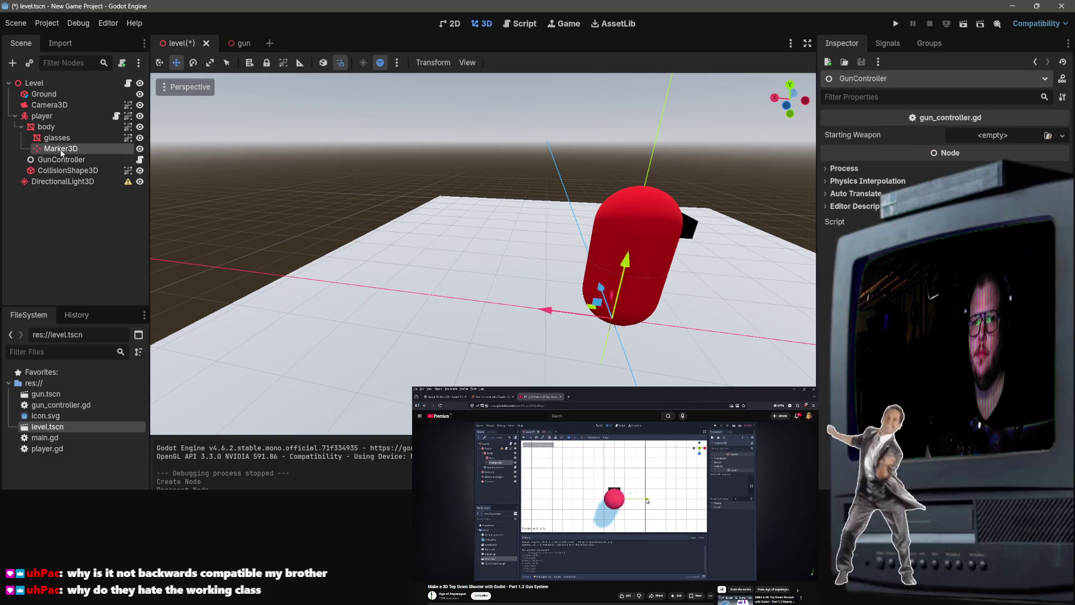
{"action": "left_click", "coordinate": [61, 150]}
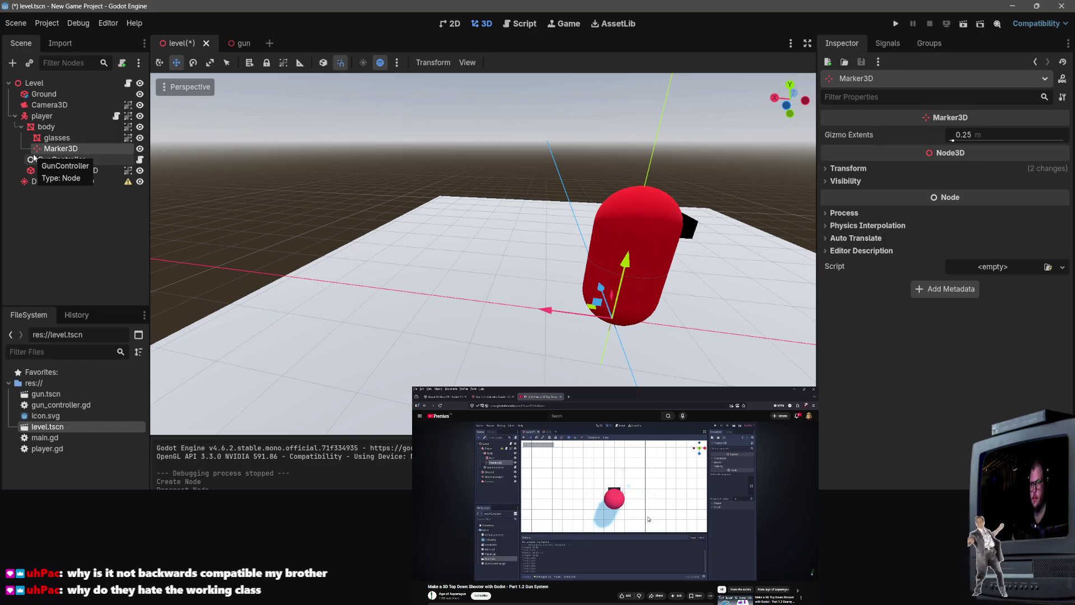
{"action": "mouse_move", "coordinate": [368, 264]}
{"action": "left_mouse_down"}
{"action": "mouse_move", "coordinate": [383, 308]}
{"action": "mouse_move", "coordinate": [459, 168]}
{"action": "left_mouse_up"}
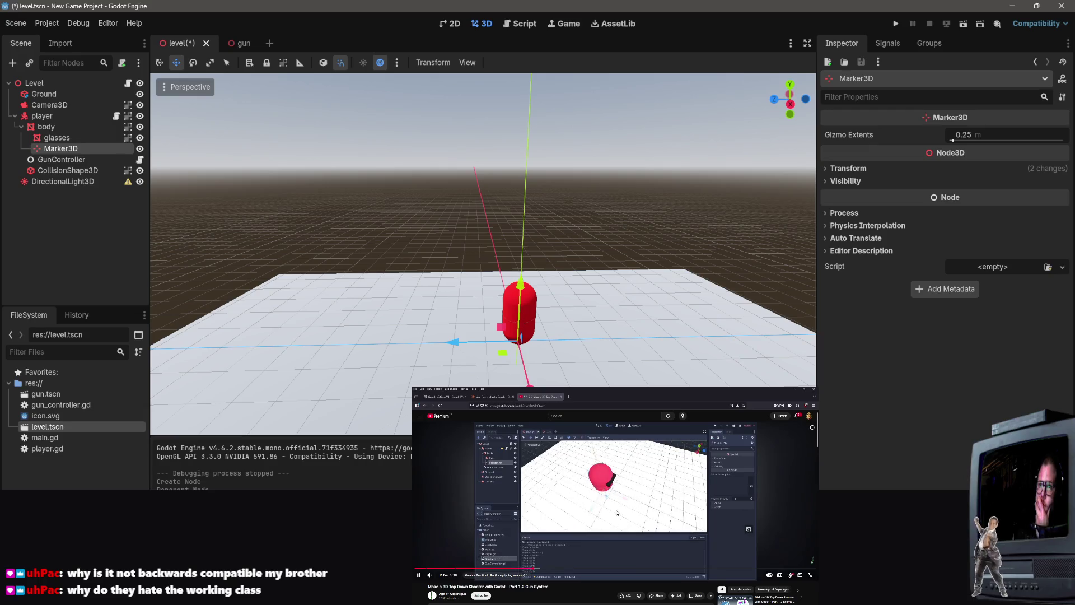
{"action": "left_click", "coordinate": [529, 569]}
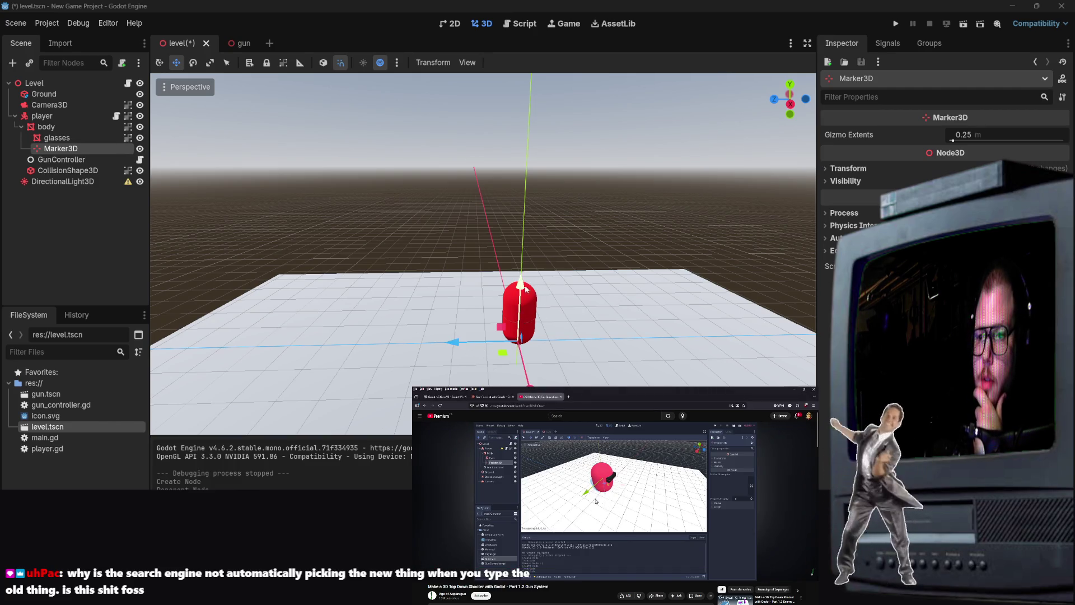
Step: Raise the Marker3D along its Y axis onto the red capsule and check it from several angles
{"action": "left_click_drag", "start_coordinate": [527, 289], "coordinate": [520, 251]}
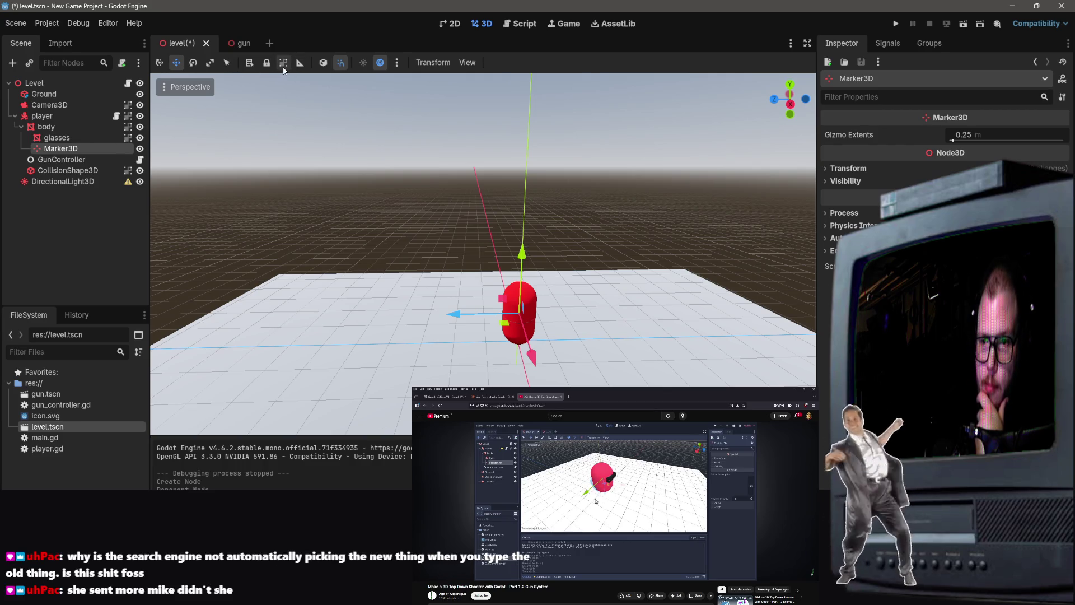
{"action": "mouse_move", "coordinate": [593, 289]}
{"action": "left_mouse_down"}
{"action": "mouse_move", "coordinate": [561, 313]}
{"action": "mouse_move", "coordinate": [516, 291]}
{"action": "mouse_move", "coordinate": [395, 112]}
{"action": "left_mouse_up"}
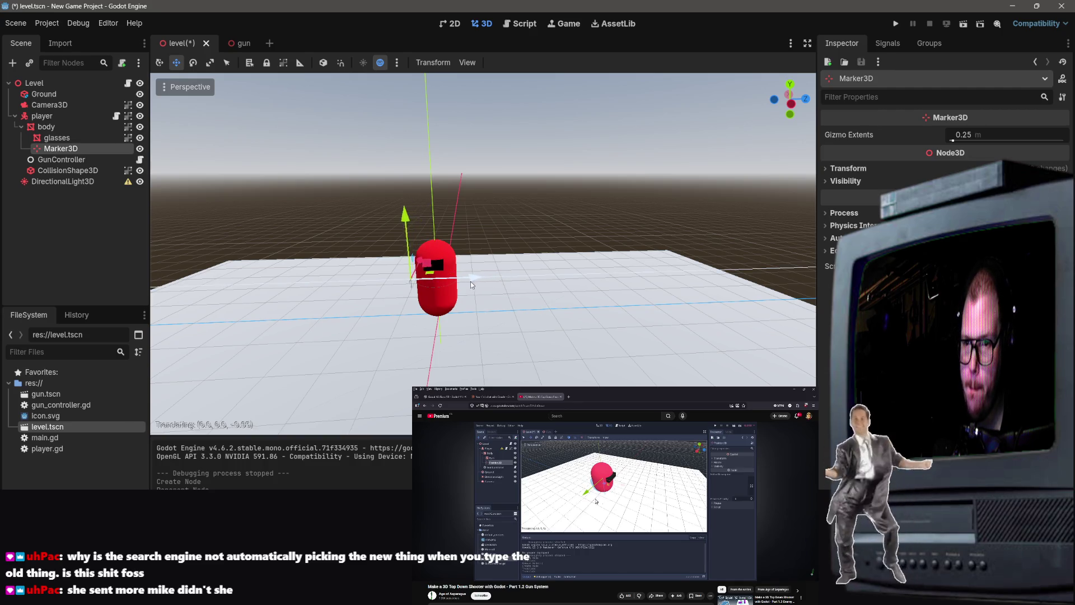
{"action": "scroll", "coordinate": [469, 282], "scroll_direction": "up", "scroll_amount": 5}
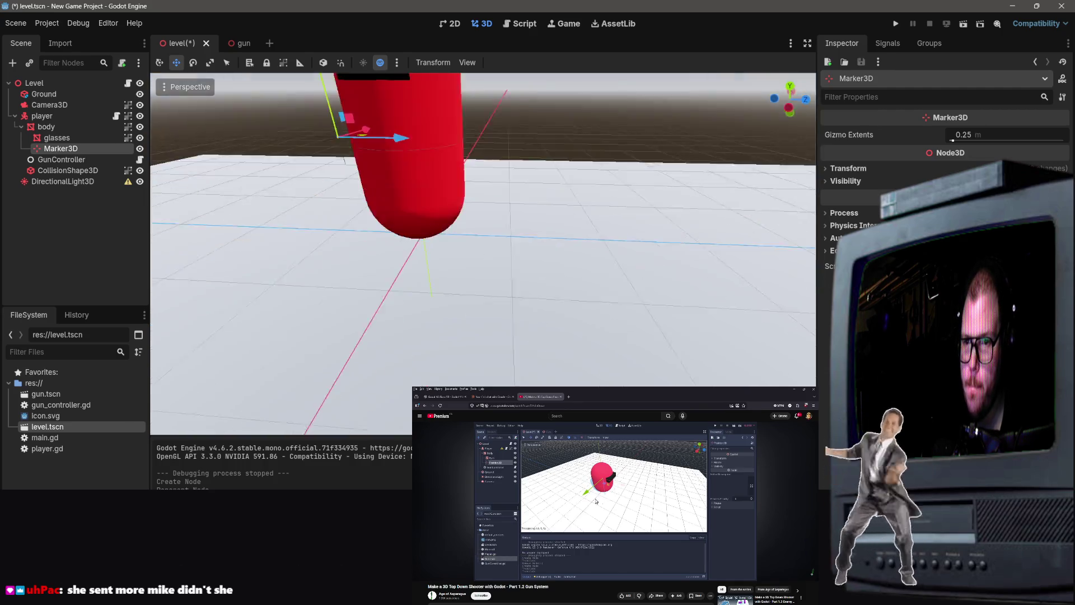
{"action": "mouse_move", "coordinate": [469, 281]}
{"action": "left_mouse_down"}
{"action": "mouse_move", "coordinate": [437, 263]}
{"action": "mouse_move", "coordinate": [493, 224]}
{"action": "left_mouse_up"}
{"action": "left_click", "coordinate": [604, 508]}
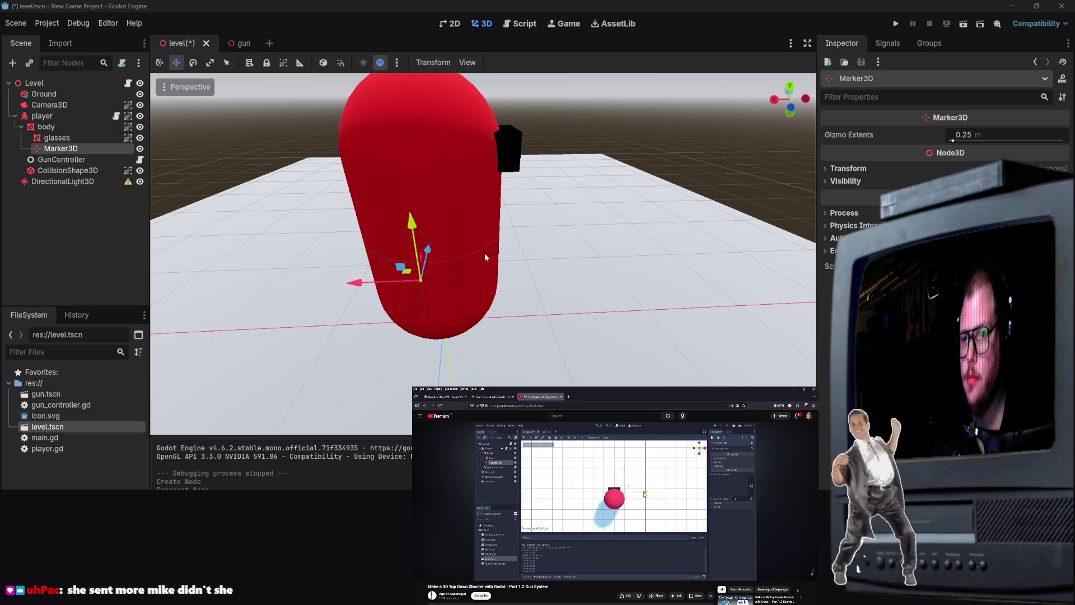
{"action": "mouse_move", "coordinate": [485, 253]}
{"action": "left_mouse_down"}
{"action": "mouse_move", "coordinate": [501, 238]}
{"action": "mouse_move", "coordinate": [515, 183]}
{"action": "mouse_move", "coordinate": [452, 328]}
{"action": "mouse_move", "coordinate": [460, 291]}
{"action": "mouse_move", "coordinate": [403, 246]}
{"action": "left_mouse_up"}
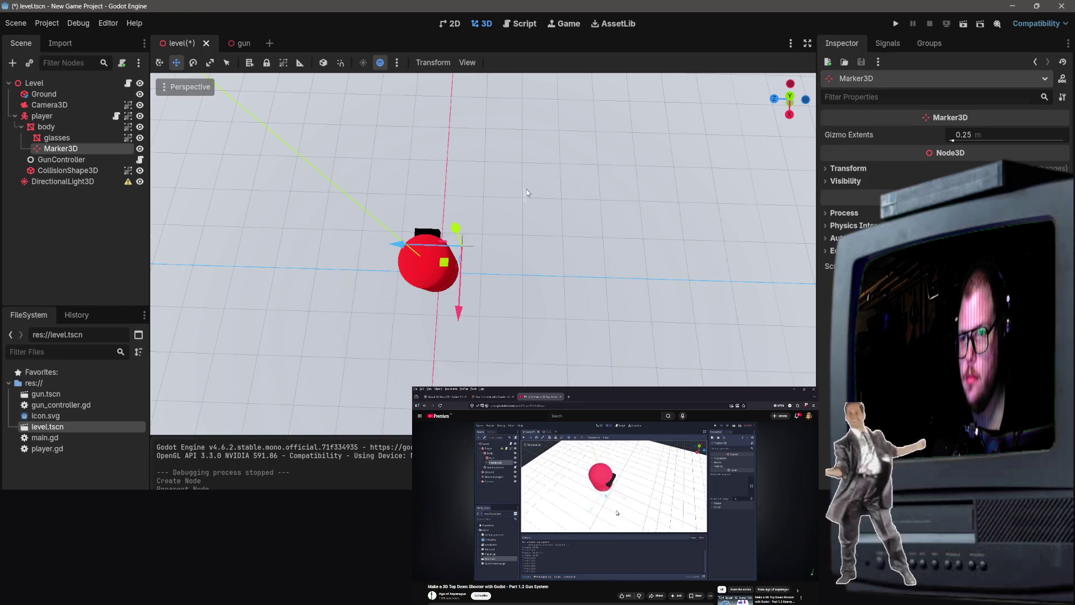
{"action": "left_click", "coordinate": [523, 231]}
{"action": "mouse_move", "coordinate": [523, 231]}
{"action": "left_mouse_down"}
{"action": "mouse_move", "coordinate": [493, 202]}
{"action": "mouse_move", "coordinate": [530, 192]}
{"action": "left_mouse_up"}
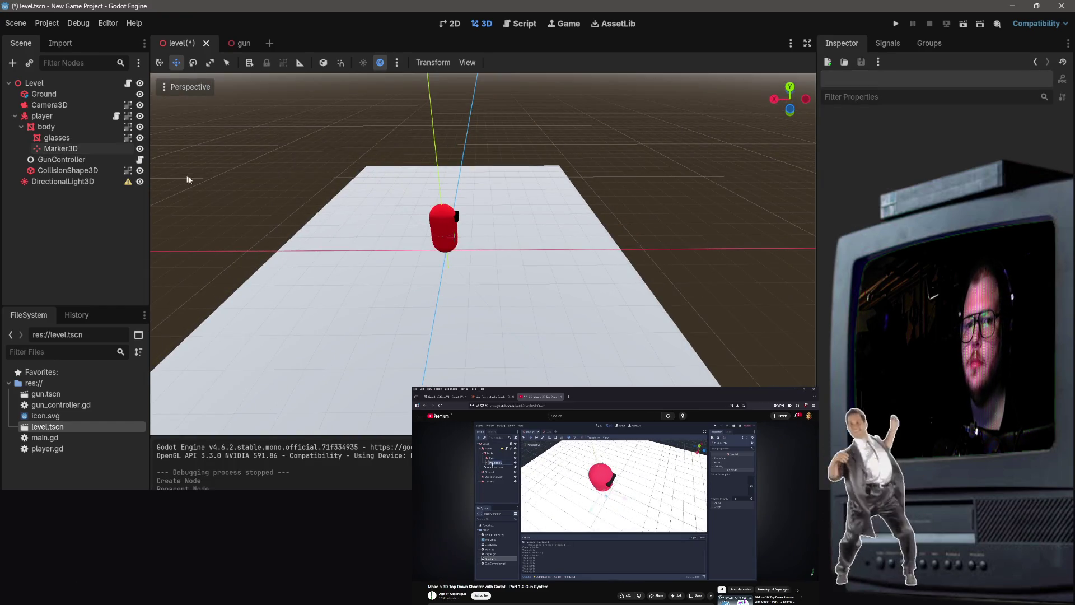
Step: Rename the Marker3D to Hand and save the level scene
{"action": "double_click", "coordinate": [66, 148]}
{"action": "type", "text": "and"}
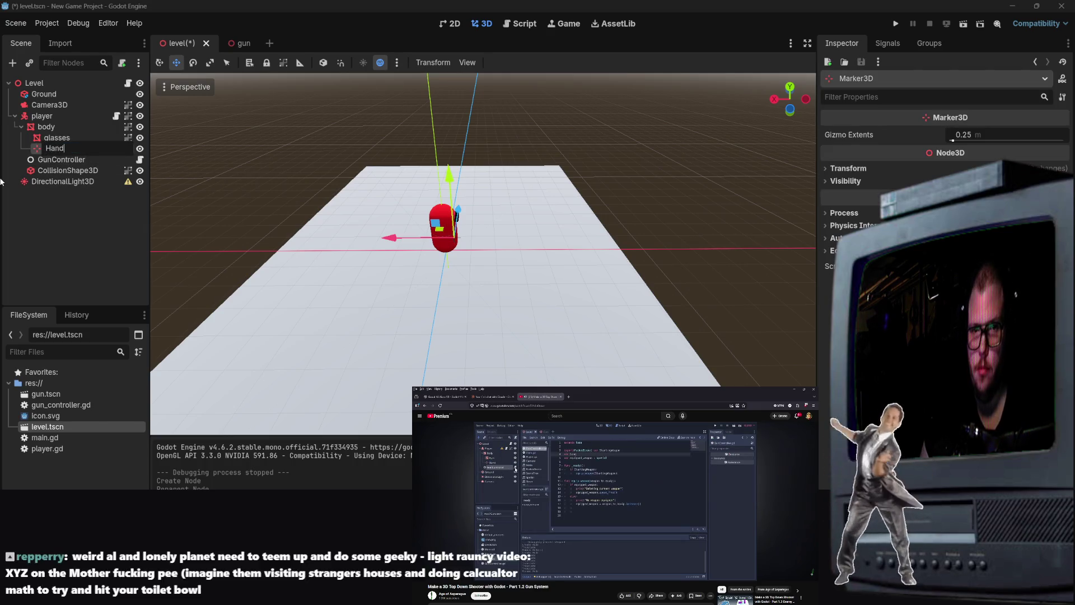
{"action": "key", "text": "Return"}
{"action": "key", "text": "ctrl+s"}
Step: Open the GunController script and start a 'hand =' line at the top of _ready
{"action": "left_click", "coordinate": [86, 161]}
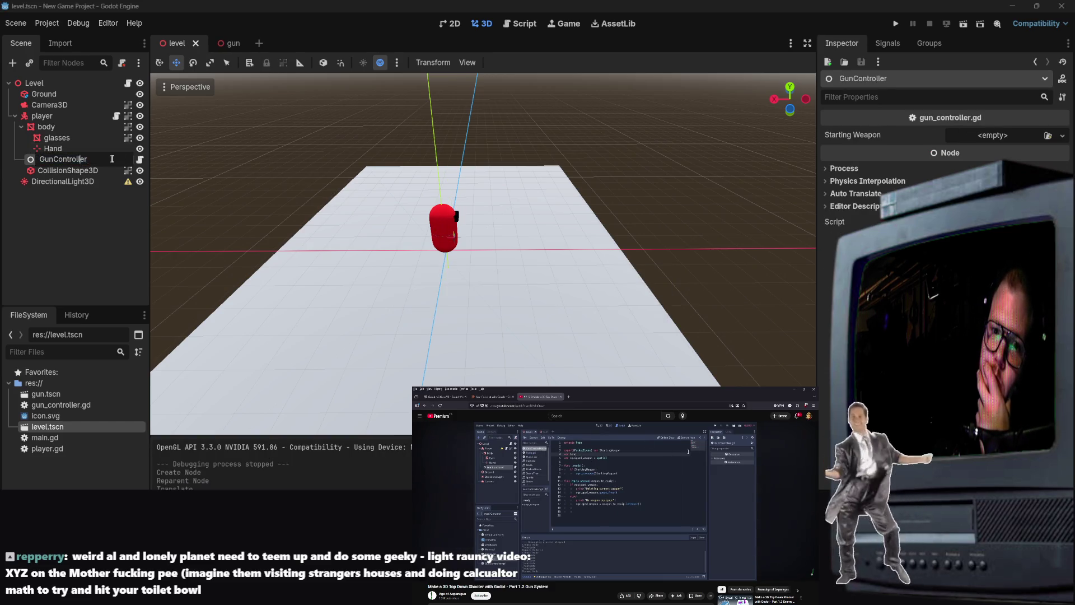
{"action": "left_click", "coordinate": [140, 160]}
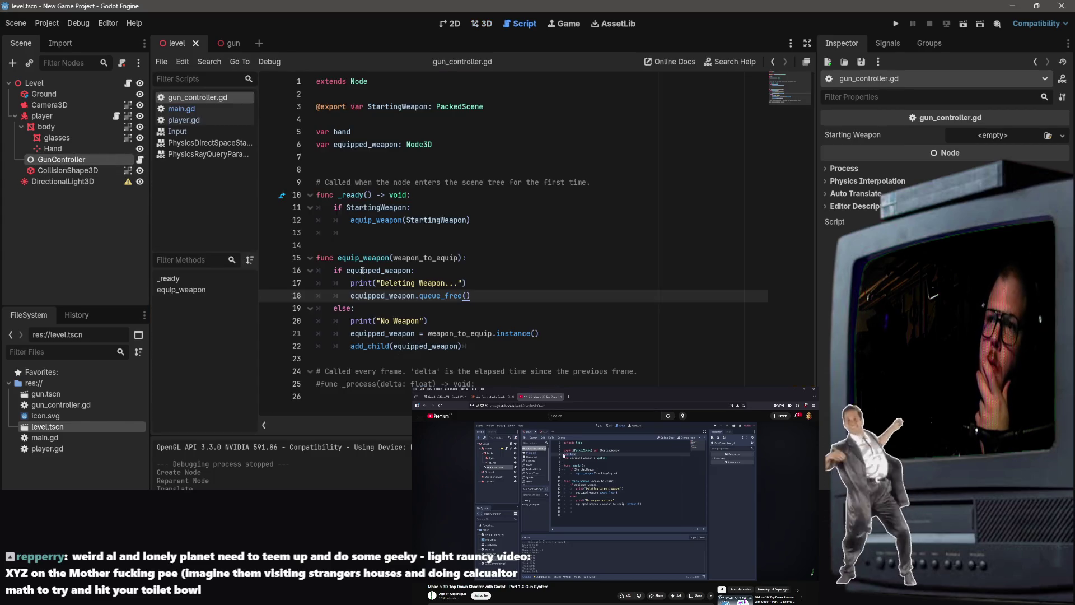
{"action": "left_click", "coordinate": [359, 132]}
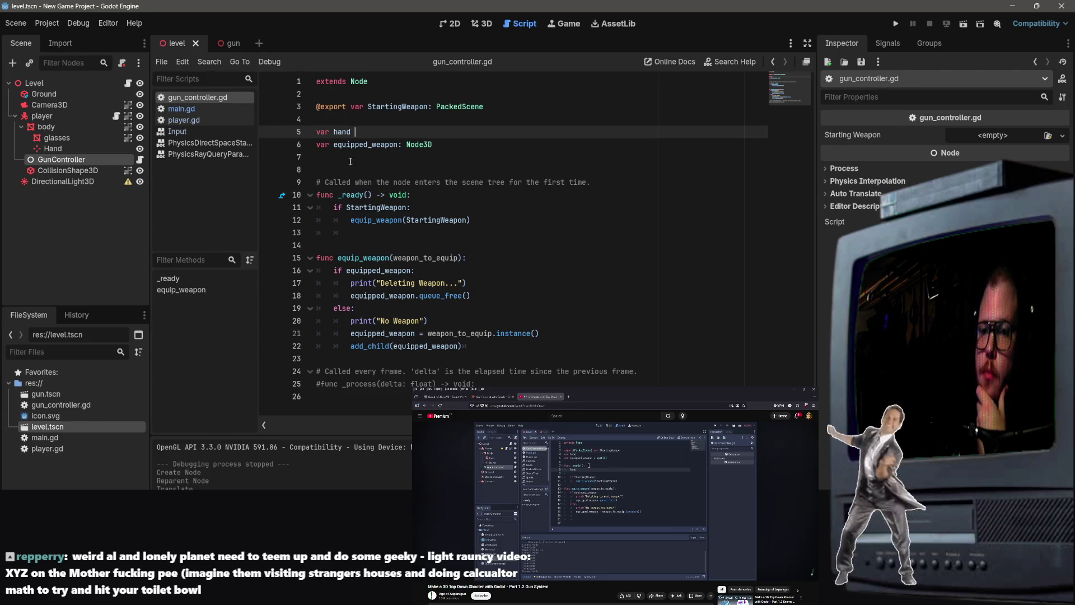
{"action": "left_click", "coordinate": [431, 194]}
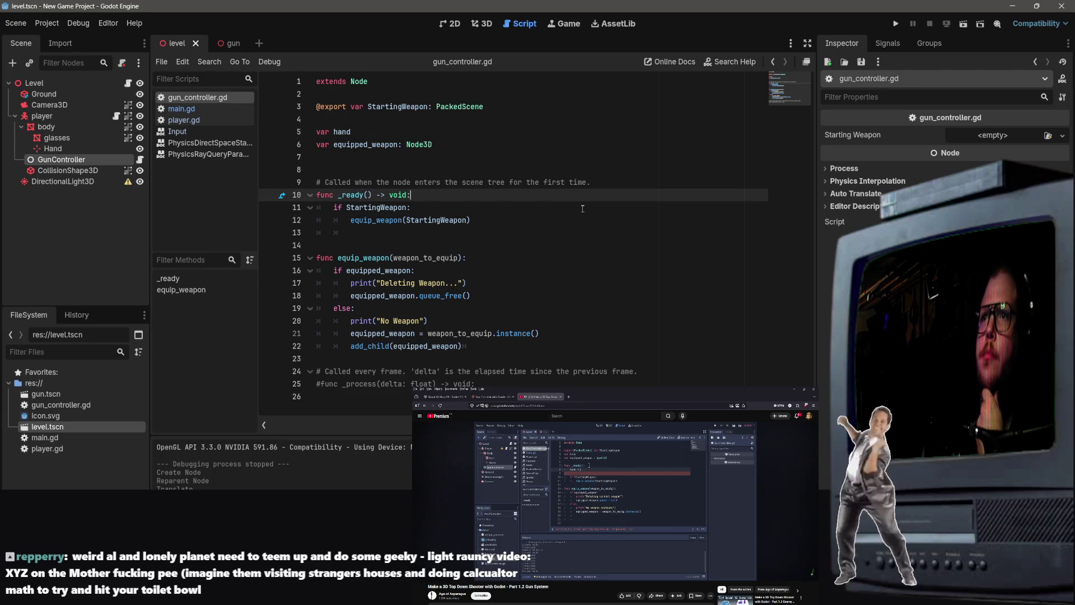
{"action": "key", "text": "Return"}
{"action": "key", "text": "Return"}
{"action": "key", "text": "Up"}
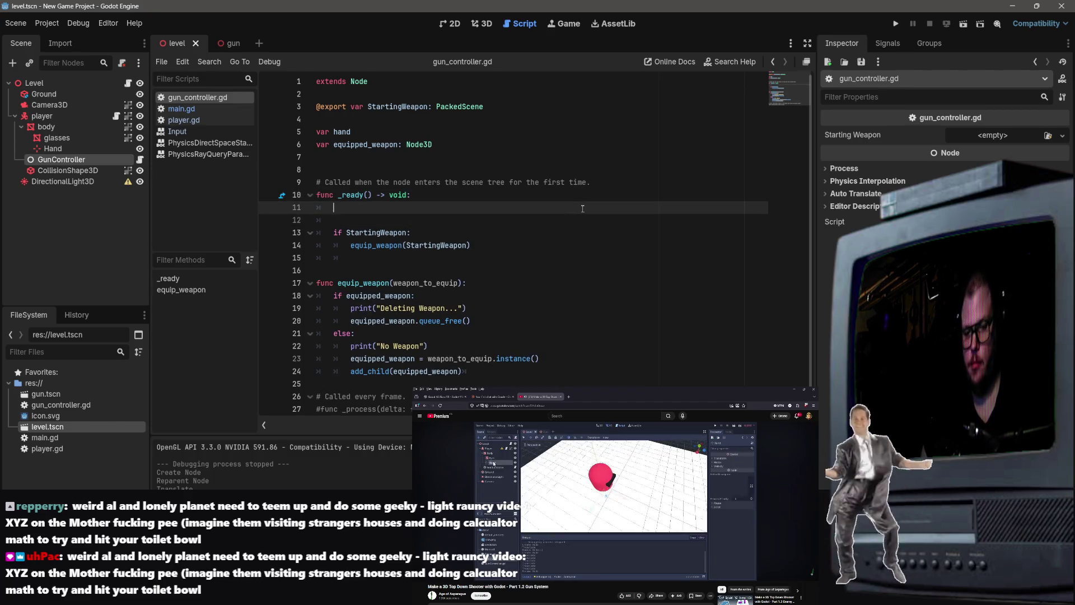
{"action": "type", "text": "hand ="}
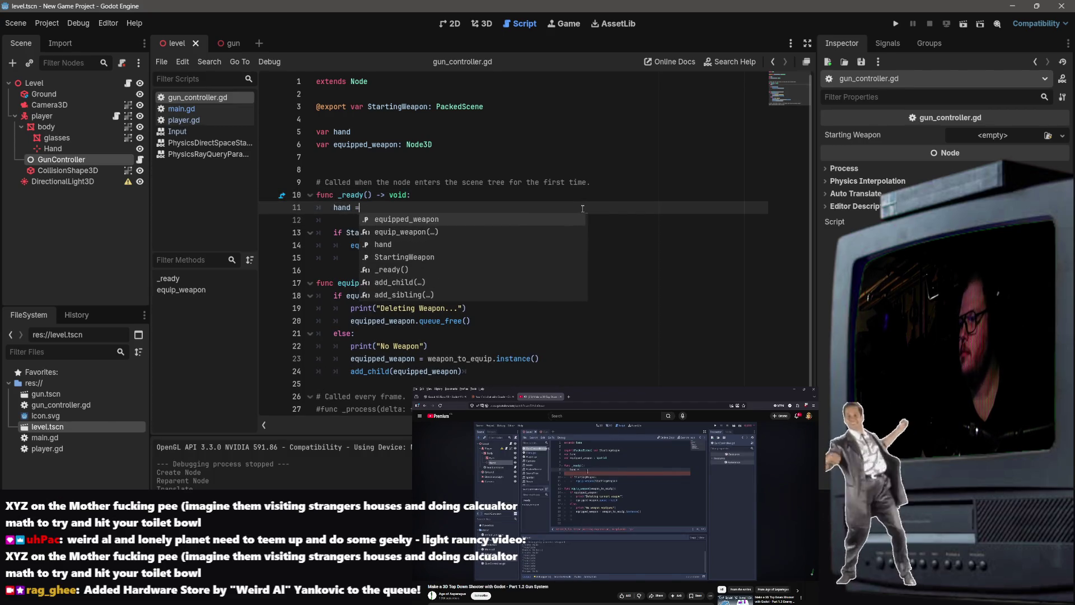
{"action": "key", "text": "Left"}
{"action": "key", "text": "Left"}
{"action": "key", "text": "Left"}
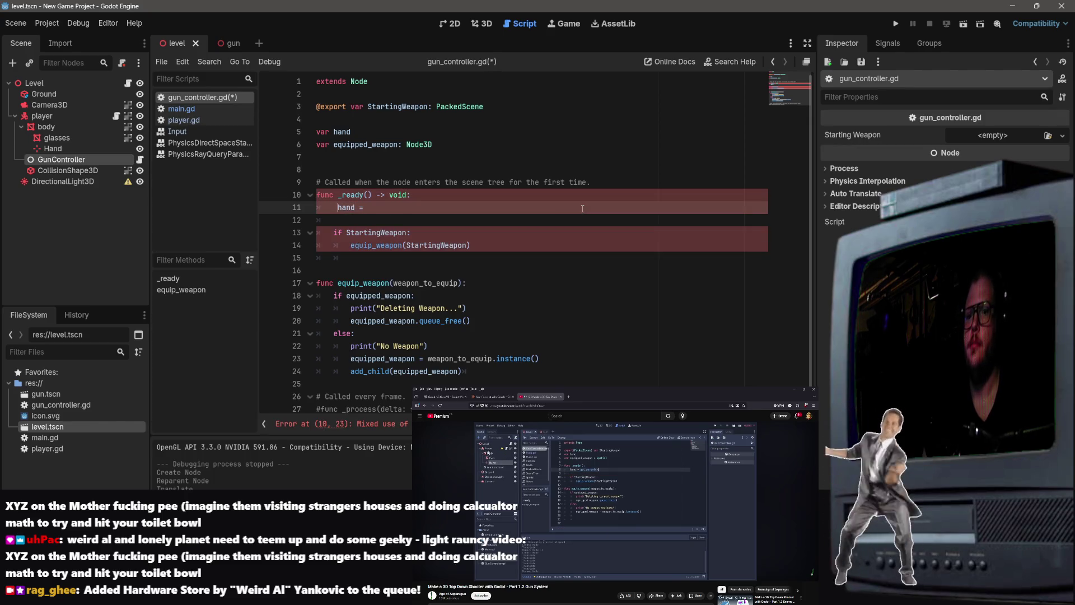
{"action": "key", "text": "Return"}
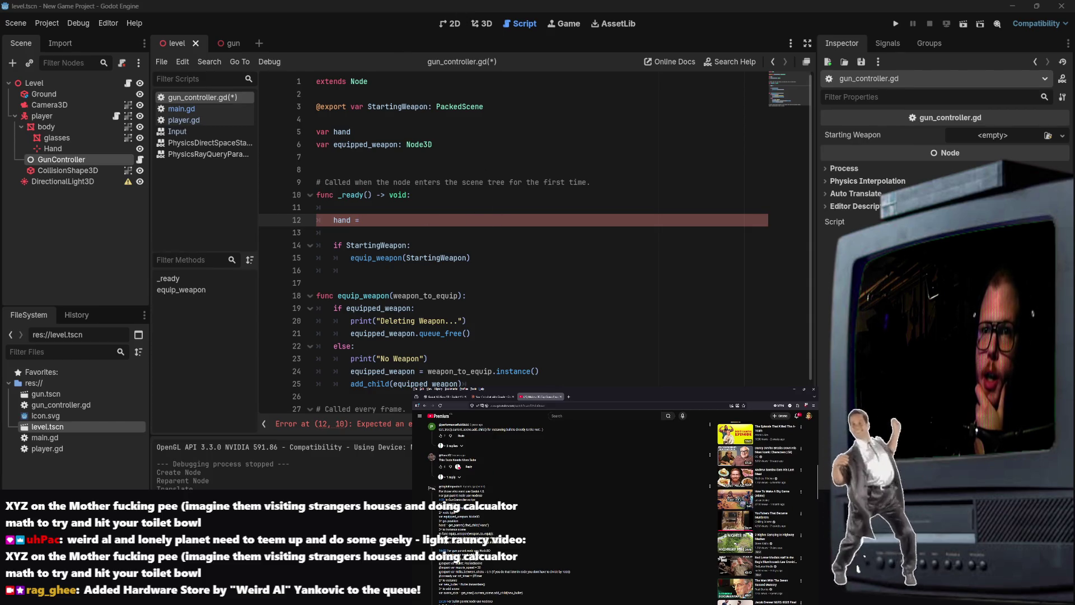
Step: Paste get_parent().find_child("Hand") into the hand assignment and save gun_controller.gd
{"action": "left_click_drag", "start_coordinate": [501, 526], "coordinate": [438, 527]}
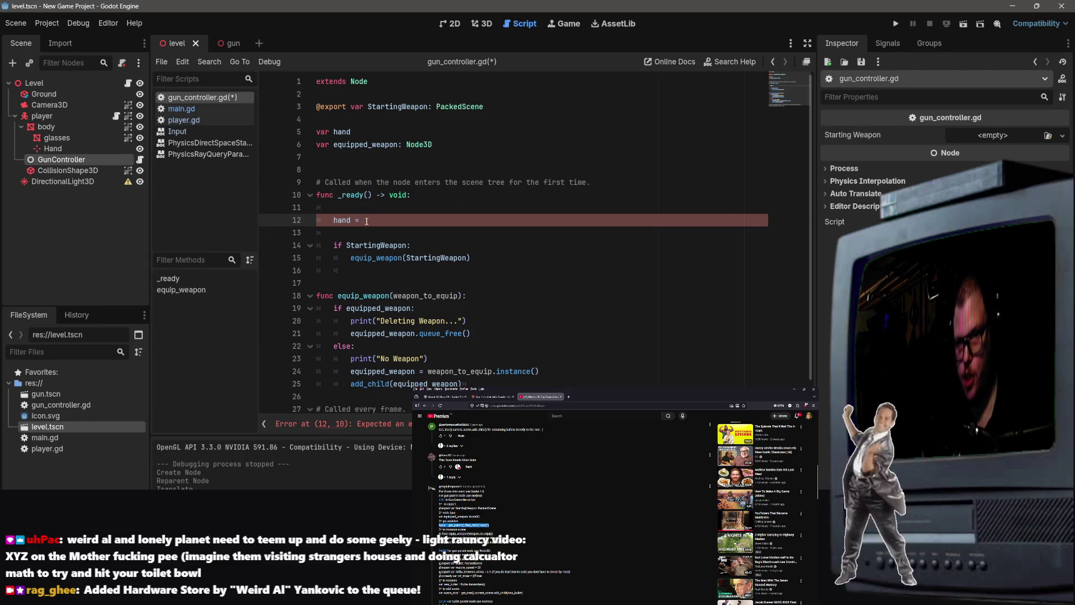
{"action": "left_click_drag", "start_coordinate": [360, 220], "coordinate": [334, 220]}
{"action": "key", "text": "ctrl+s"}
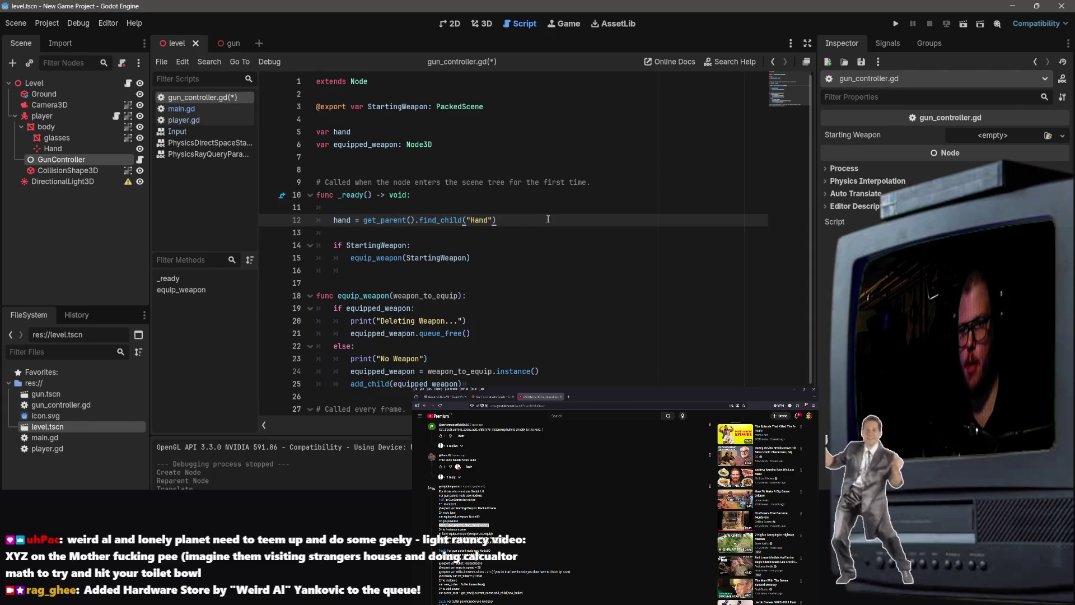
{"action": "scroll", "coordinate": [431, 488], "scroll_direction": "up", "scroll_amount": 10}
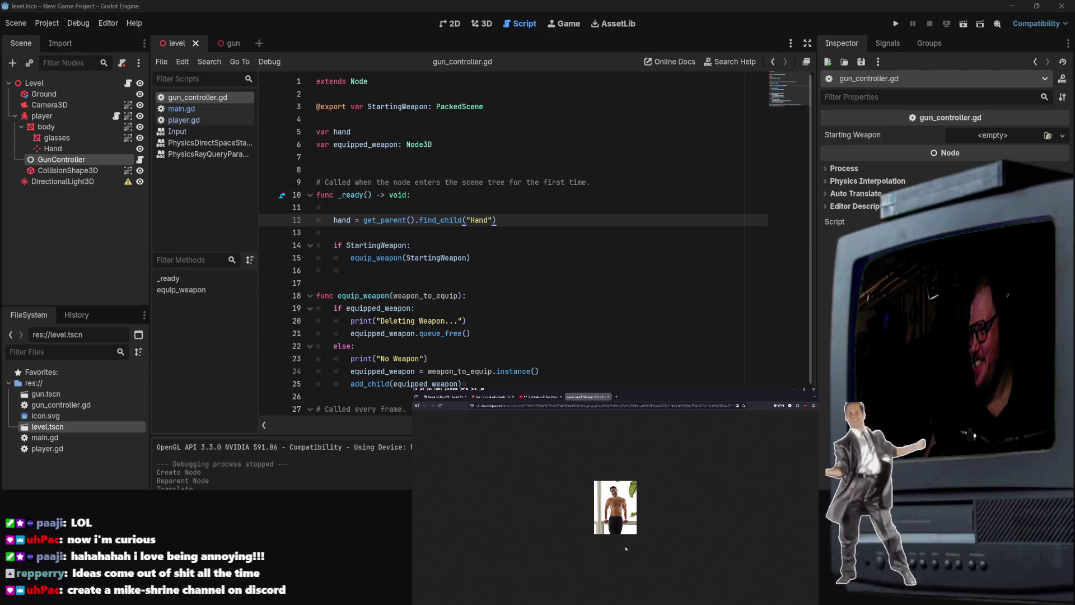
{"action": "scroll", "coordinate": [626, 548], "scroll_direction": "up", "scroll_amount": 6, "text": "ctrl"}
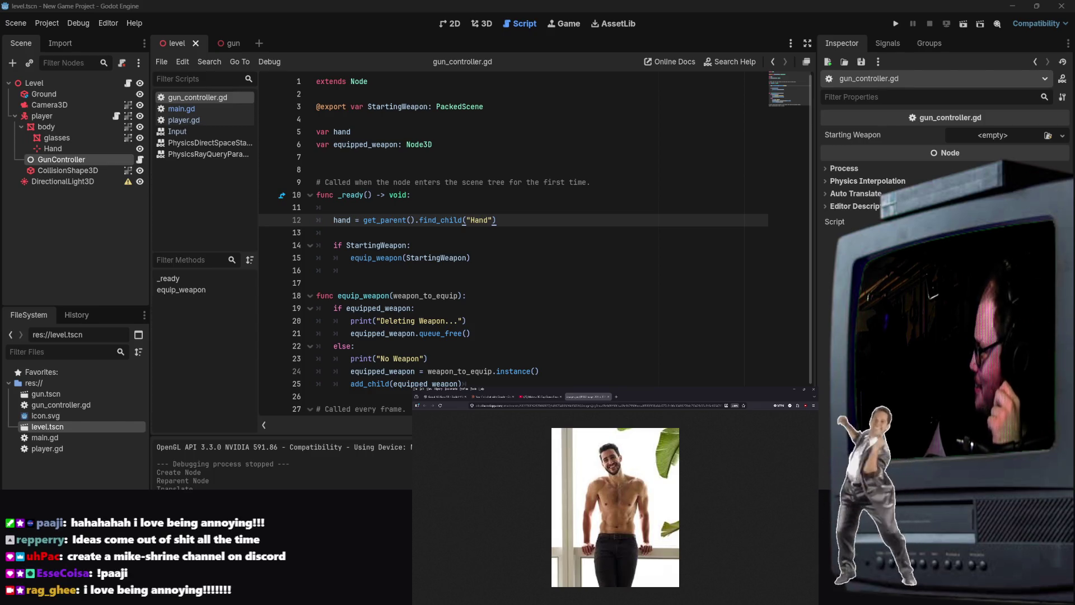
{"action": "key", "text": "ctrl+w"}
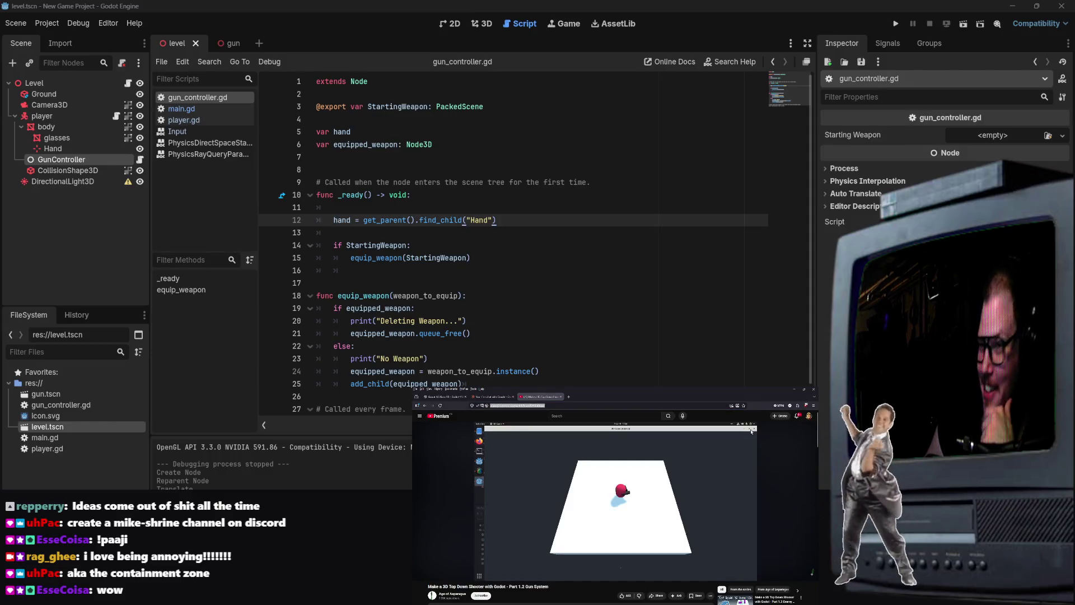
{"action": "left_click", "coordinate": [605, 506]}
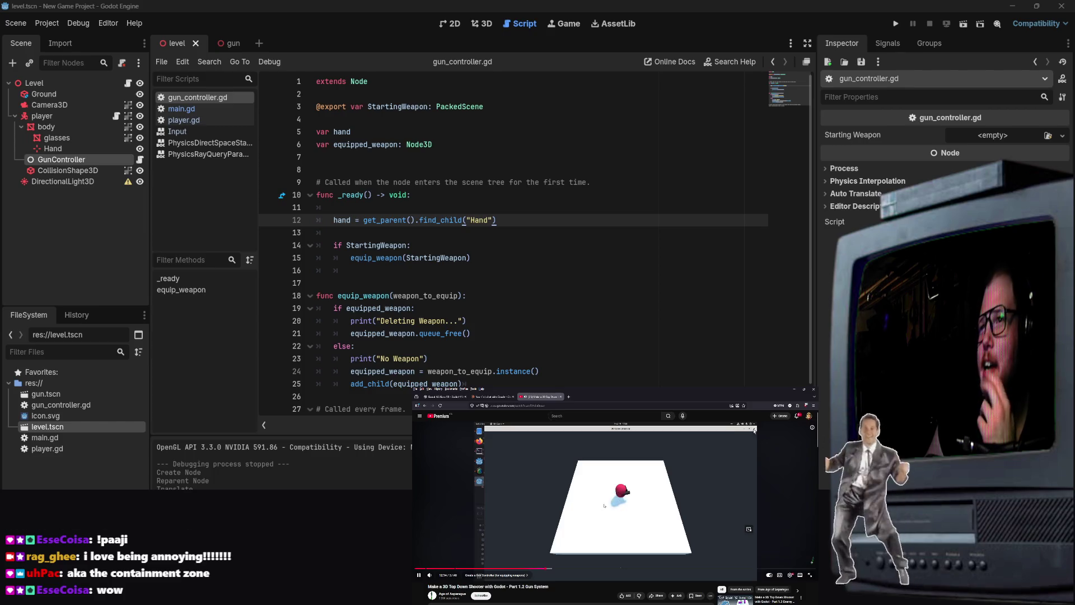
{"action": "left_click", "coordinate": [605, 503]}
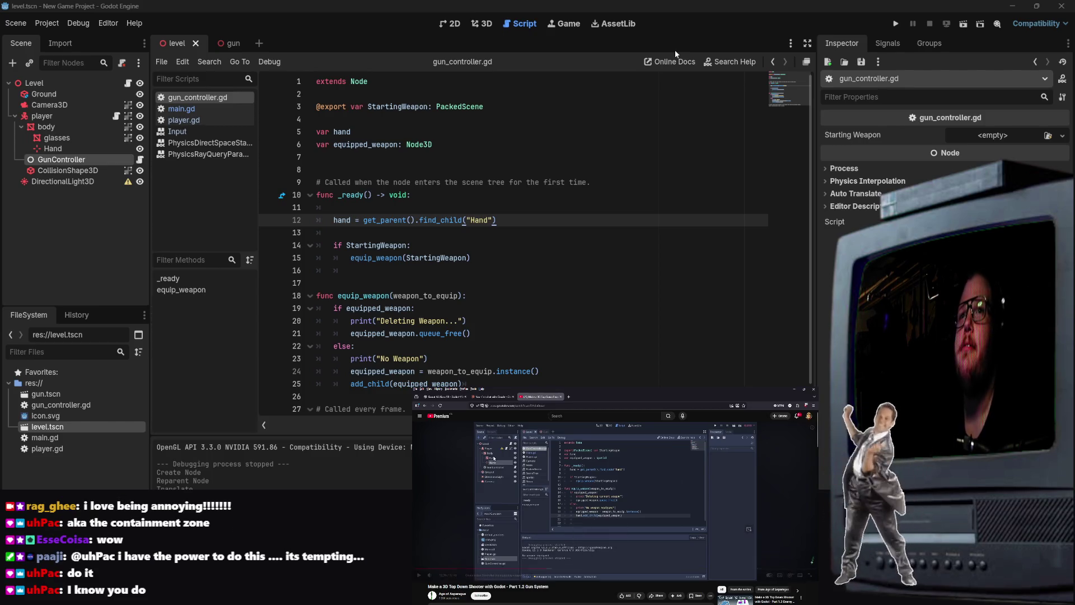
{"action": "left_click", "coordinate": [622, 259]}
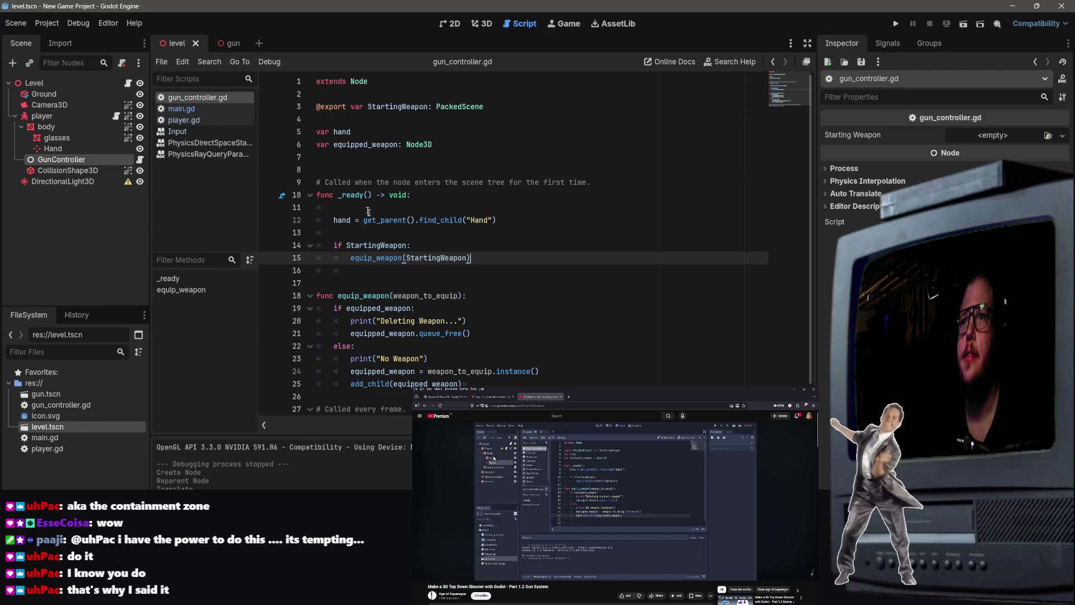
Step: Change line 25 to hand.add_child(equipped_weapon) and save the script
{"action": "scroll", "coordinate": [456, 243], "scroll_direction": "down", "scroll_amount": 1}
{"action": "left_click", "coordinate": [466, 359]}
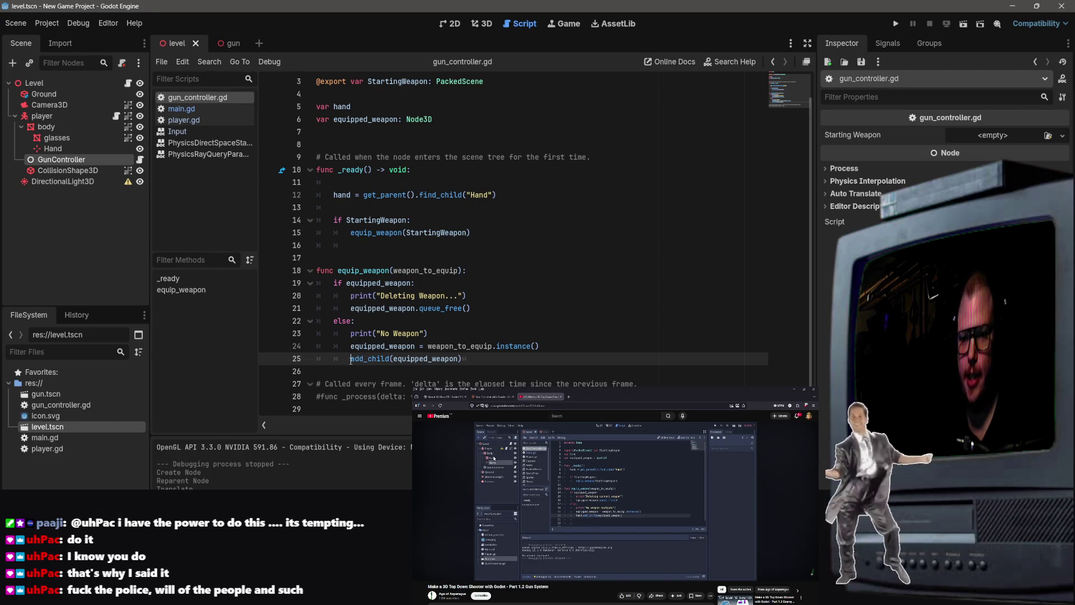
{"action": "type", "text": "hand."}
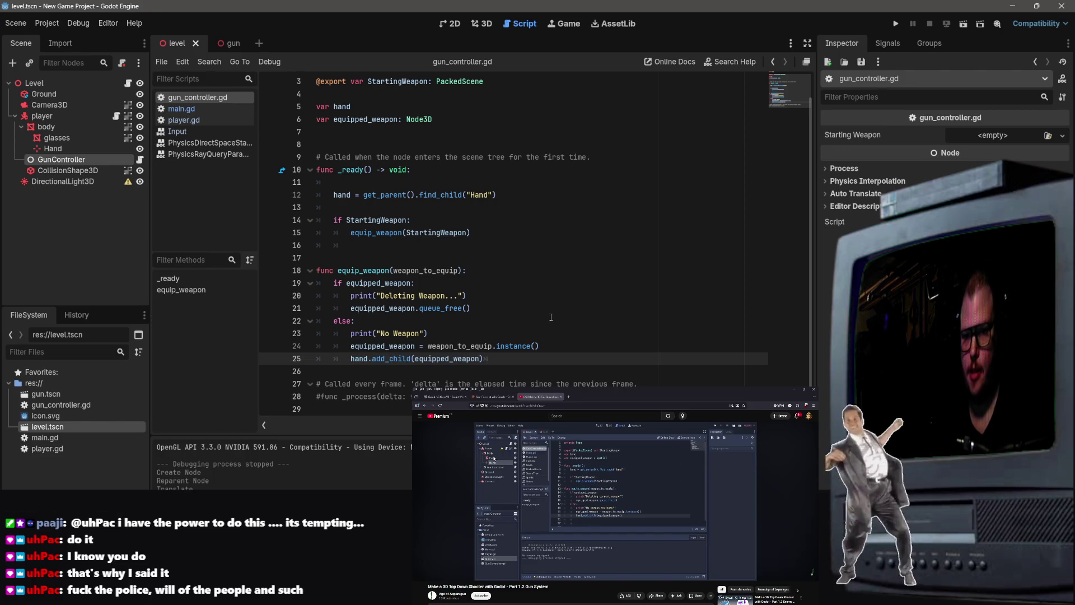
{"action": "key", "text": "Up"}
{"action": "key", "text": "Up"}
{"action": "key", "text": "Up"}
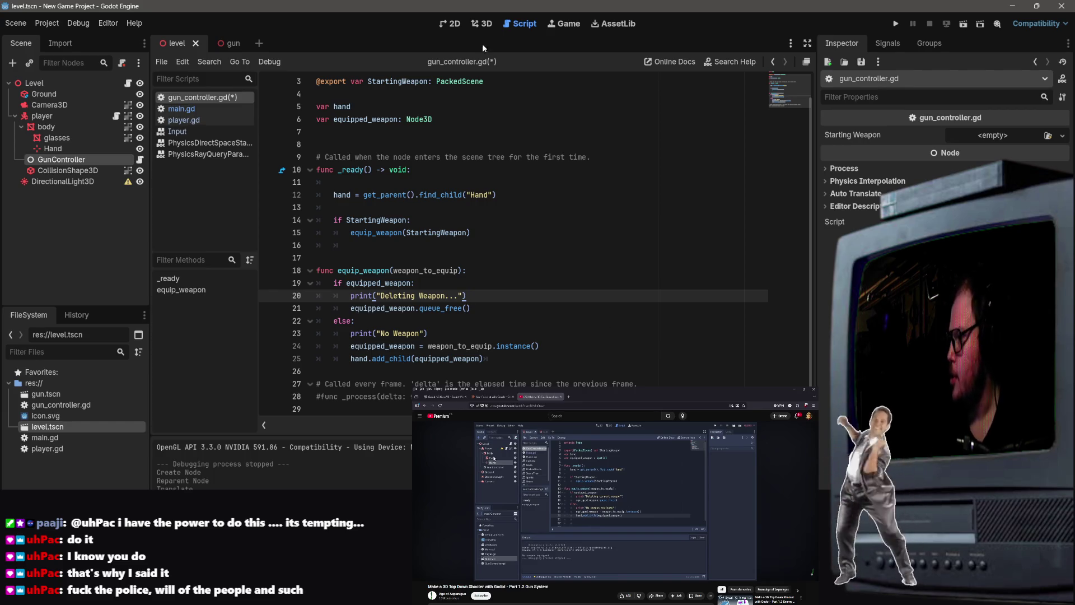
{"action": "key", "text": "ctrl+s"}
{"action": "left_click", "coordinate": [574, 219]}
{"action": "key", "text": "shift+Up"}
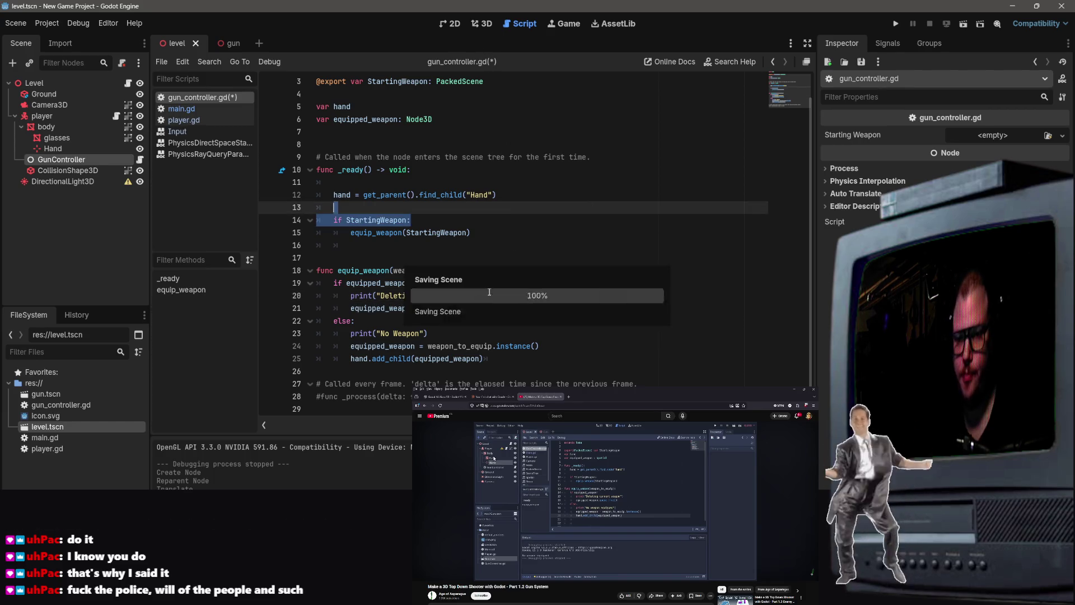
{"action": "left_click", "coordinate": [609, 546]}
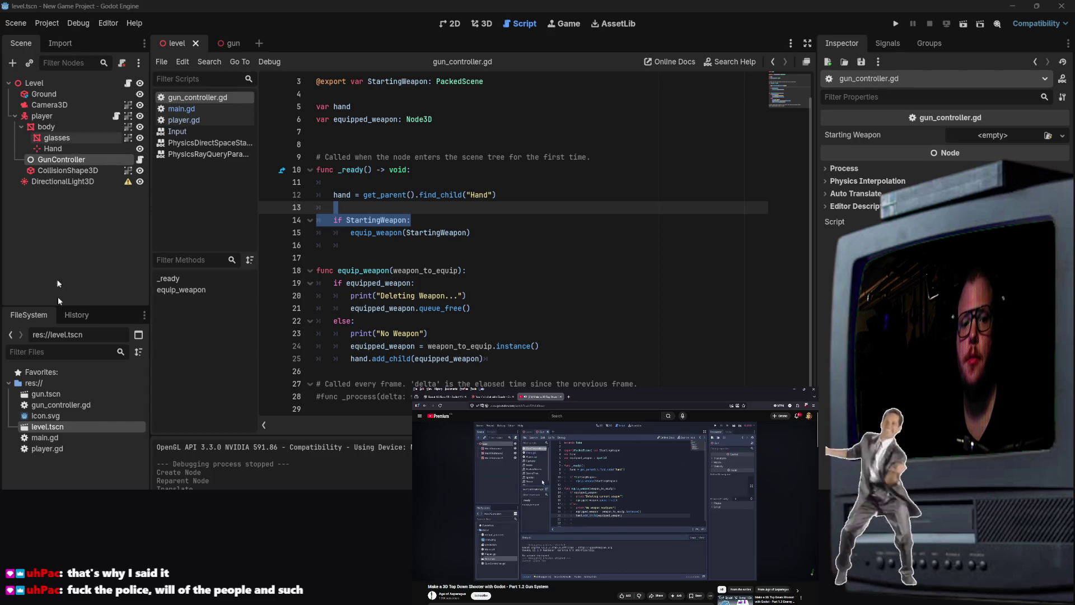
Step: Open gun.tscn in the 3D view and nudge the gun slightly left along X
{"action": "double_click", "coordinate": [46, 395]}
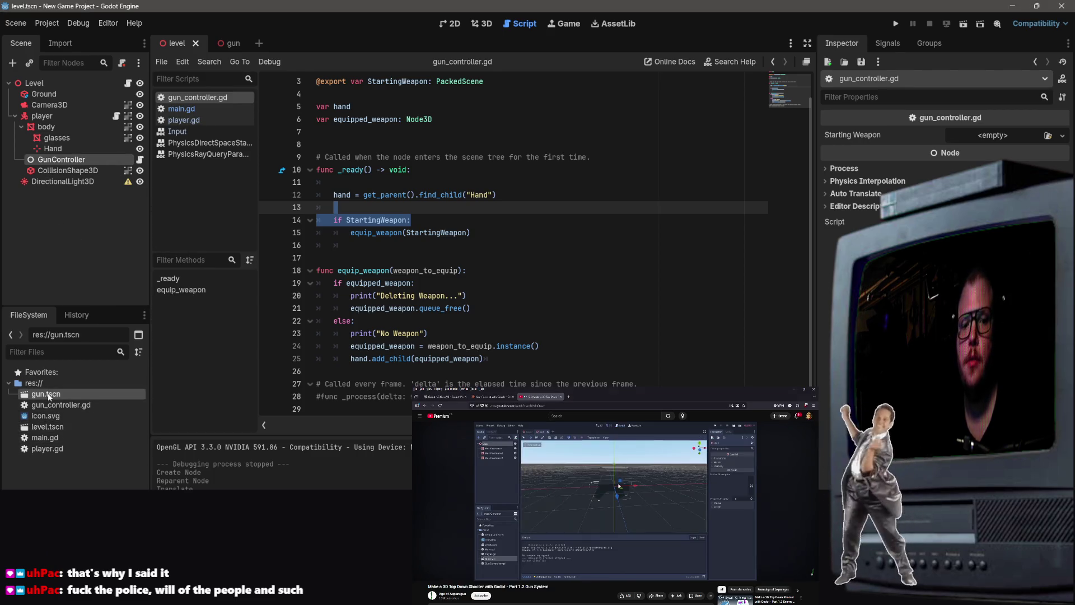
{"action": "left_click", "coordinate": [483, 24]}
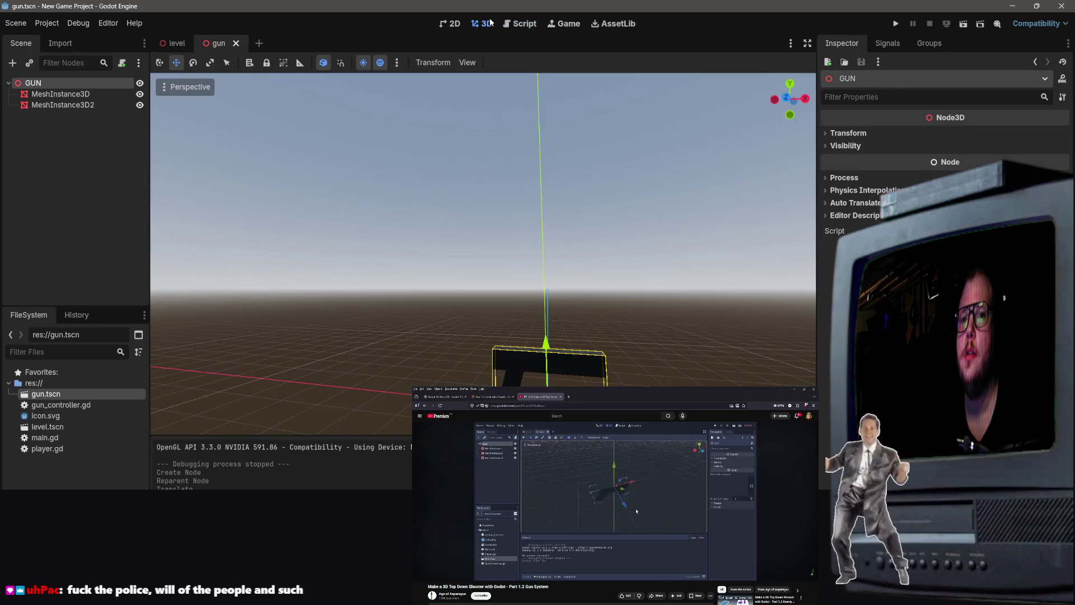
{"action": "key", "text": "f"}
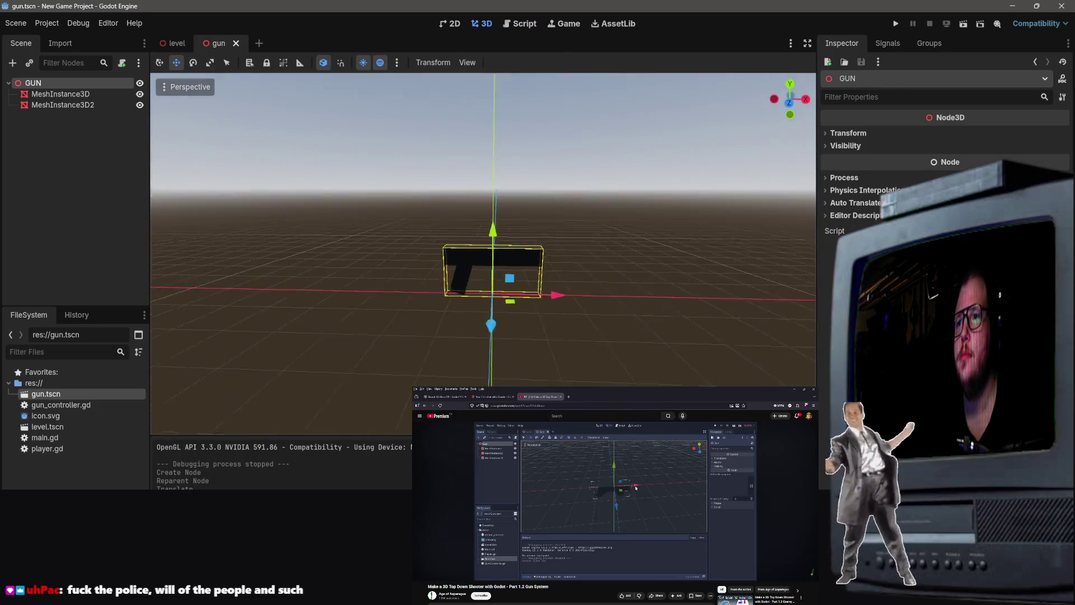
{"action": "key", "text": "f"}
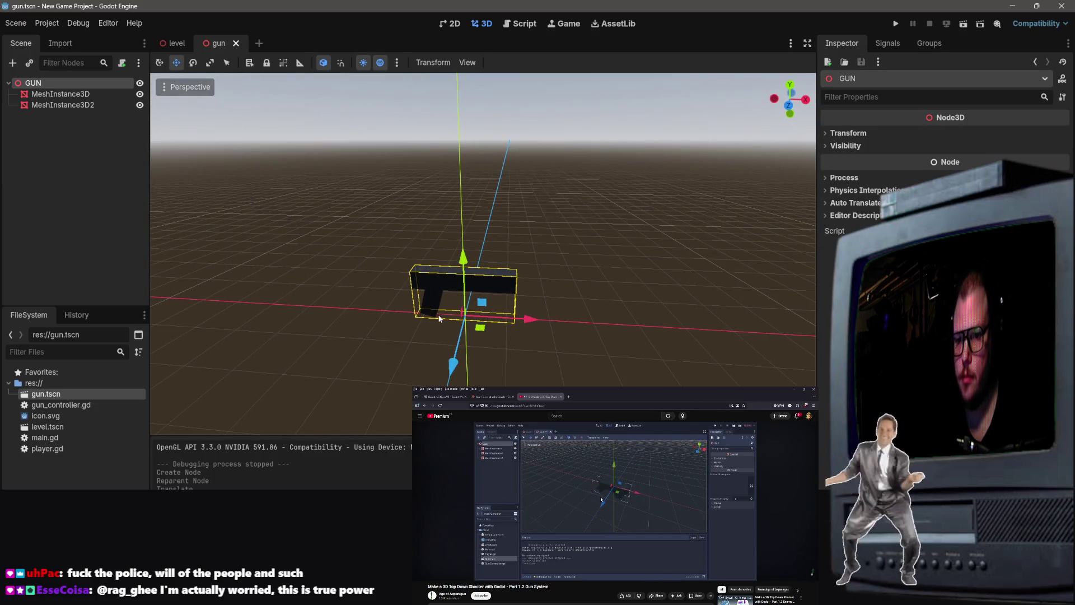
{"action": "mouse_move", "coordinate": [530, 323]}
{"action": "left_mouse_down"}
{"action": "mouse_move", "coordinate": [542, 323]}
{"action": "mouse_move", "coordinate": [529, 324]}
{"action": "left_mouse_up"}
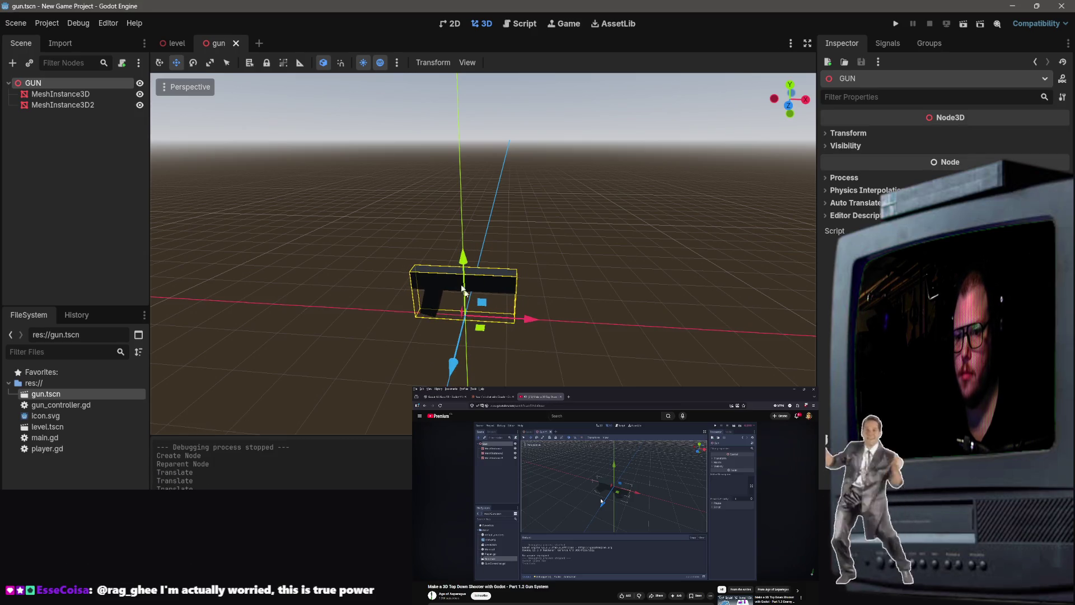
Step: With snapping on, rotate the gun -75° about Y and save the gun scene
{"action": "key", "text": "e"}
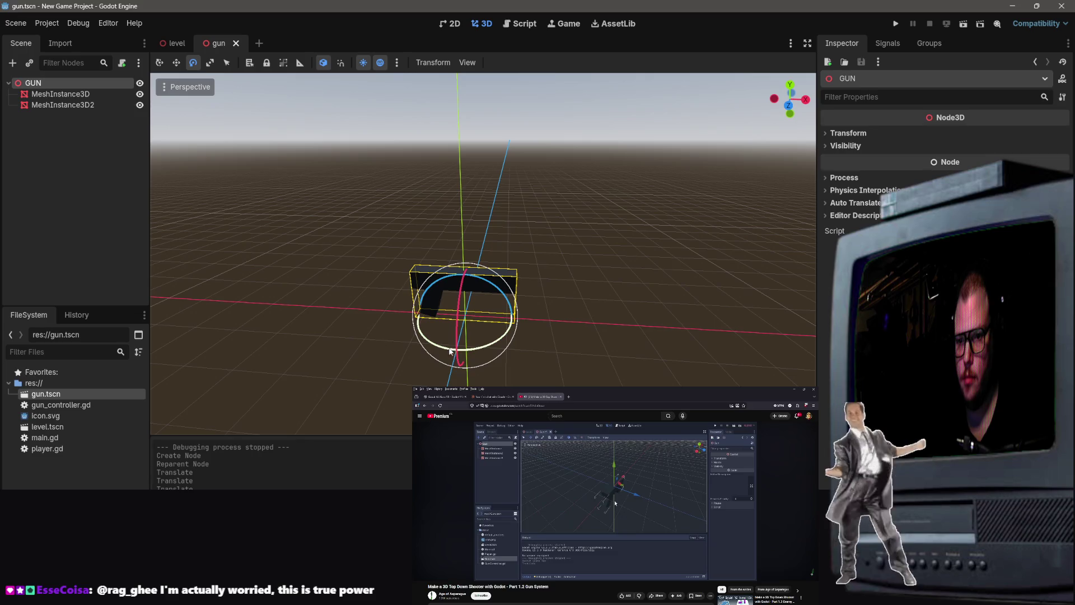
{"action": "mouse_move", "coordinate": [448, 355]}
{"action": "left_mouse_down"}
{"action": "mouse_move", "coordinate": [402, 279]}
{"action": "mouse_move", "coordinate": [423, 82]}
{"action": "left_mouse_up"}
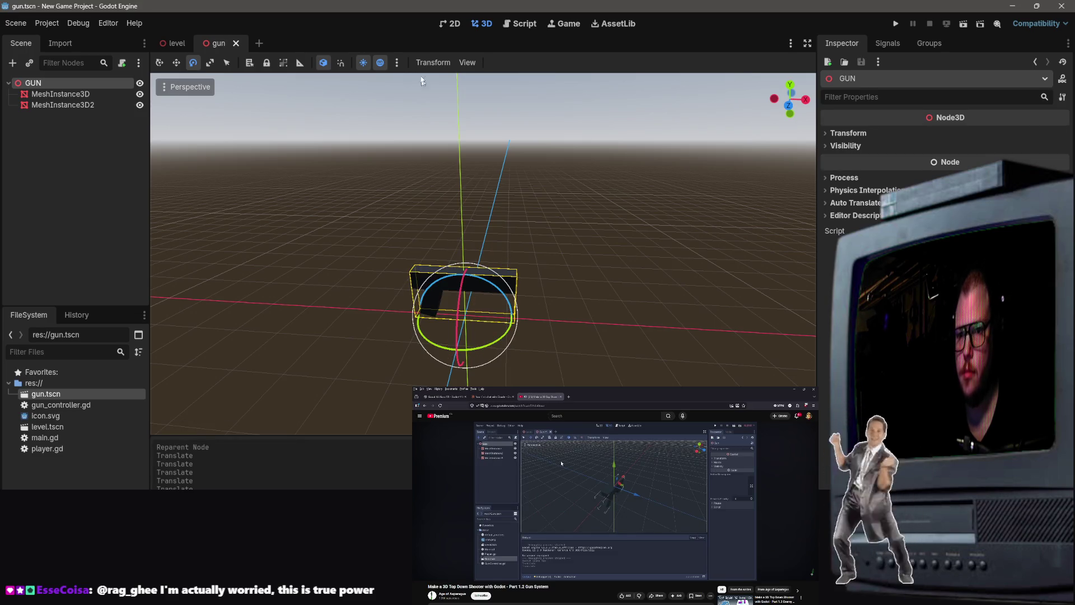
{"action": "left_click", "coordinate": [341, 62]}
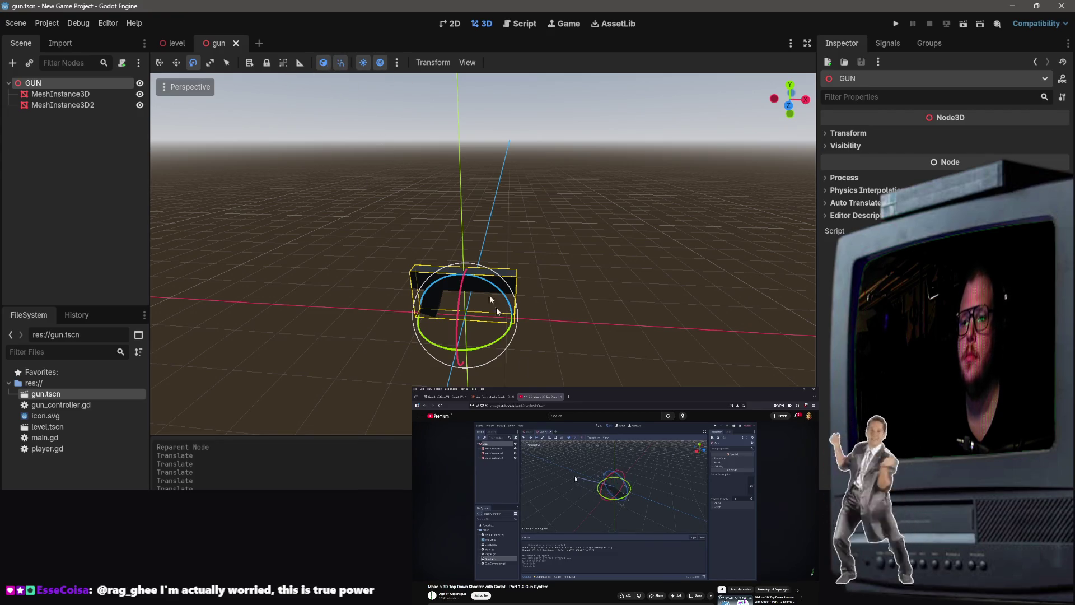
{"action": "left_click_drag", "start_coordinate": [445, 348], "coordinate": [468, 340]}
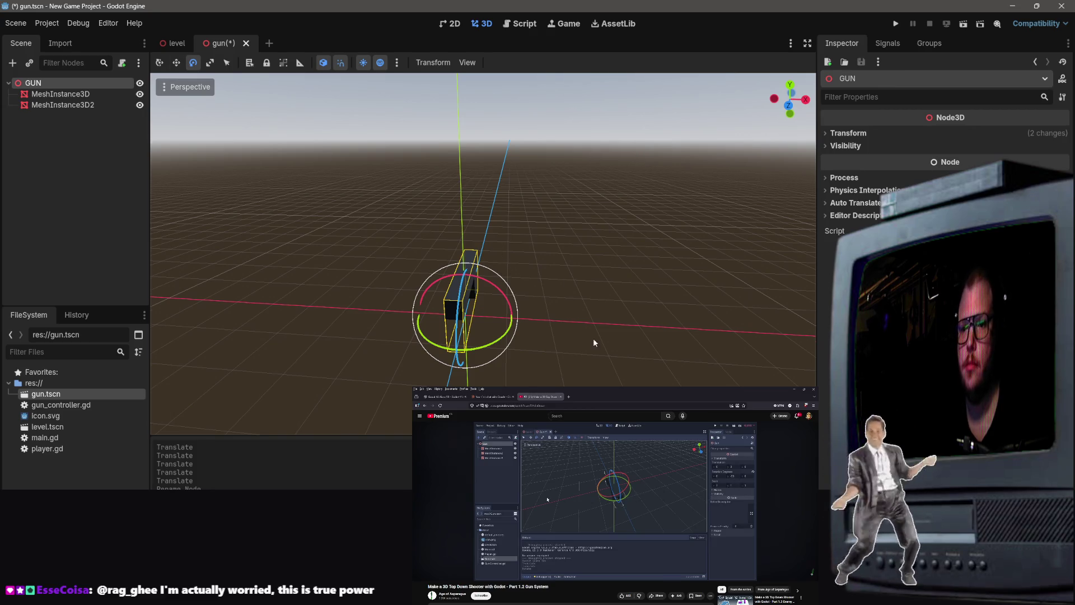
{"action": "left_click_drag", "start_coordinate": [593, 338], "coordinate": [593, 329]}
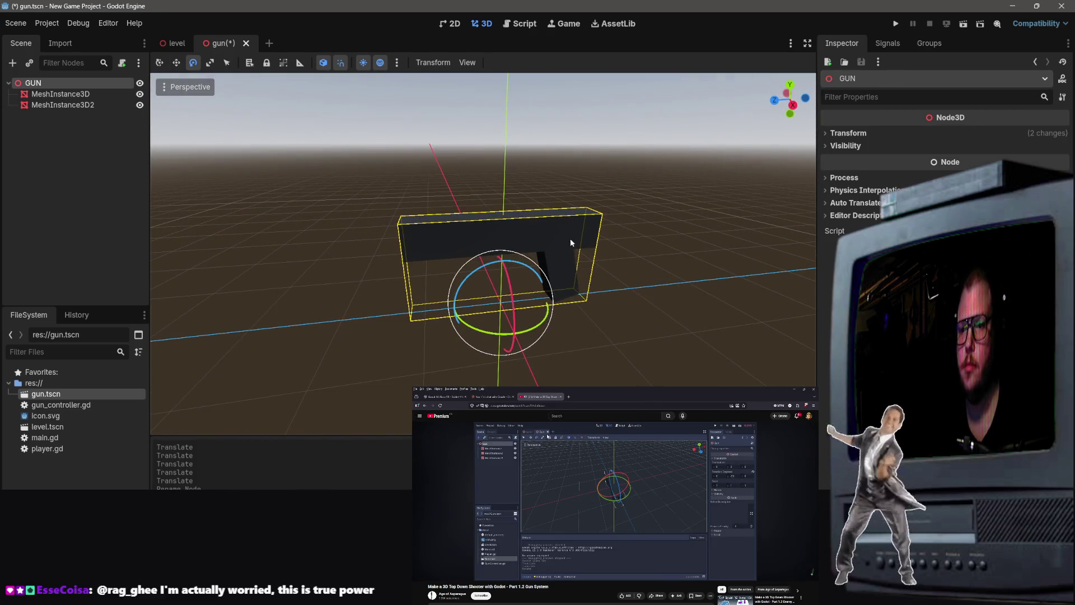
{"action": "scroll", "coordinate": [570, 242], "scroll_direction": "down", "scroll_amount": 5}
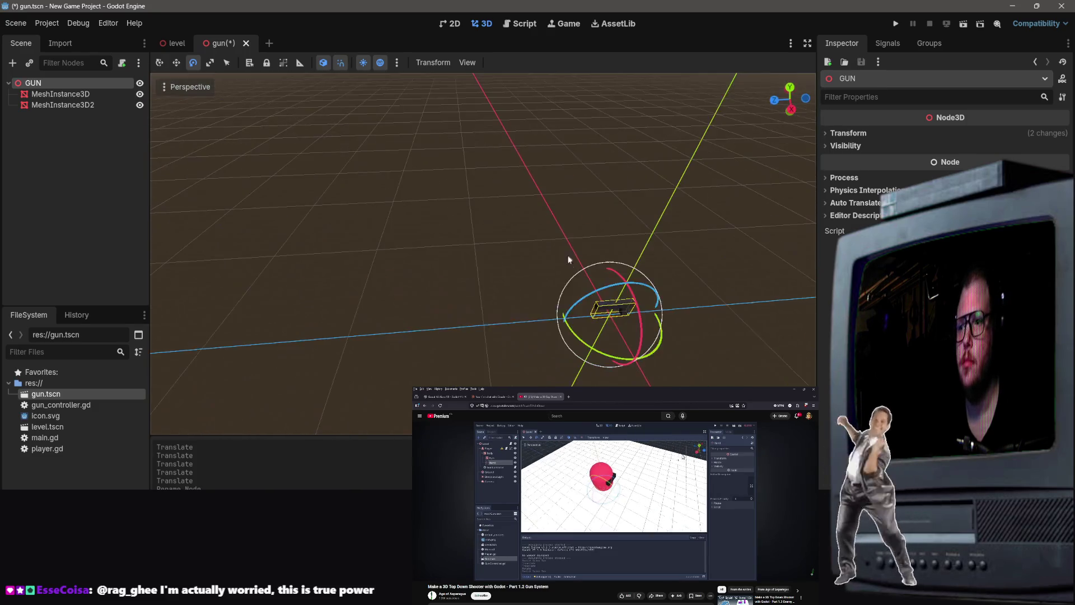
{"action": "key", "text": "ctrl+s"}
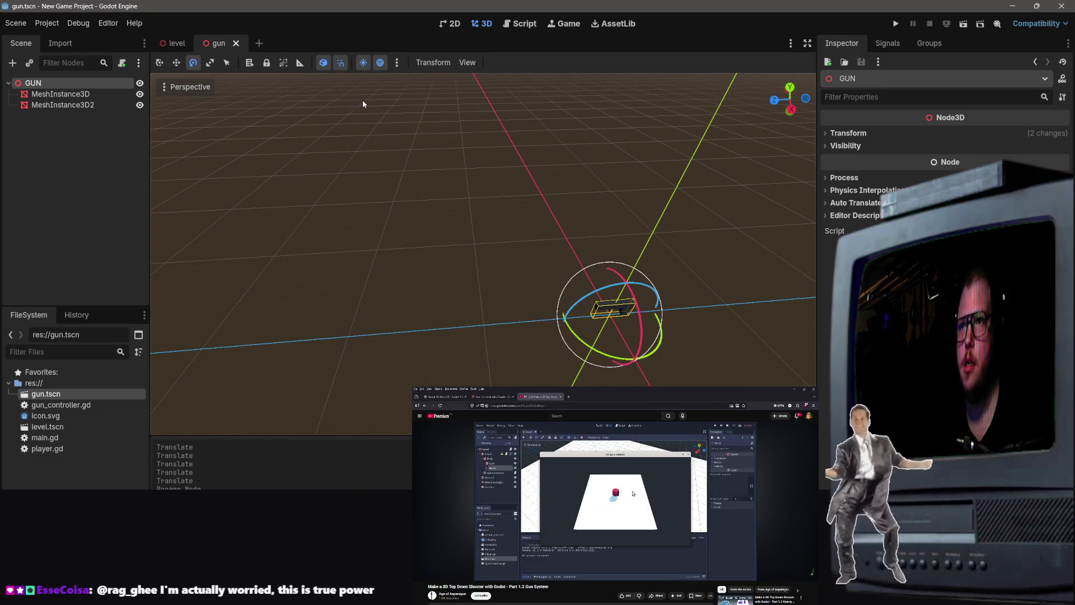
{"action": "left_click", "coordinate": [348, 231]}
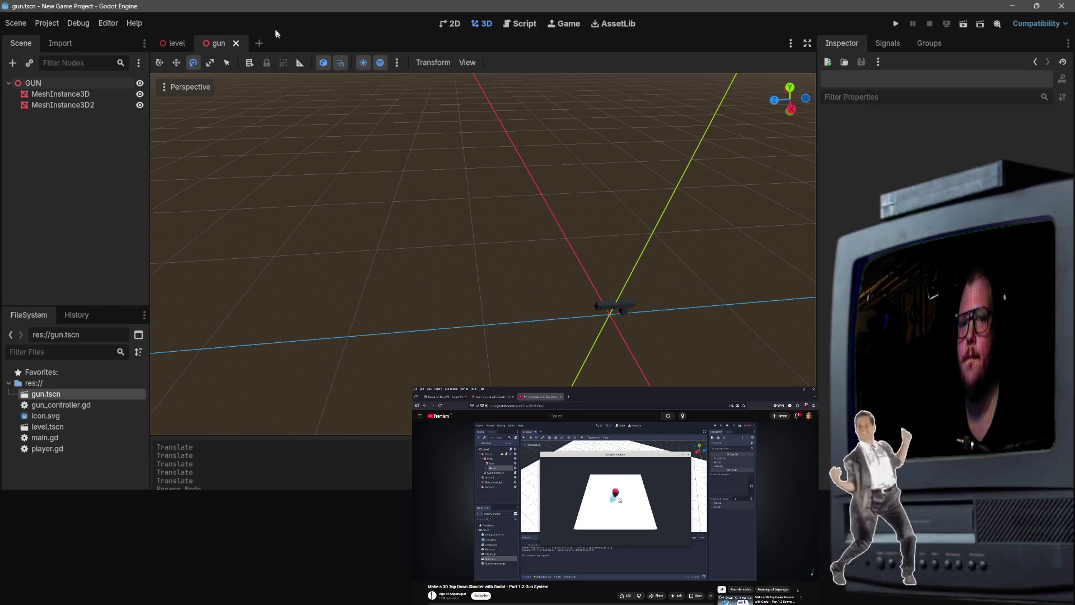
Step: Return to the level scene, select the player and switch to Move mode
{"action": "left_click", "coordinate": [174, 45]}
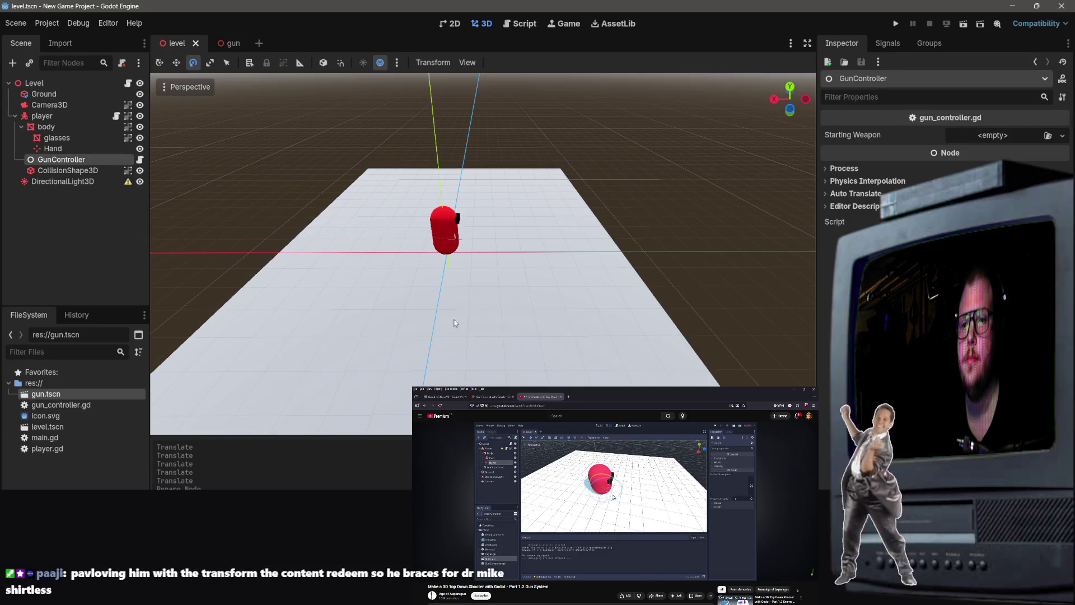
{"action": "scroll", "coordinate": [391, 281], "scroll_direction": "up", "scroll_amount": 6}
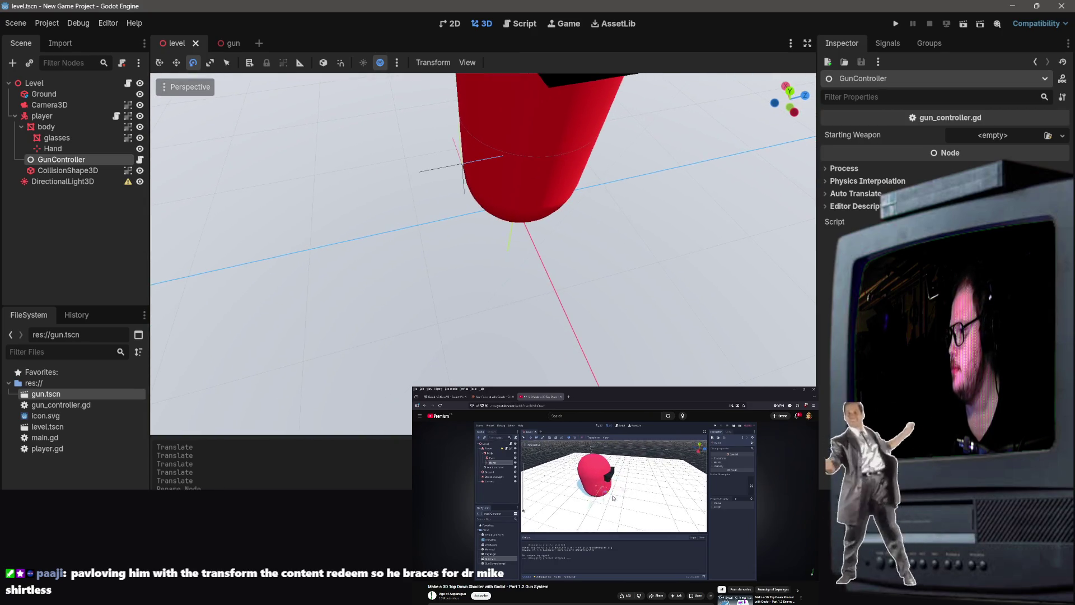
{"action": "scroll", "coordinate": [482, 230], "scroll_direction": "down", "scroll_amount": 3}
{"action": "scroll", "coordinate": [469, 313], "scroll_direction": "down", "scroll_amount": 5}
{"action": "scroll", "coordinate": [468, 314], "scroll_direction": "up", "scroll_amount": 6}
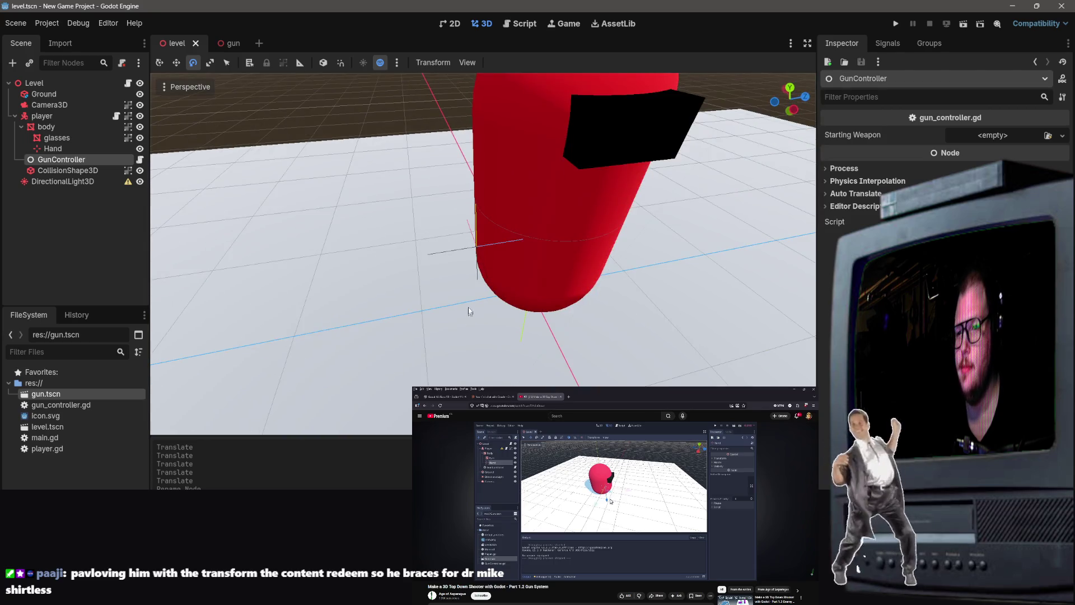
{"action": "left_click", "coordinate": [469, 253]}
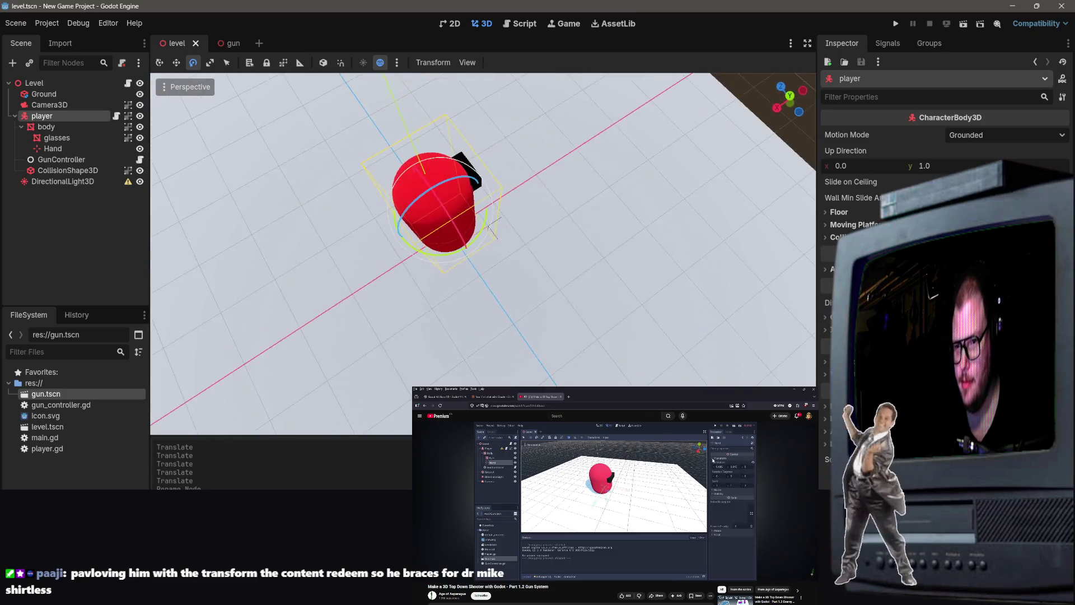
{"action": "key", "text": "w"}
Step: Click through GunController, glasses, player and Ground, ending on the Hand marker
{"action": "left_click", "coordinate": [112, 157]}
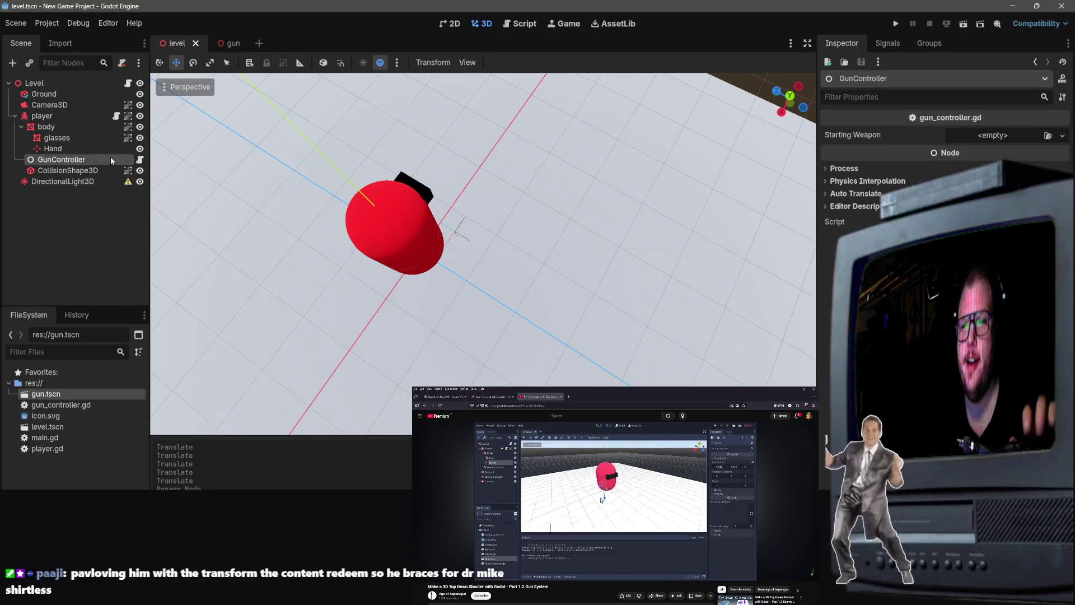
{"action": "left_click", "coordinate": [95, 145]}
{"action": "left_click", "coordinate": [95, 156]}
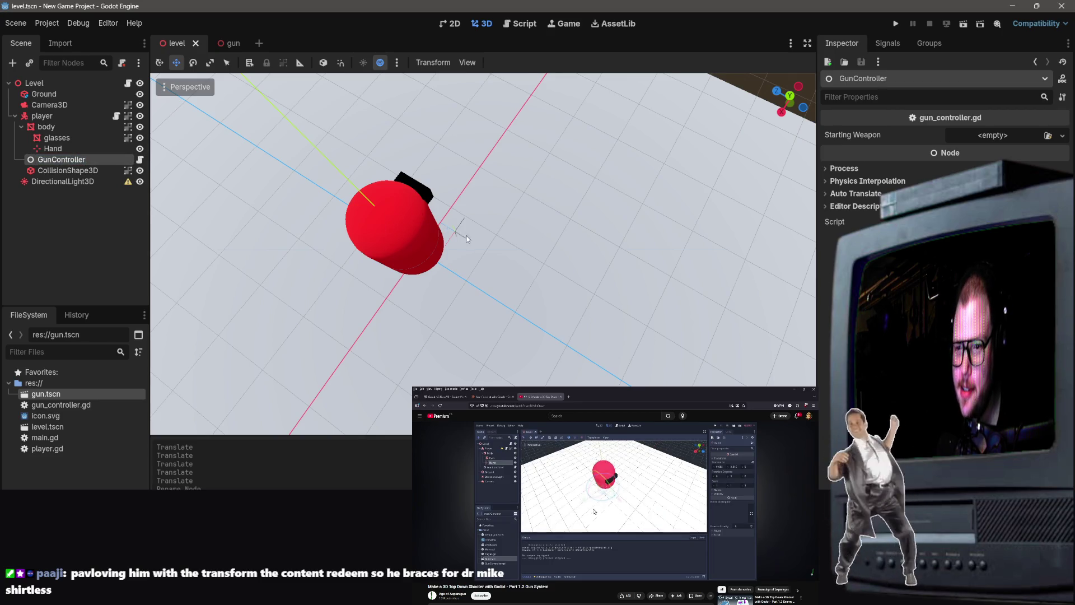
{"action": "left_click", "coordinate": [458, 233]}
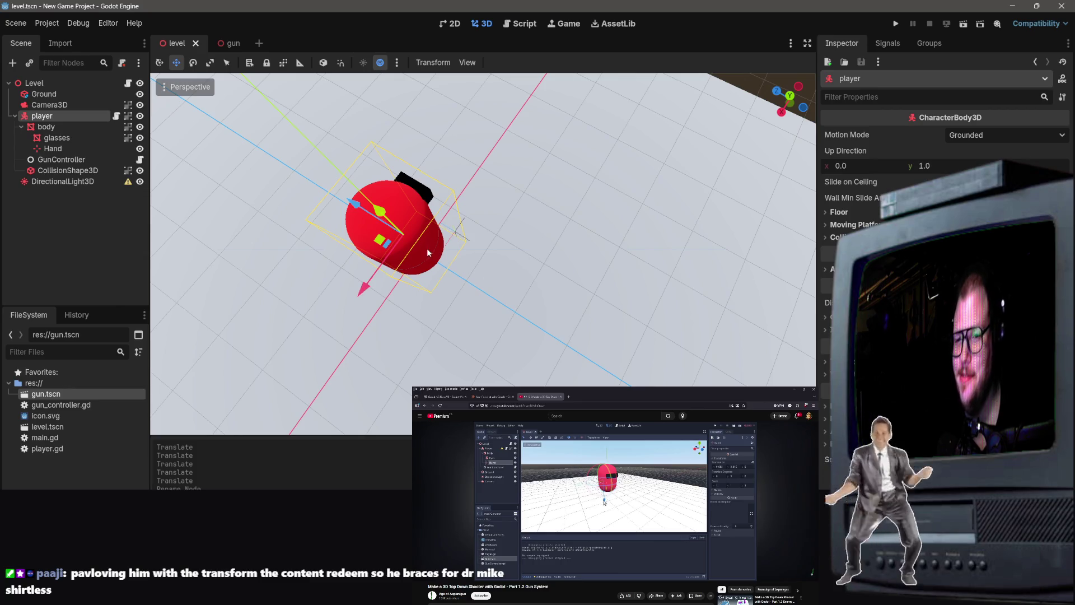
{"action": "left_click", "coordinate": [498, 255]}
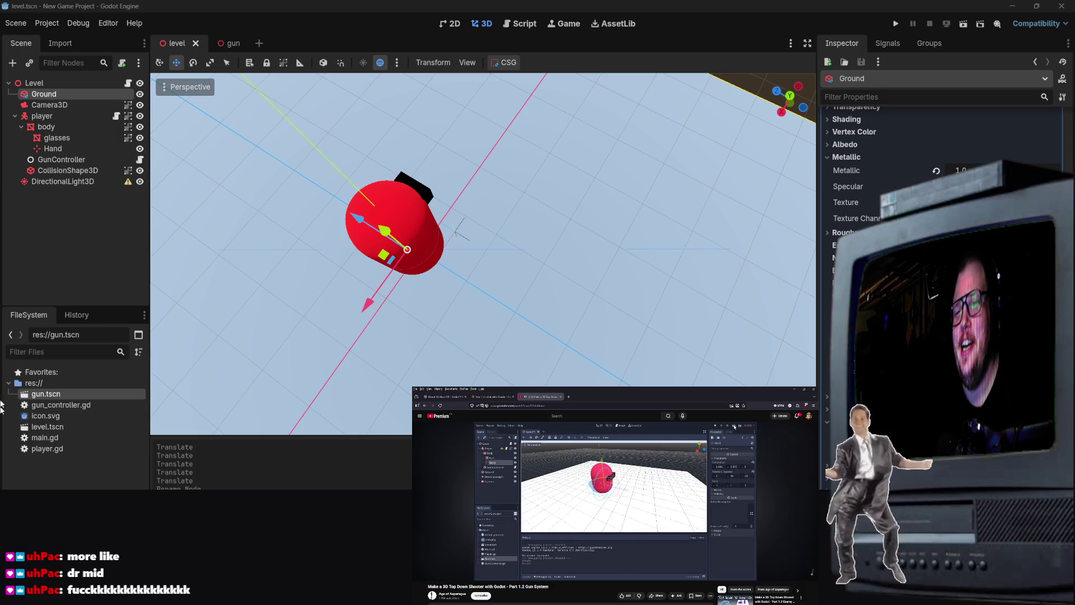
{"action": "left_click", "coordinate": [53, 149]}
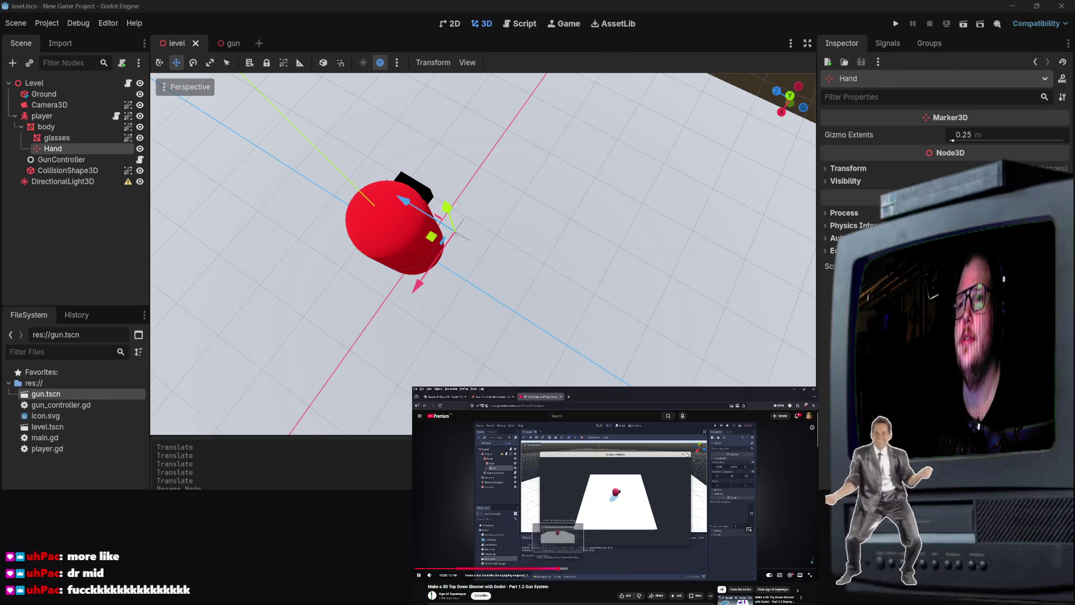
{"action": "left_click", "coordinate": [553, 569]}
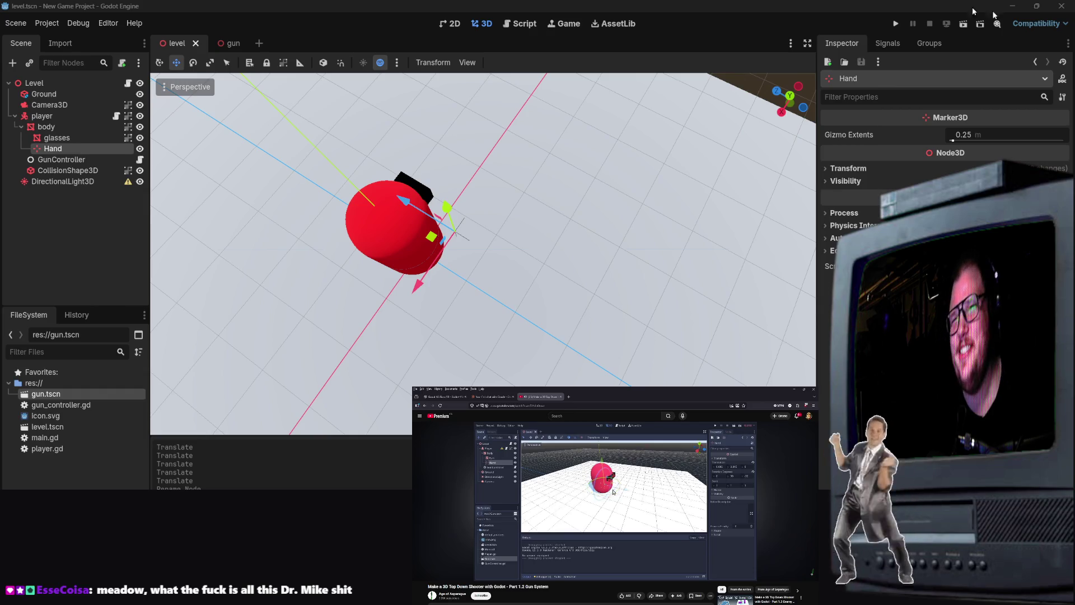
Step: Pause the tutorial and view two copied reference images in new browser tabs, then close them
{"action": "left_click", "coordinate": [485, 565]}
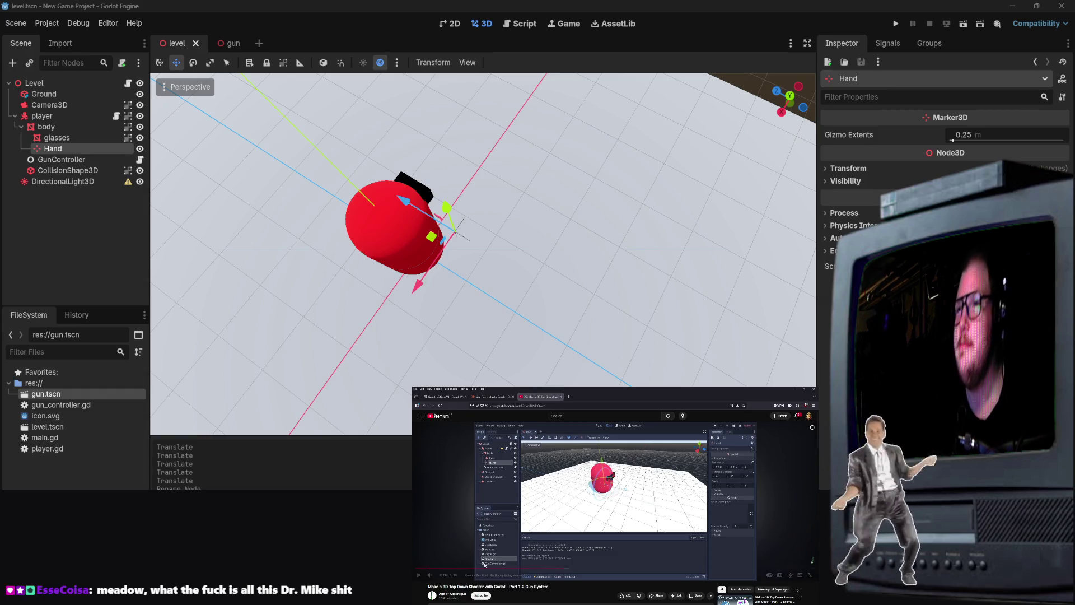
{"action": "left_click", "coordinate": [568, 396]}
{"action": "left_click", "coordinate": [564, 406]}
{"action": "key", "text": "ctrl+v"}
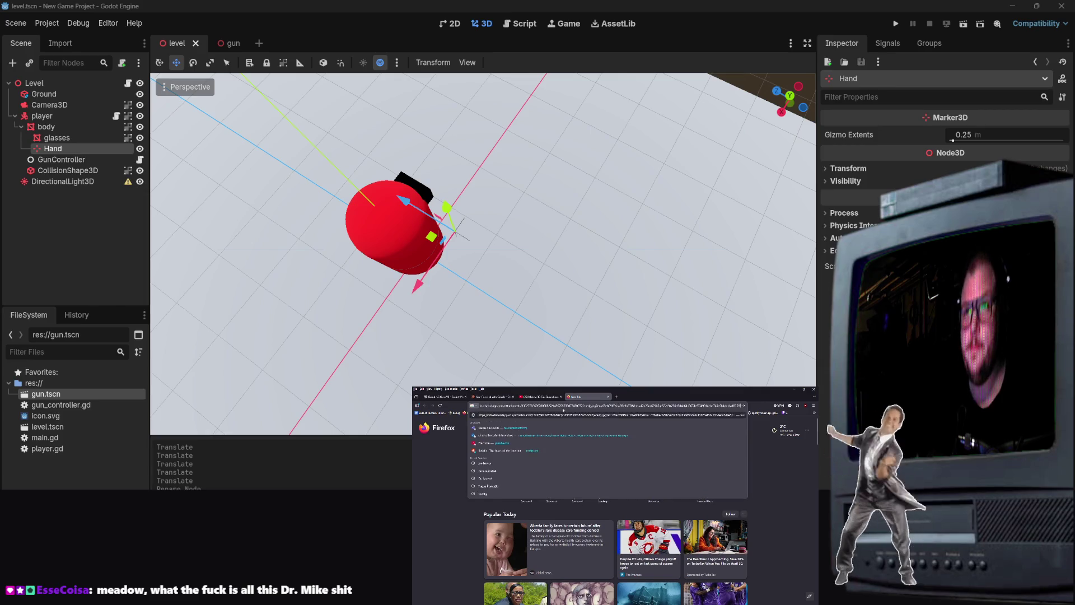
{"action": "key", "text": "Return"}
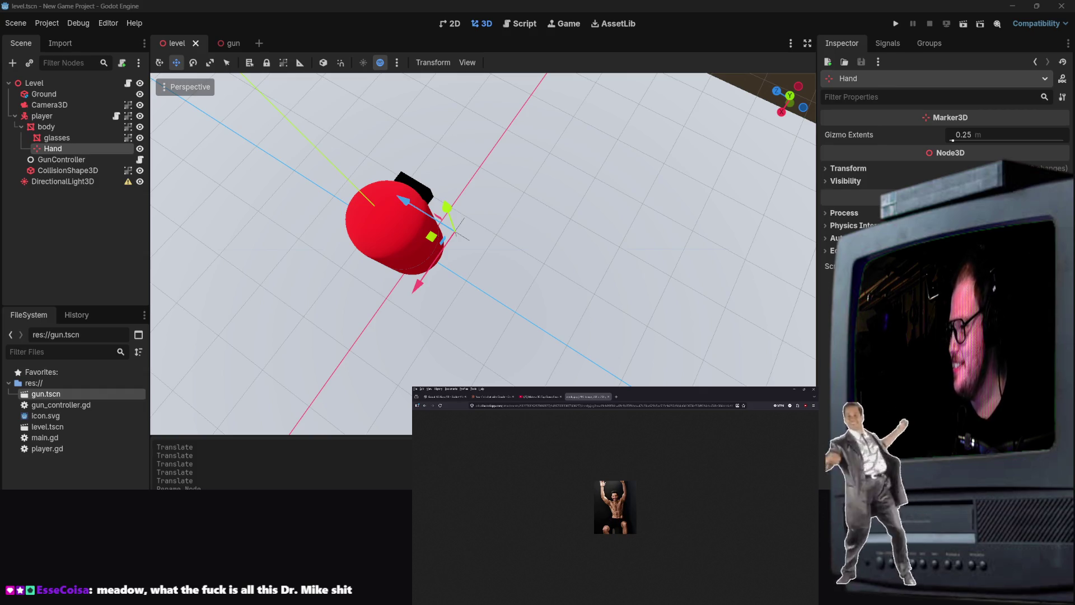
{"action": "key", "text": "ctrl+t"}
{"action": "key", "text": "ctrl+v"}
{"action": "key", "text": "Return"}
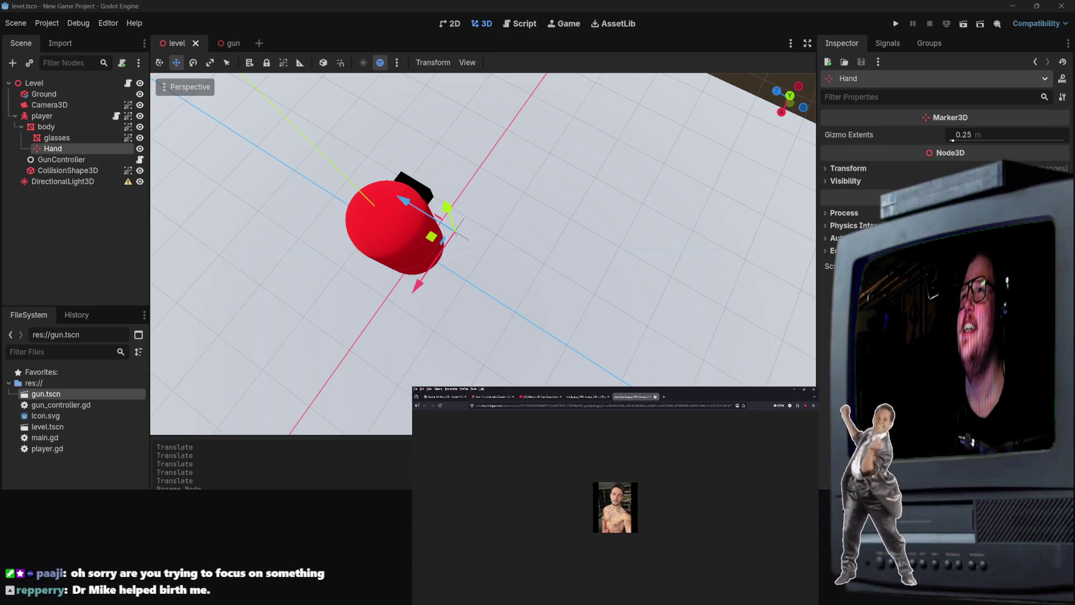
{"action": "key", "text": "ctrl+w"}
{"action": "key", "text": "ctrl+w"}
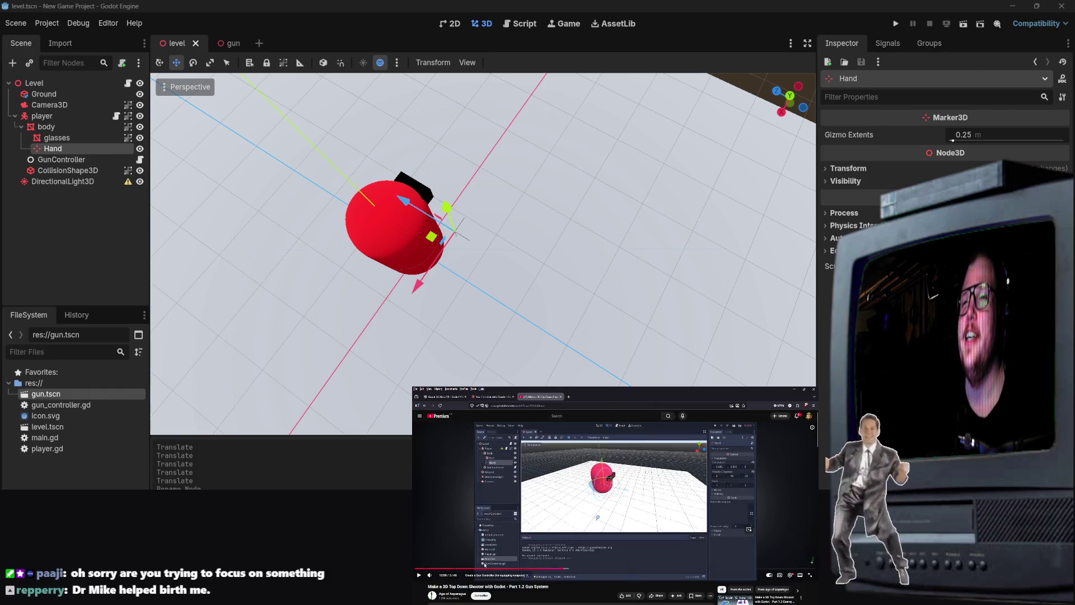
{"action": "key", "text": "space"}
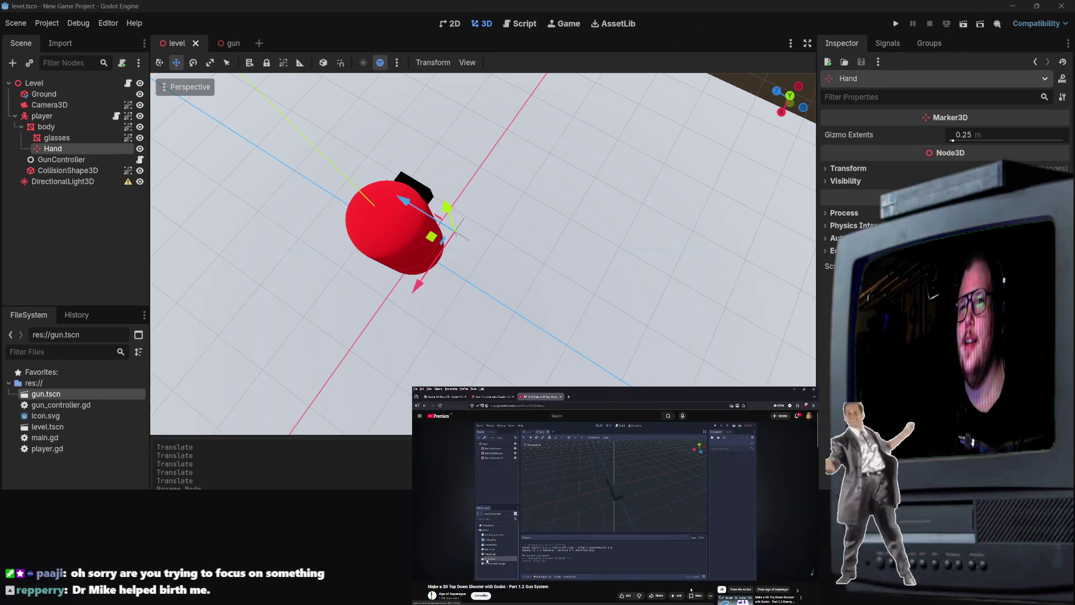
Step: Skip the tutorial ahead to the gun scene and save level.tscn
{"action": "scroll", "coordinate": [576, 108], "scroll_direction": "up", "scroll_amount": 2}
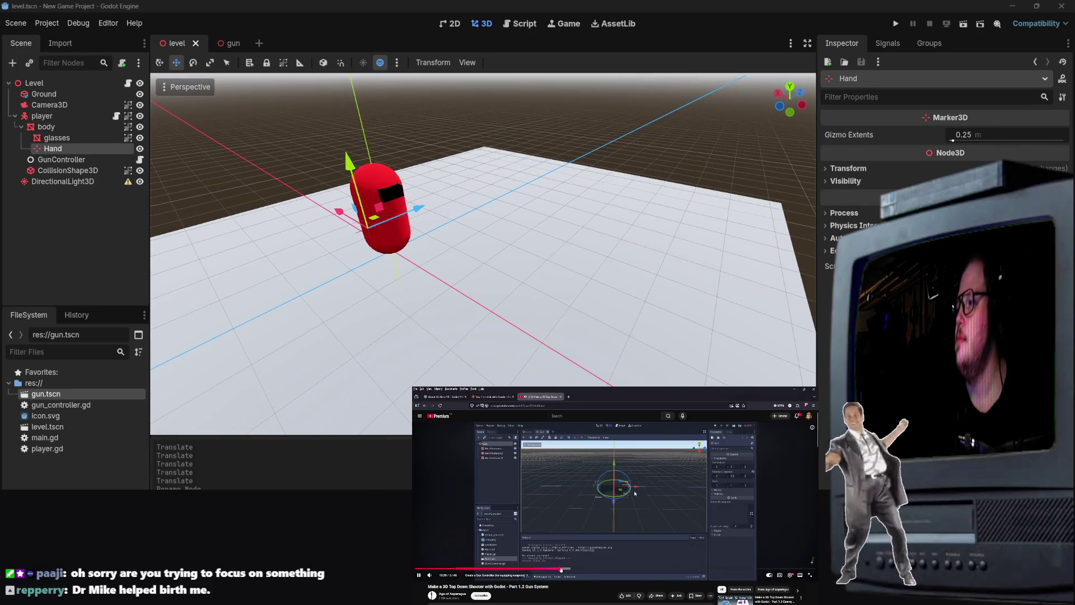
{"action": "left_click", "coordinate": [563, 570]}
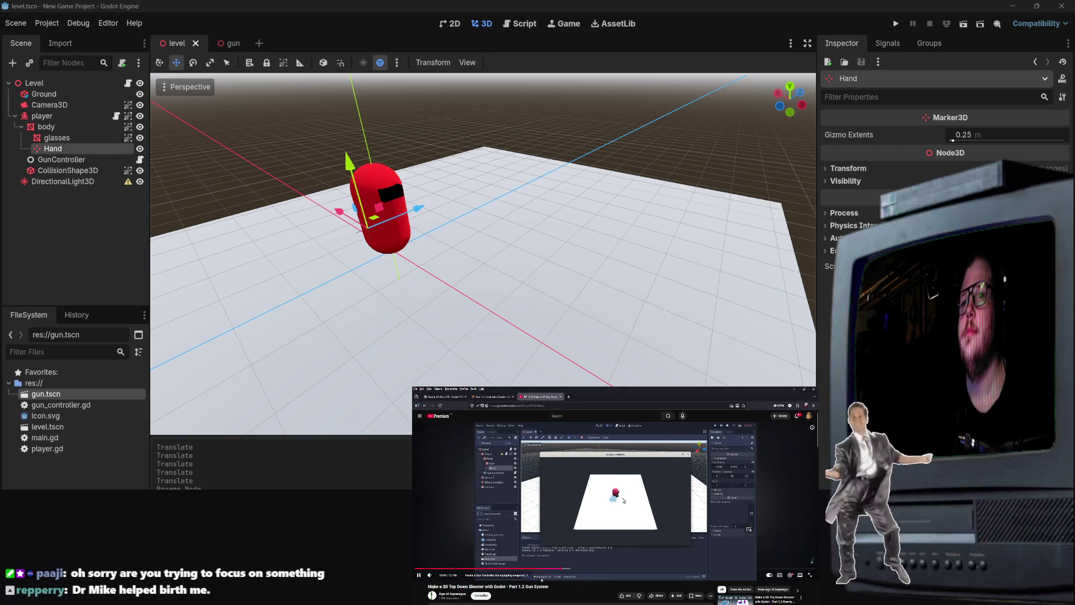
{"action": "left_click", "coordinate": [551, 571]}
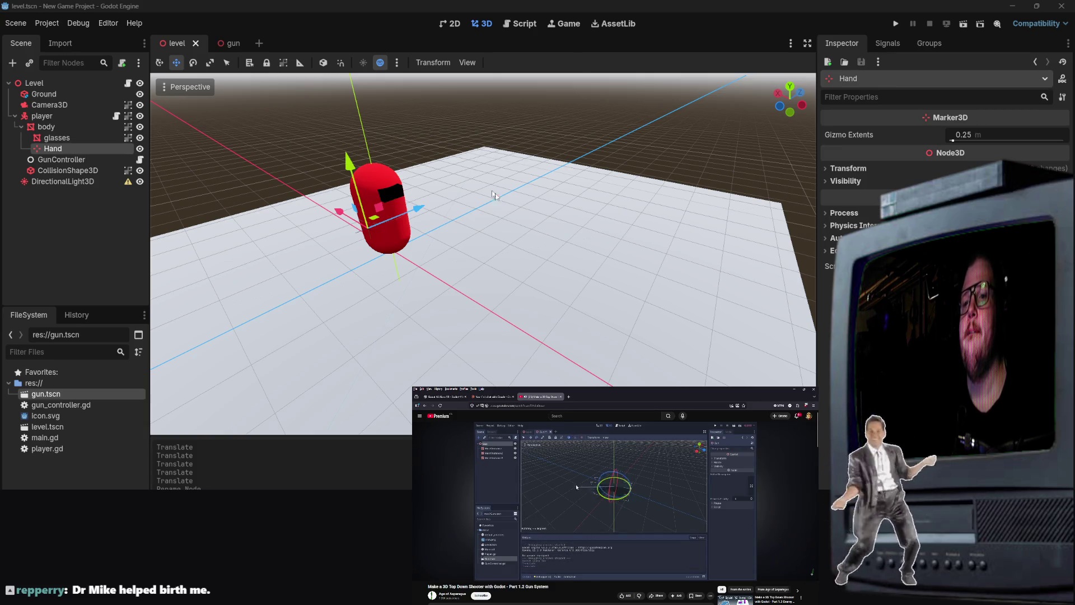
{"action": "key", "text": "ctrl+s"}
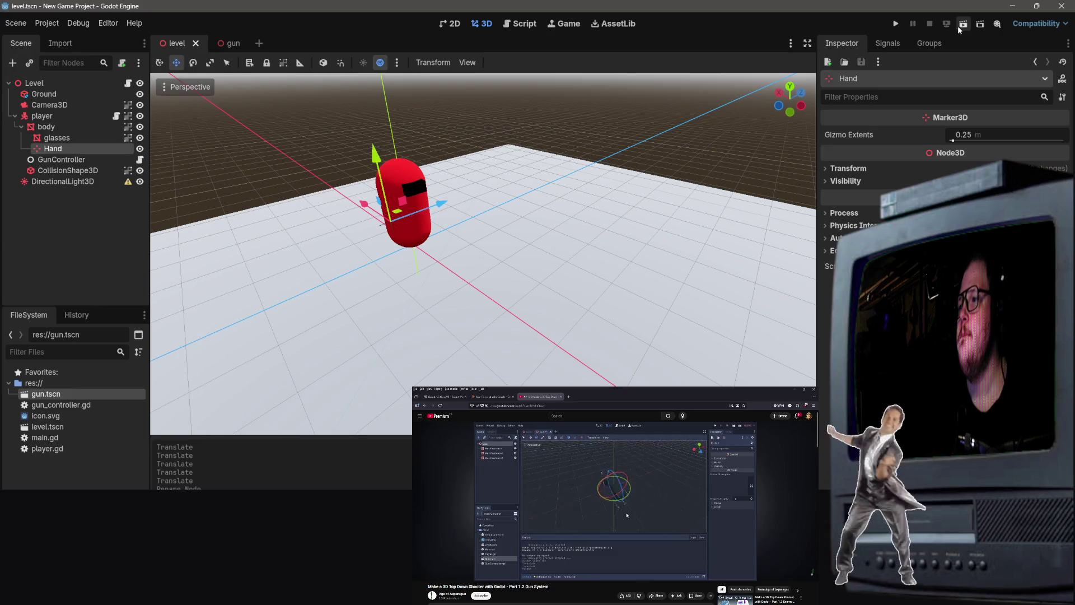
Step: Test-run the level in a debug window, close it, and rewind the tutorial to about 11:20
{"action": "left_click", "coordinate": [963, 23]}
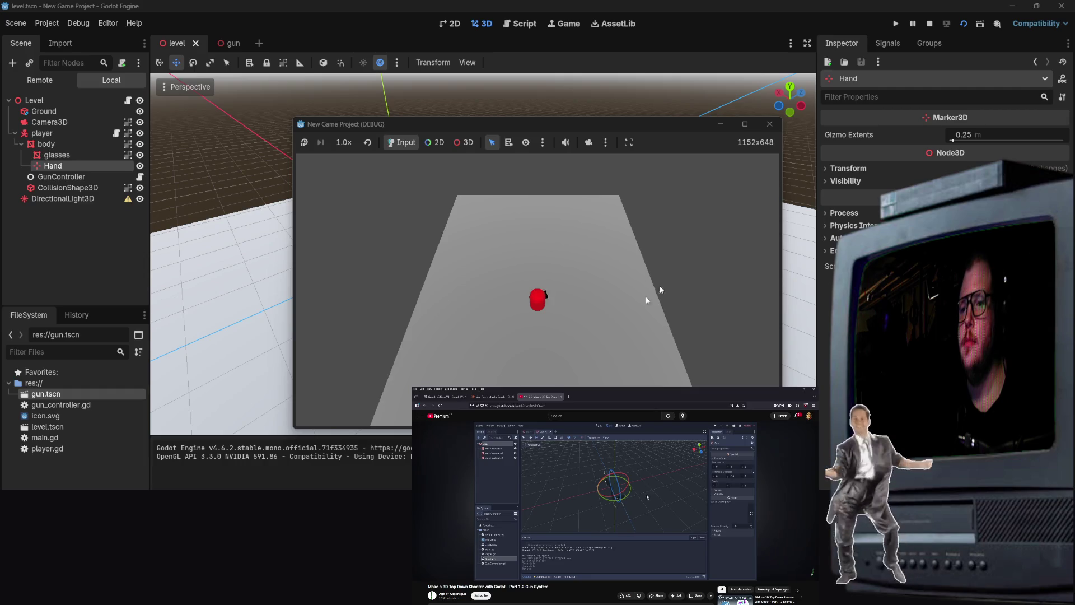
{"action": "left_click", "coordinate": [772, 124]}
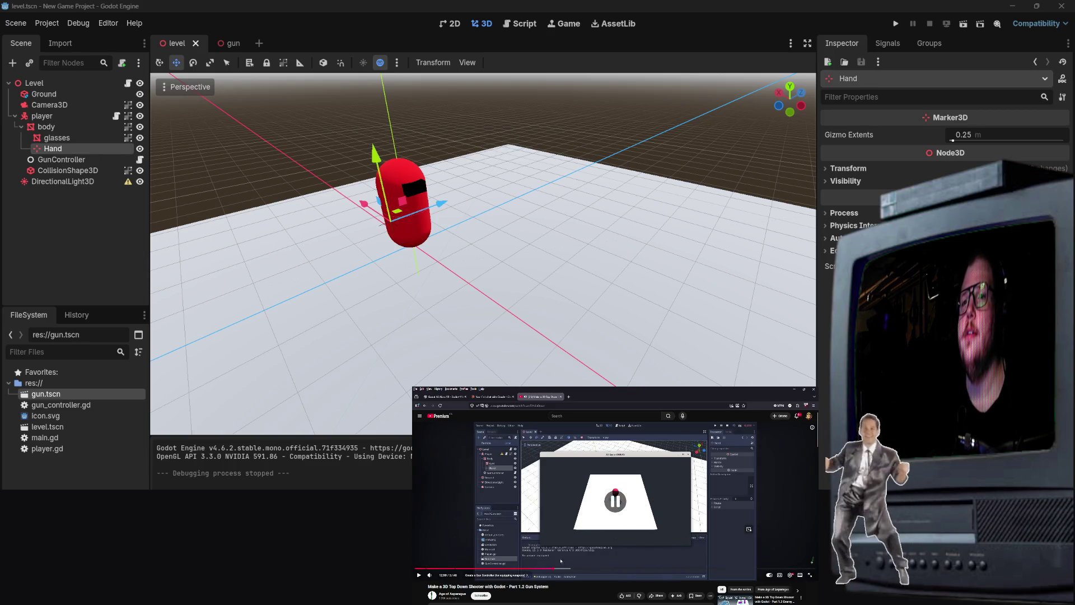
{"action": "left_click_drag", "start_coordinate": [546, 569], "coordinate": [538, 570]}
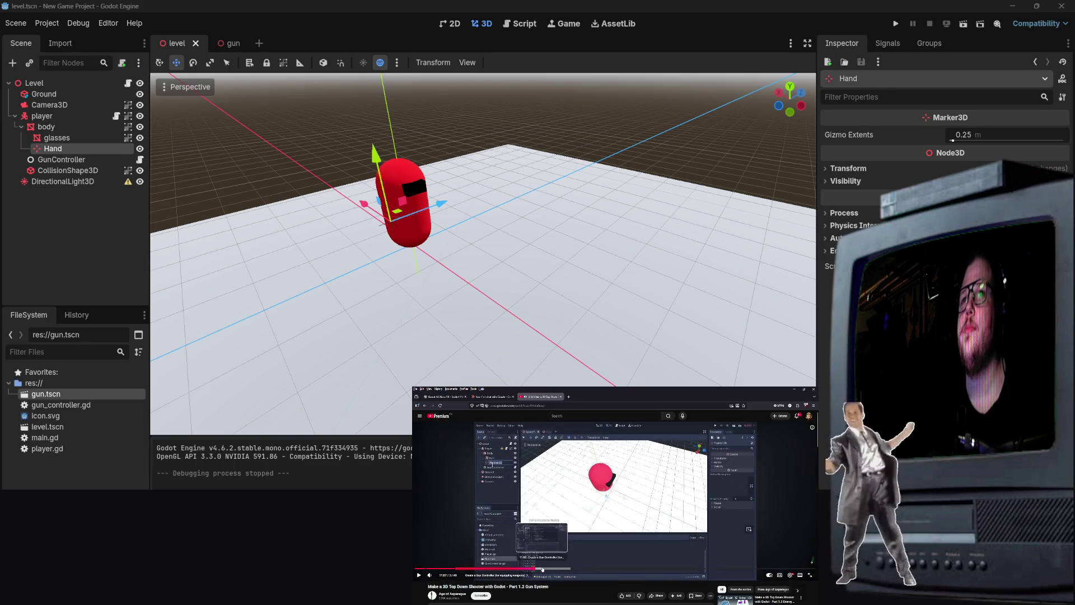
{"action": "left_click", "coordinate": [579, 524]}
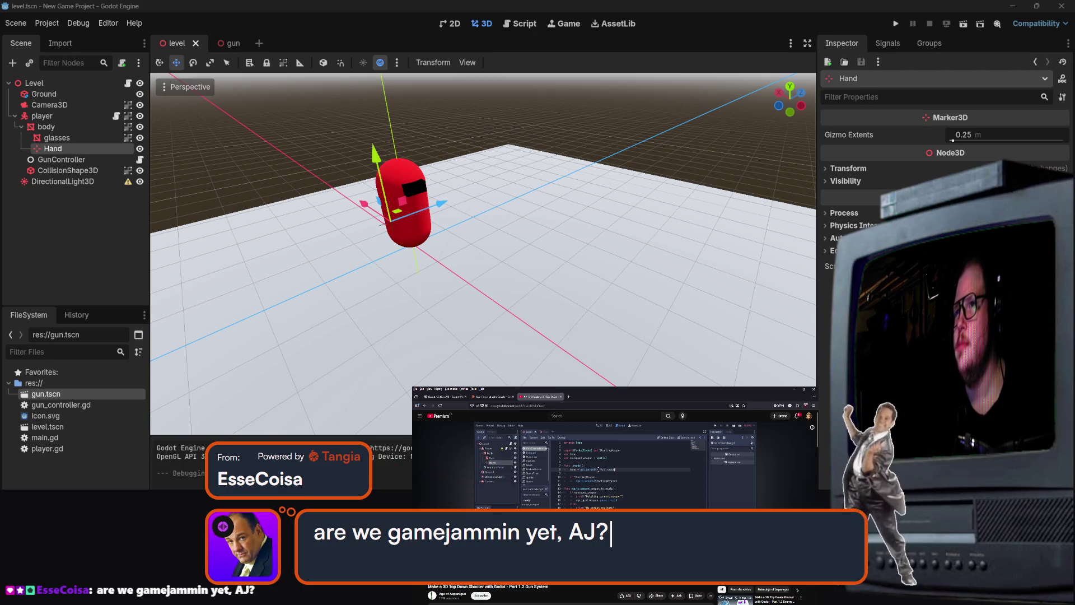
Step: Continue the tutorial video and select the GunController node in the scene tree
{"action": "left_click", "coordinate": [623, 503]}
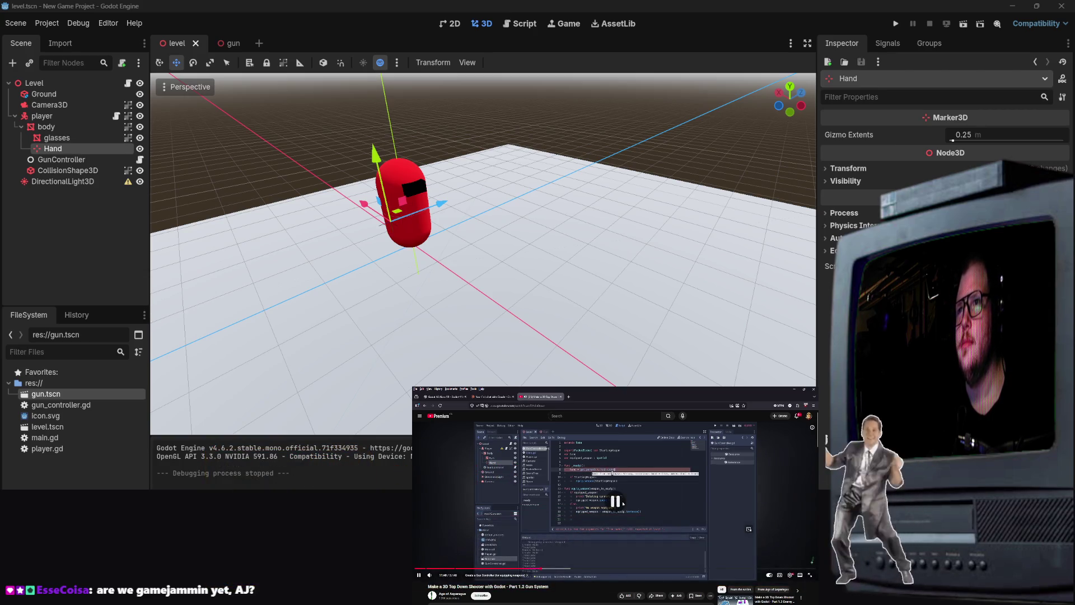
{"action": "left_click", "coordinate": [623, 500]}
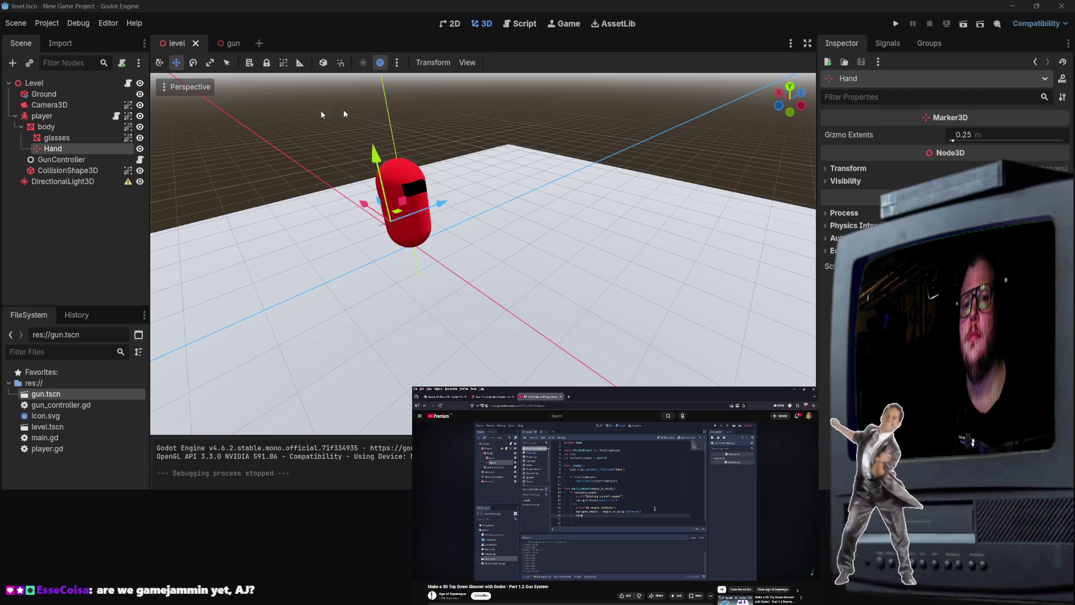
{"action": "left_click", "coordinate": [97, 160]}
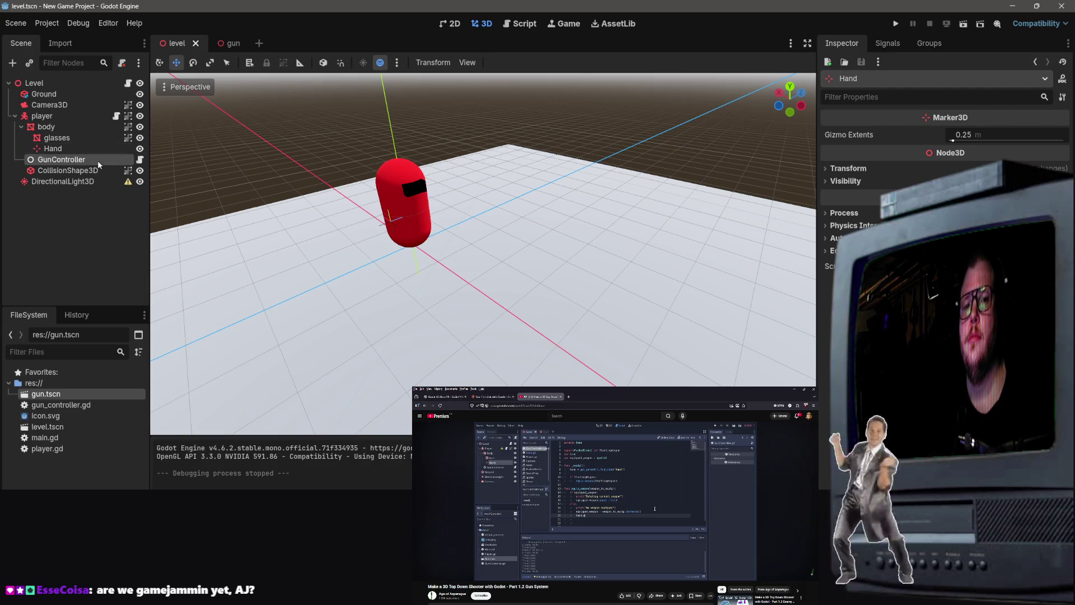
Step: Open the GunController's script, gun_controller.gd, in the script editor
{"action": "key", "text": "space"}
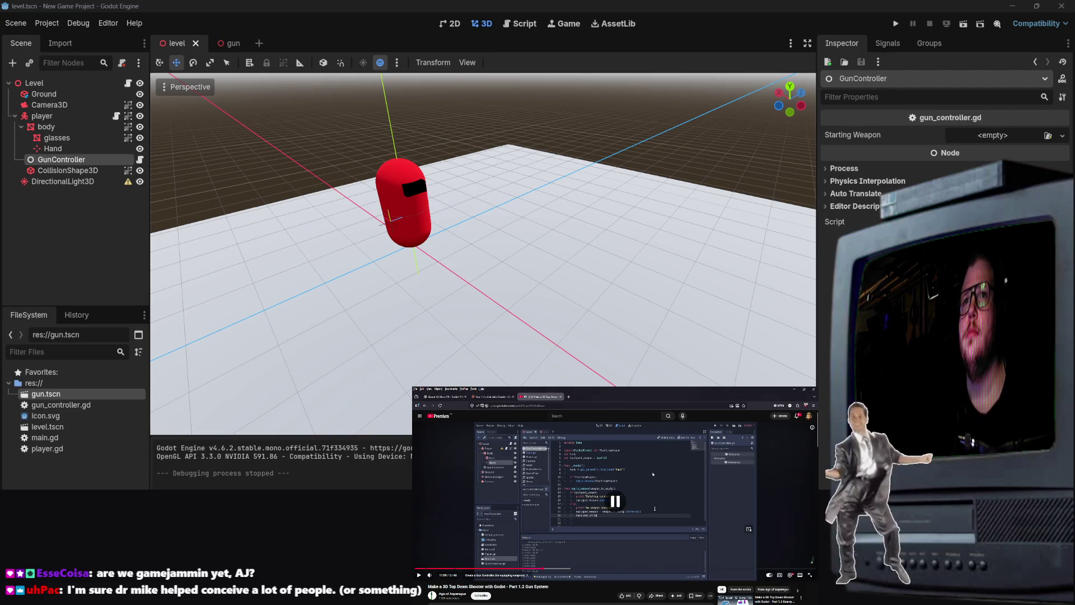
{"action": "key", "text": "space"}
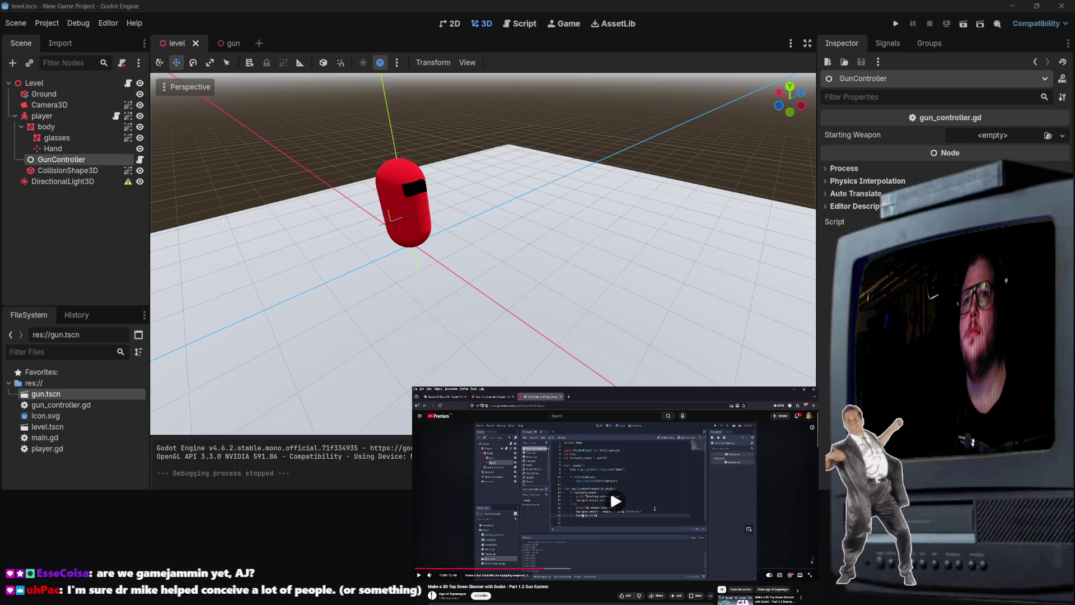
{"action": "left_click", "coordinate": [140, 160]}
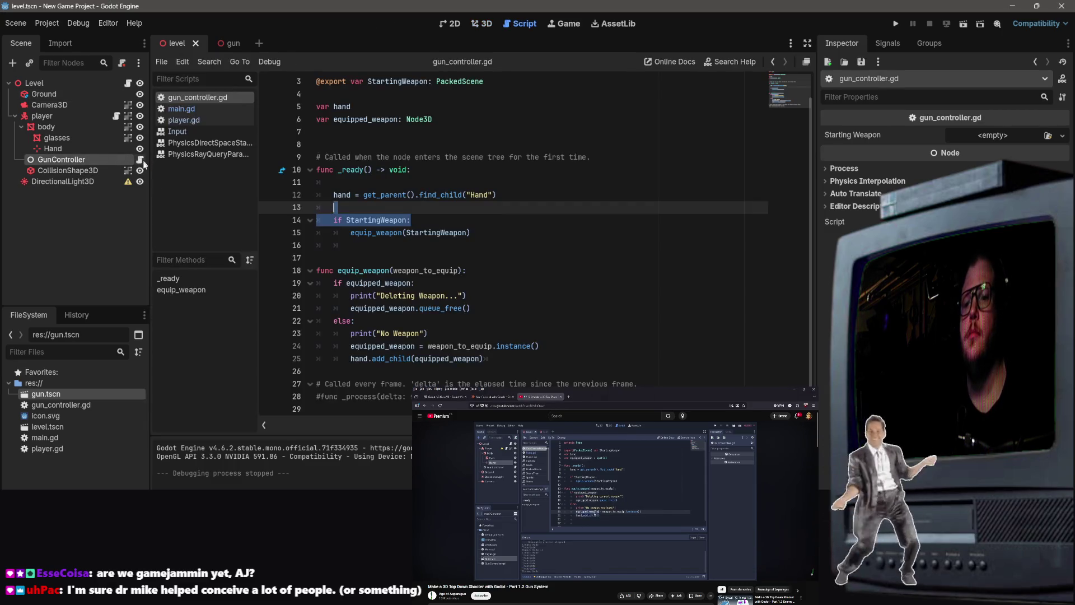
{"action": "key", "text": "space"}
{"action": "scroll", "coordinate": [529, 537], "scroll_direction": "down", "scroll_amount": 10}
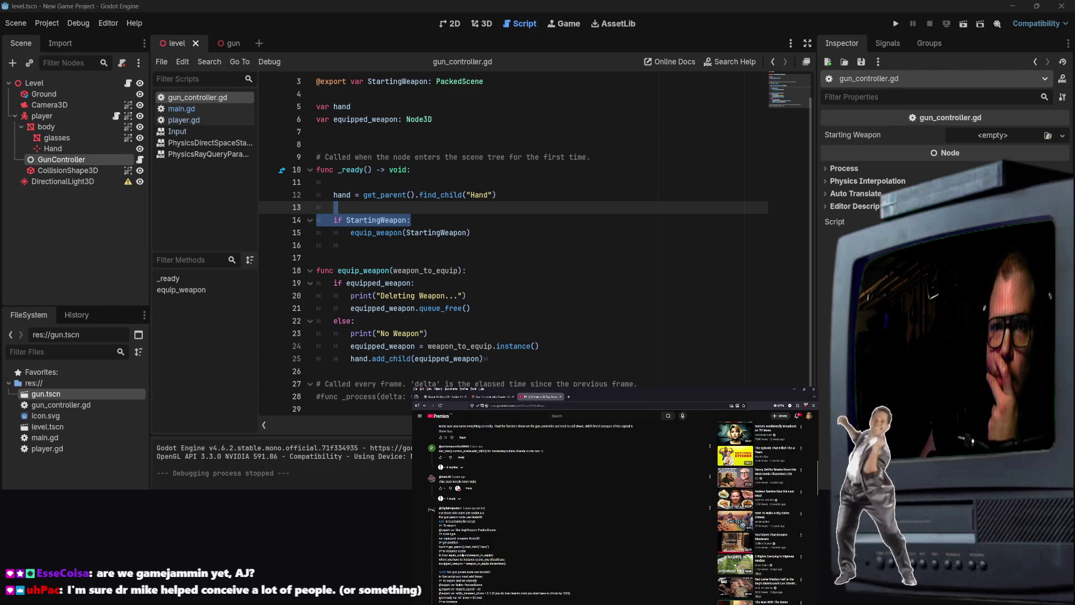
Step: Clear the highlighted equip_weapon(weapon_to_equip) text from the comment
{"action": "left_click_drag", "start_coordinate": [497, 559], "coordinate": [441, 558]}
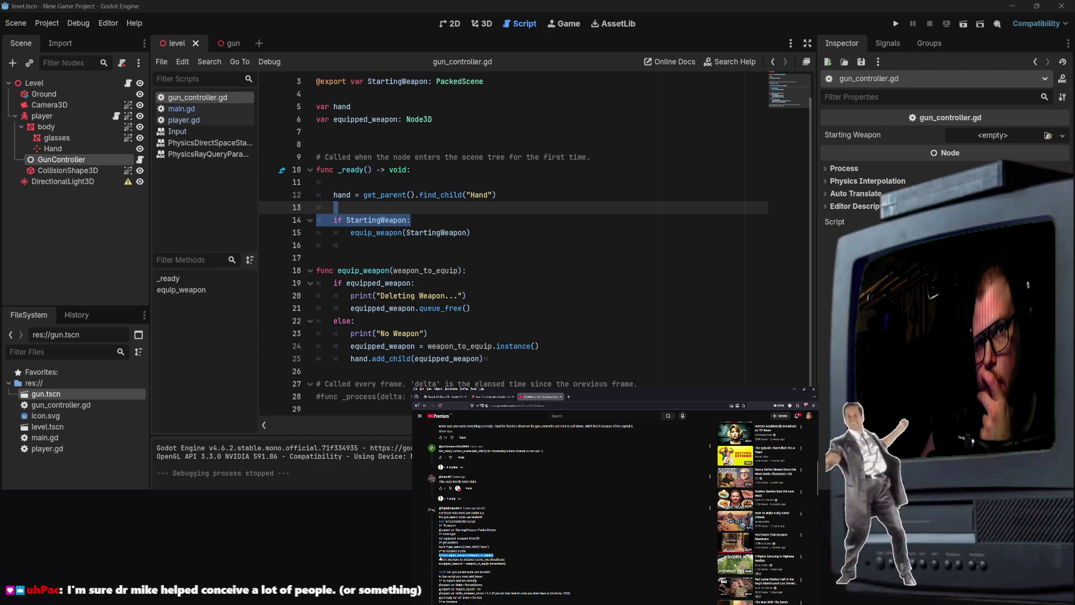
{"action": "left_click", "coordinate": [440, 559]}
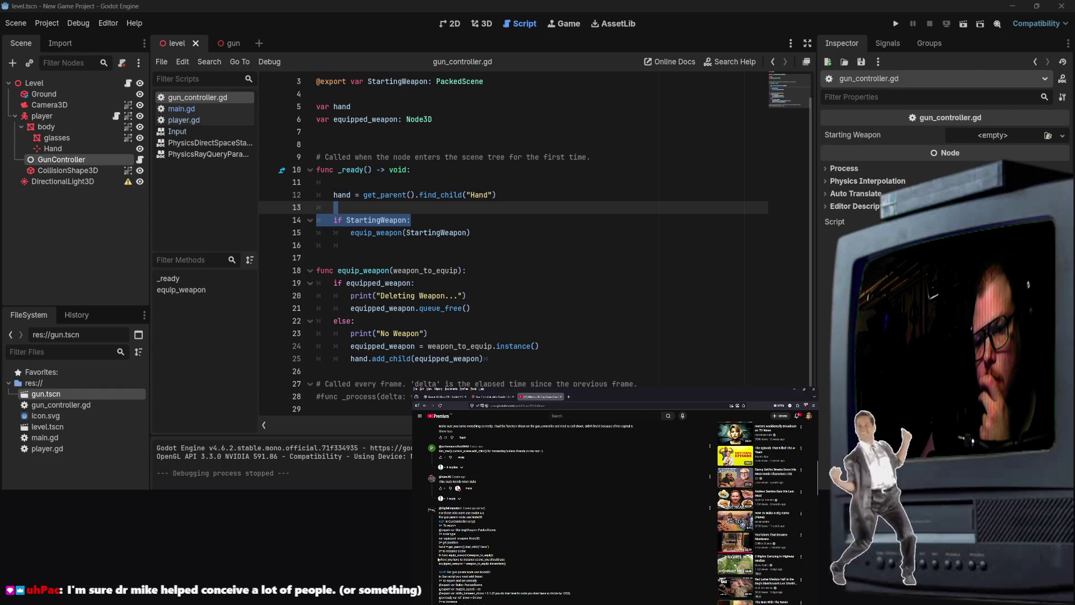
{"action": "mouse_move", "coordinate": [439, 556]}
{"action": "left_mouse_down"}
{"action": "mouse_move", "coordinate": [494, 555]}
{"action": "mouse_move", "coordinate": [440, 563]}
{"action": "left_mouse_up"}
{"action": "left_click", "coordinate": [494, 556]}
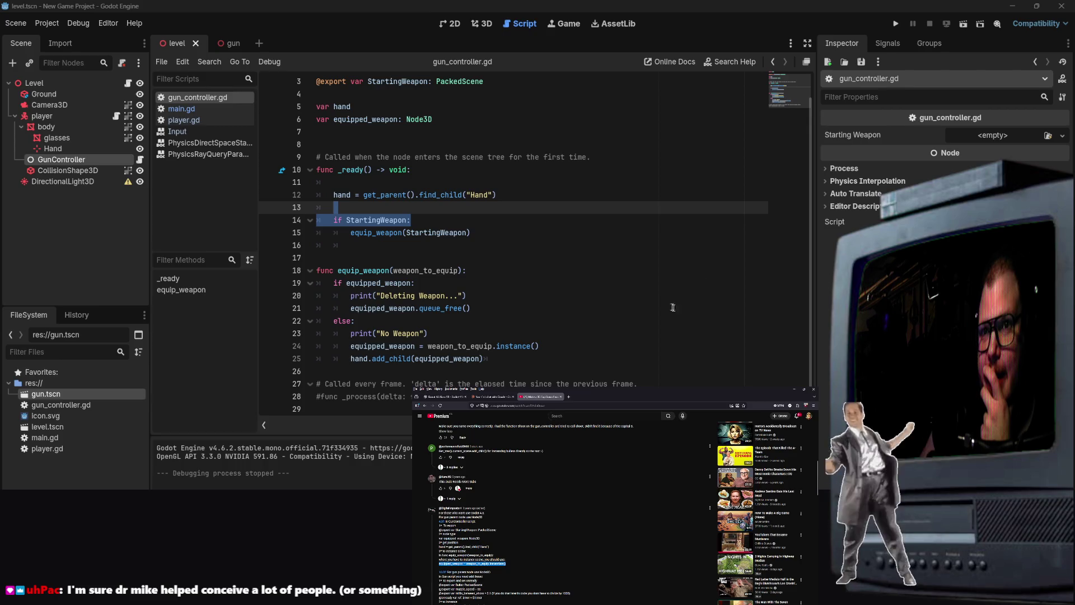
Step: Change instance() to instantiate() on line 24
{"action": "left_click", "coordinate": [533, 346]}
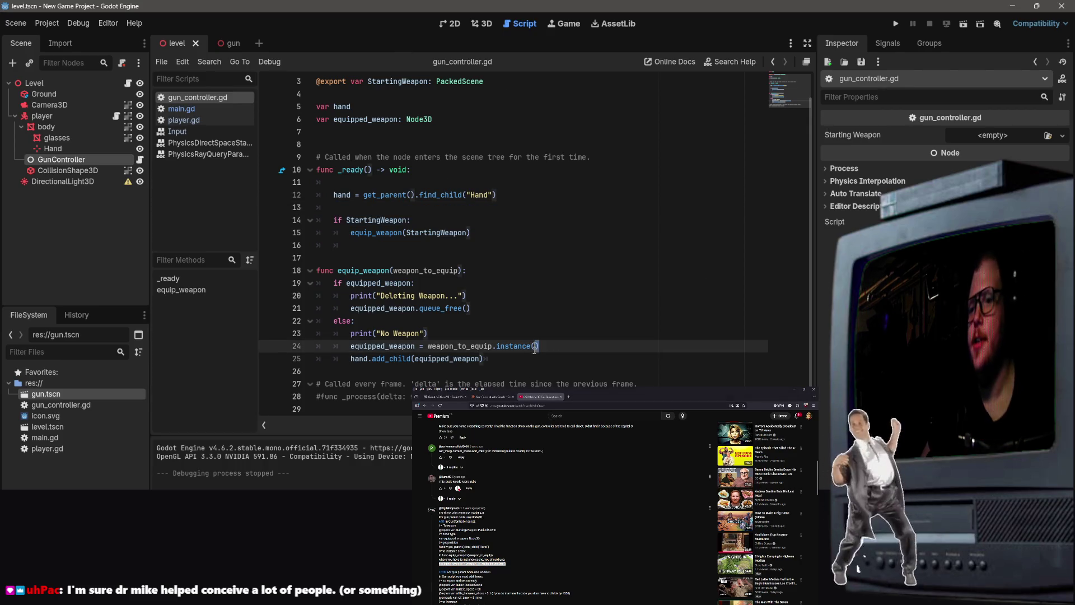
{"action": "left_click_drag", "start_coordinate": [538, 346], "coordinate": [519, 347]}
{"action": "type", "text": "t"}
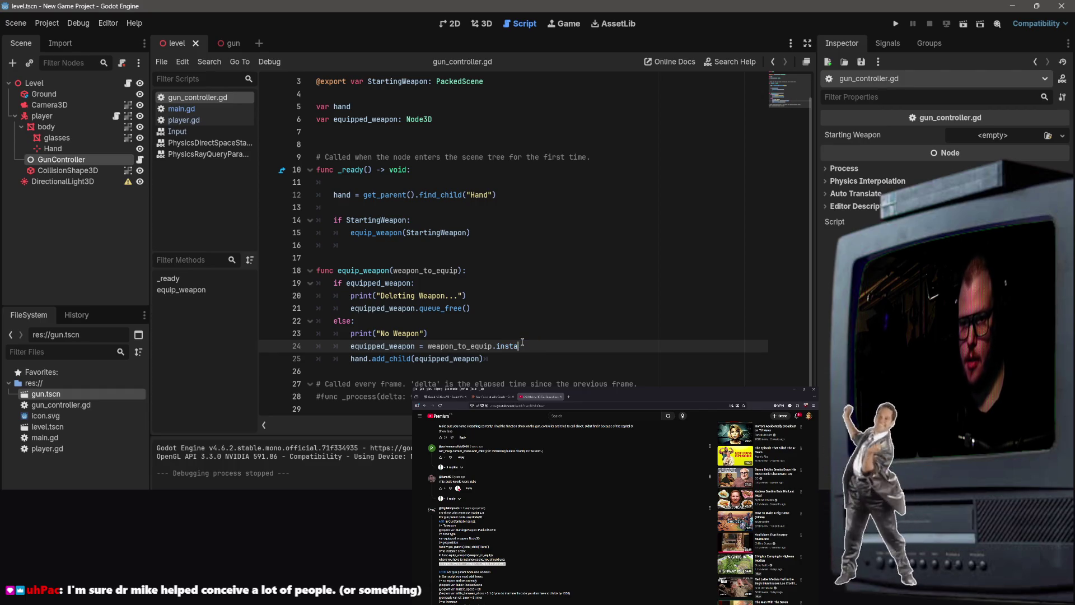
{"action": "key", "text": "BackSpace"}
{"action": "type", "text": "s"}
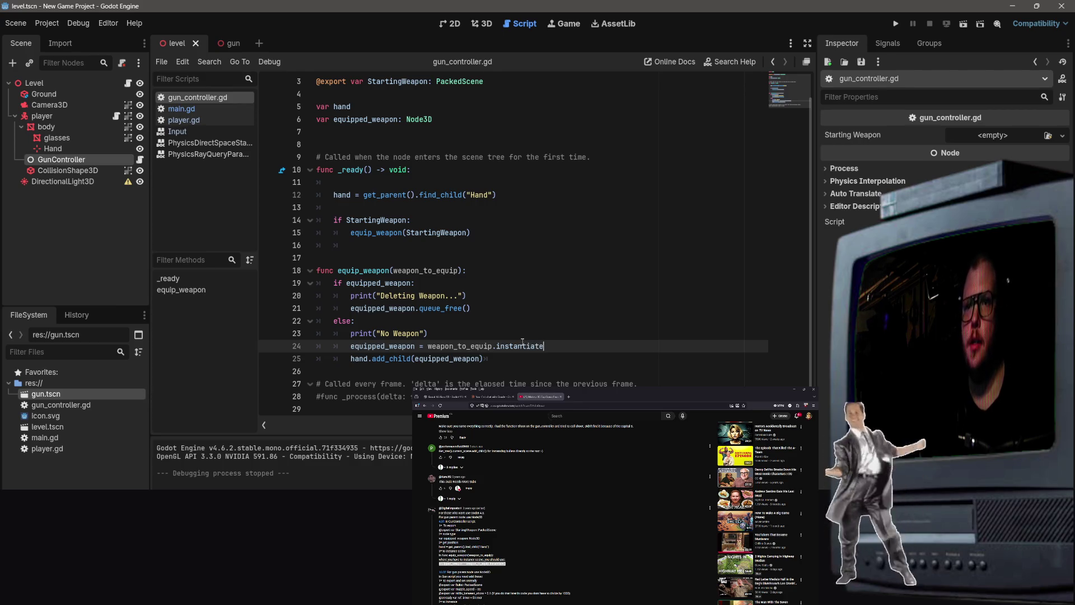
{"action": "type", "text": "("}
Step: Save gun_controller.gd with Ctrl+S
{"action": "left_click_drag", "start_coordinate": [551, 333], "coordinate": [588, 321]}
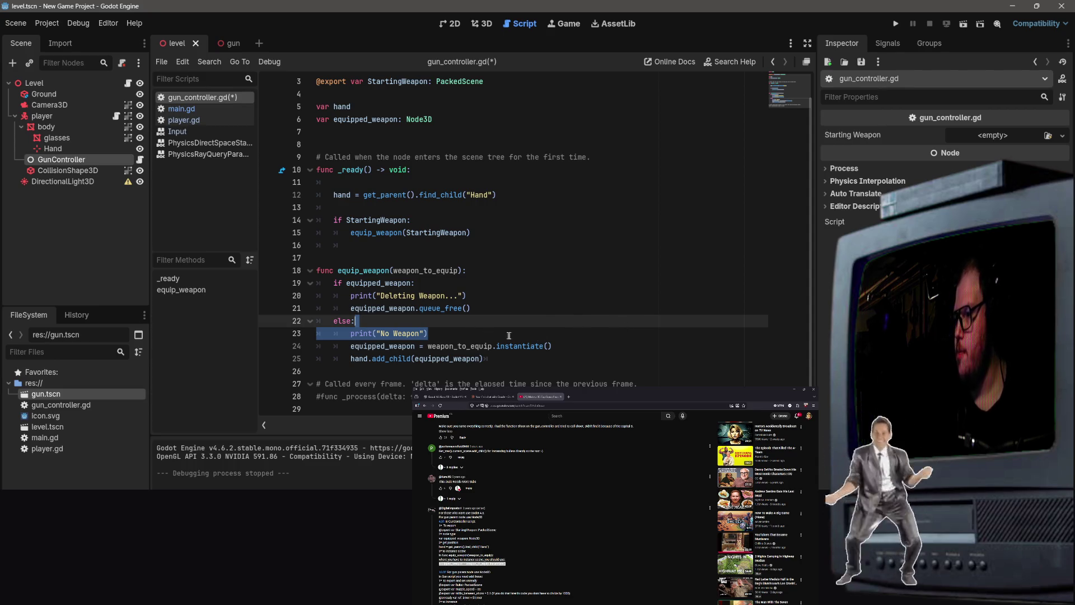
{"action": "key", "text": "ctrl+s"}
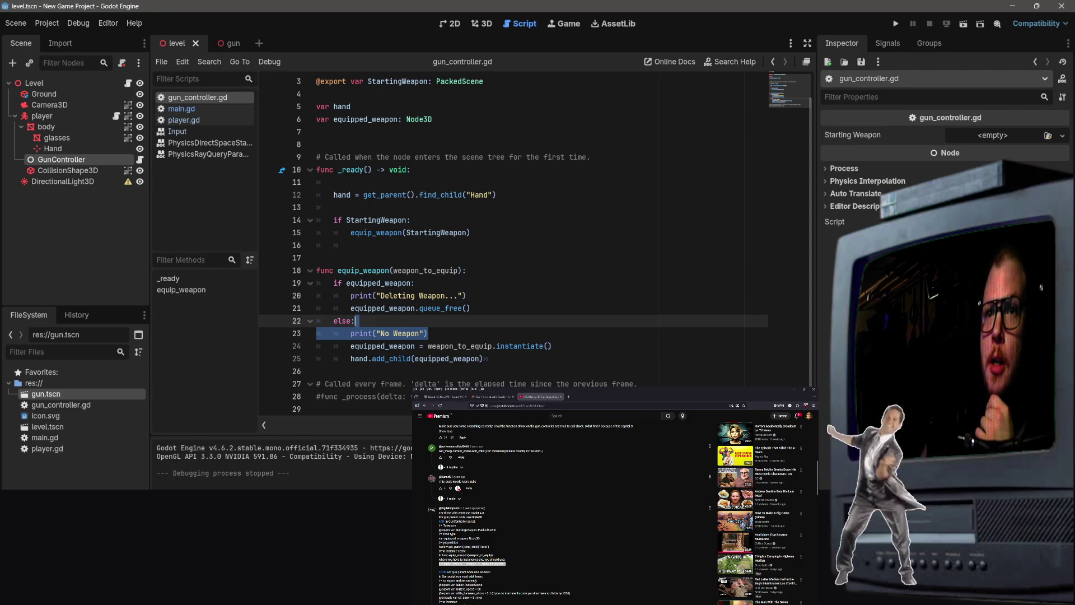
{"action": "left_click", "coordinate": [467, 295]}
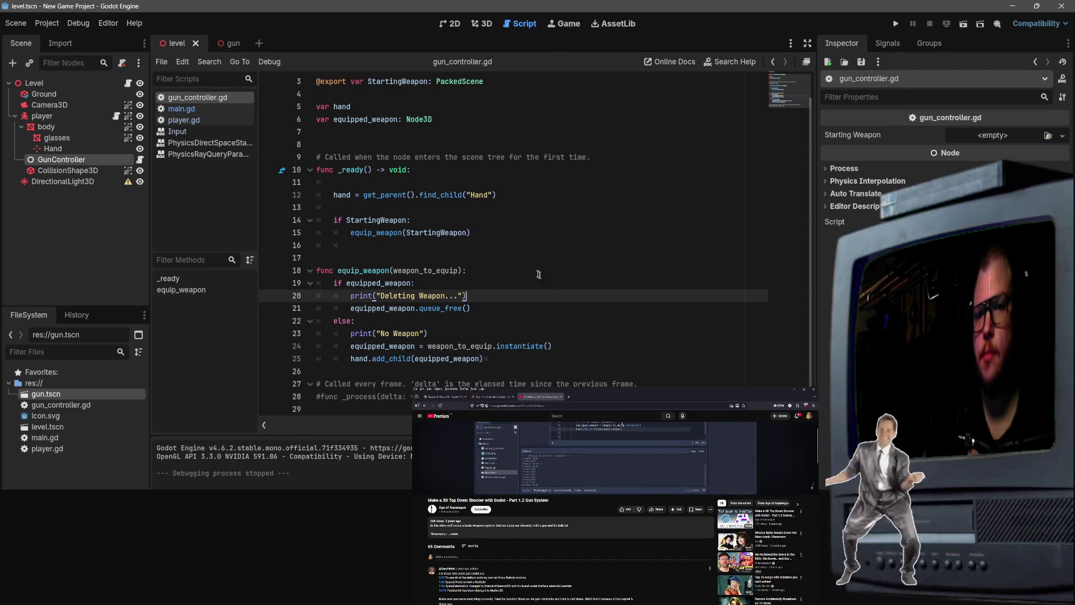
{"action": "left_click", "coordinate": [962, 25]}
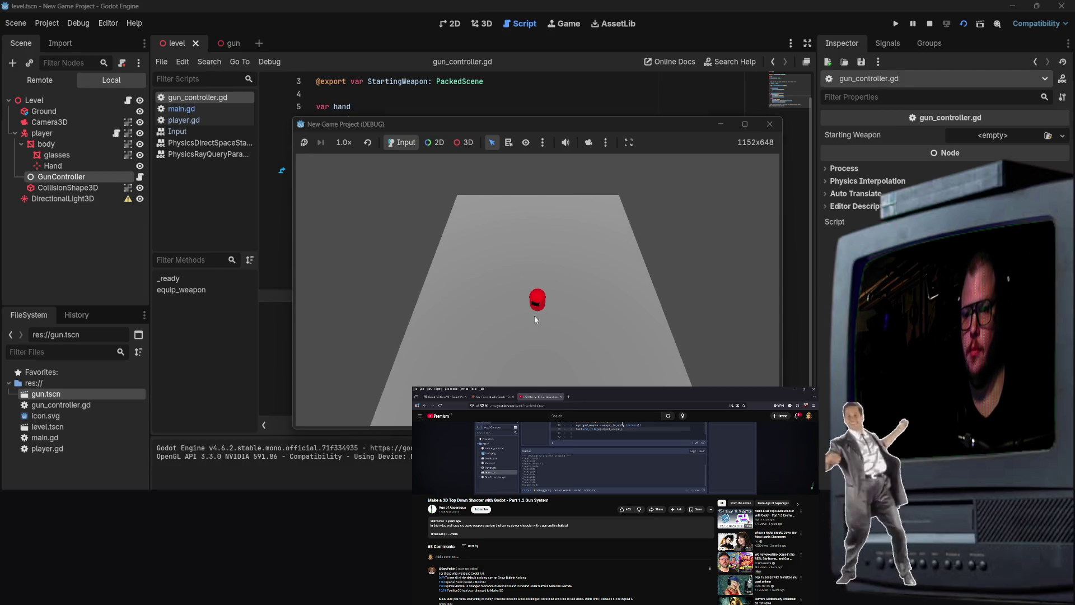
{"action": "left_click", "coordinate": [215, 401]}
{"action": "left_click", "coordinate": [233, 43]}
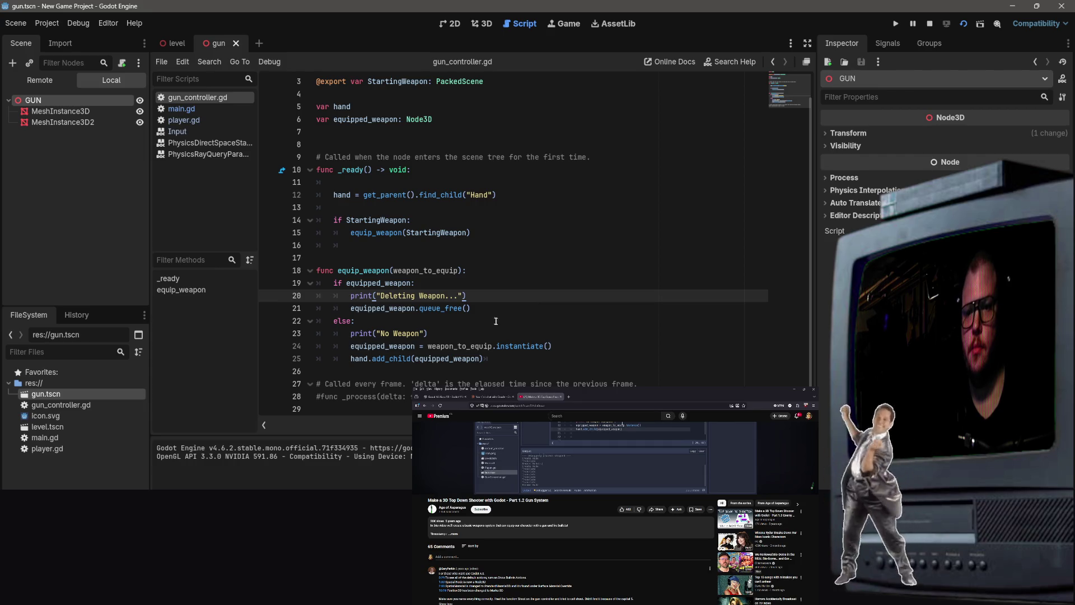
{"action": "scroll", "coordinate": [616, 504], "scroll_direction": "up", "scroll_amount": 3}
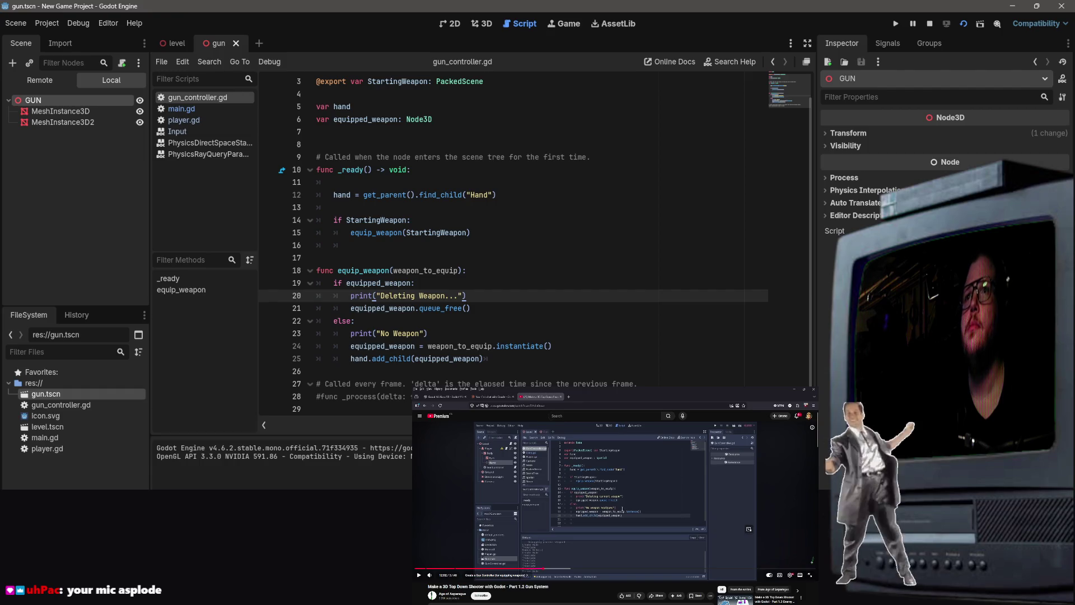
{"action": "left_click", "coordinate": [517, 173]}
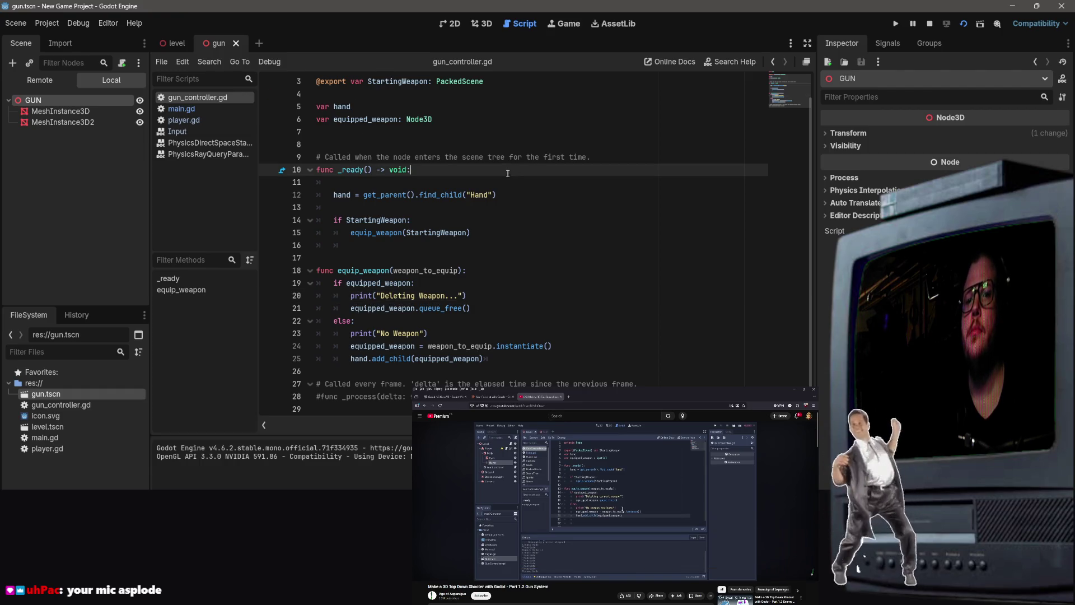
{"action": "left_click", "coordinate": [178, 44]}
{"action": "left_click", "coordinate": [218, 43]}
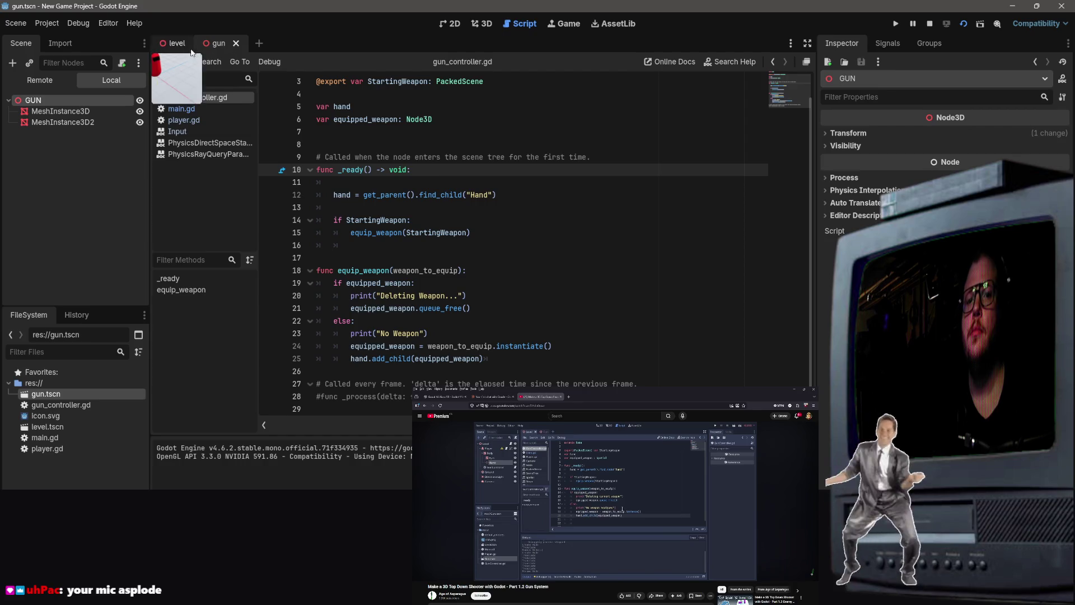
{"action": "left_click", "coordinate": [177, 45]}
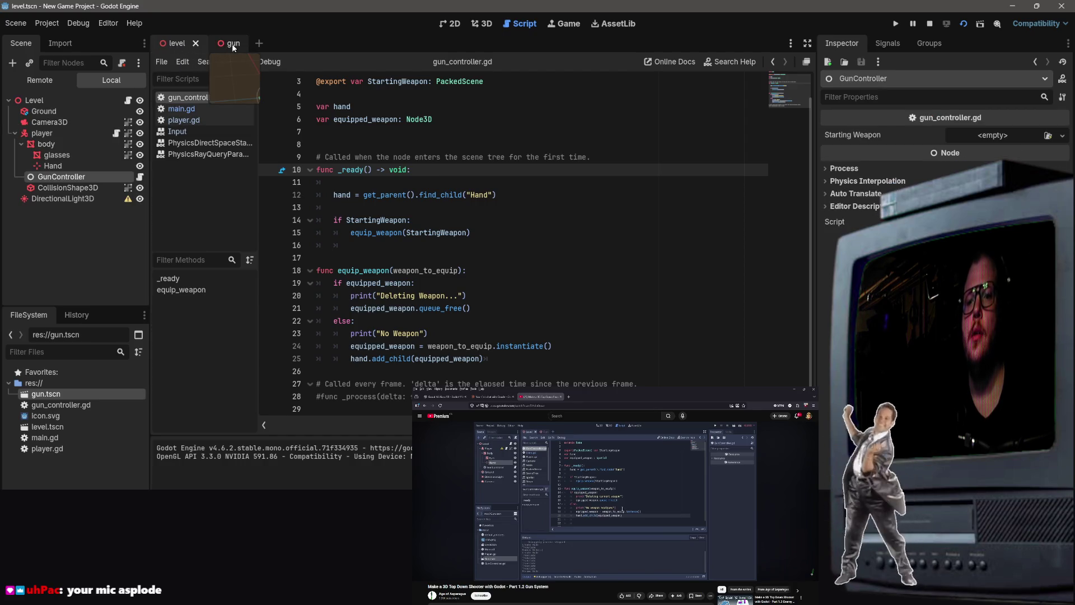
{"action": "left_click", "coordinate": [231, 47]}
{"action": "left_click", "coordinate": [167, 45]}
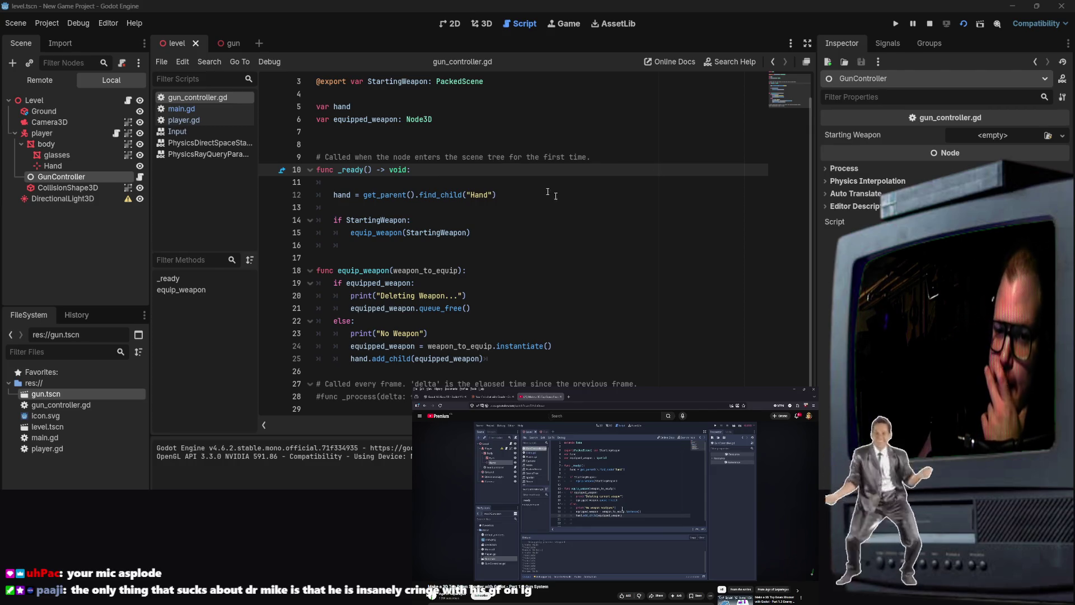
{"action": "left_click", "coordinate": [535, 213]}
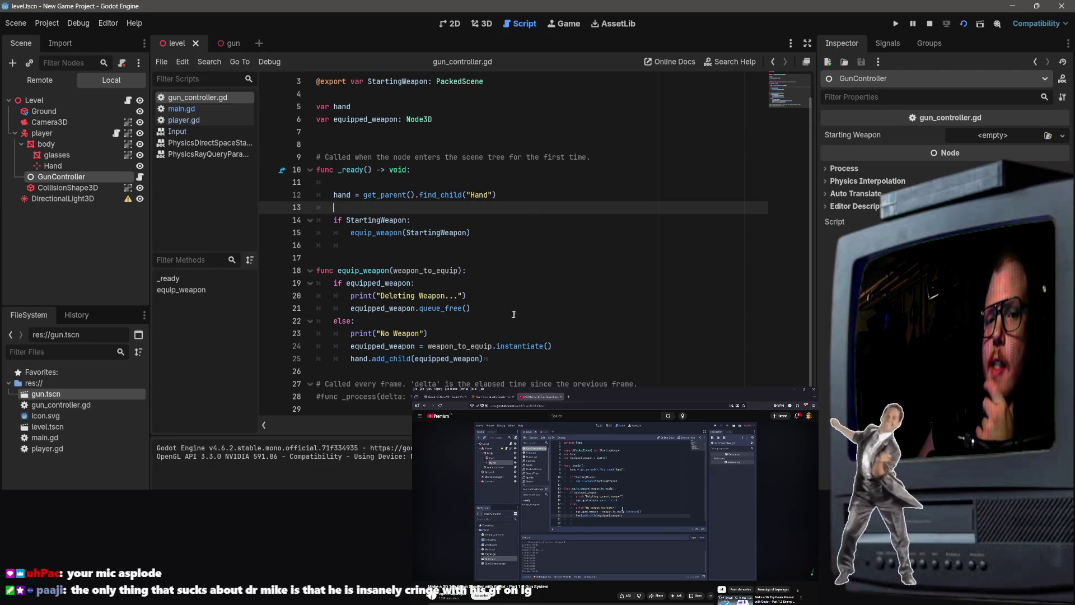
{"action": "left_click", "coordinate": [633, 507]}
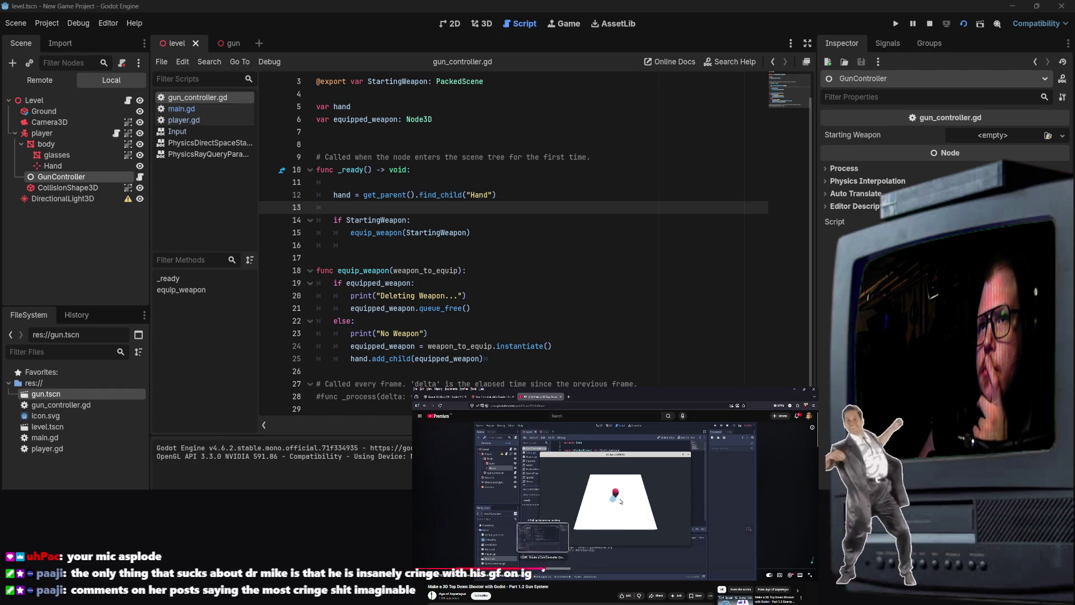
{"action": "left_click", "coordinate": [541, 569]}
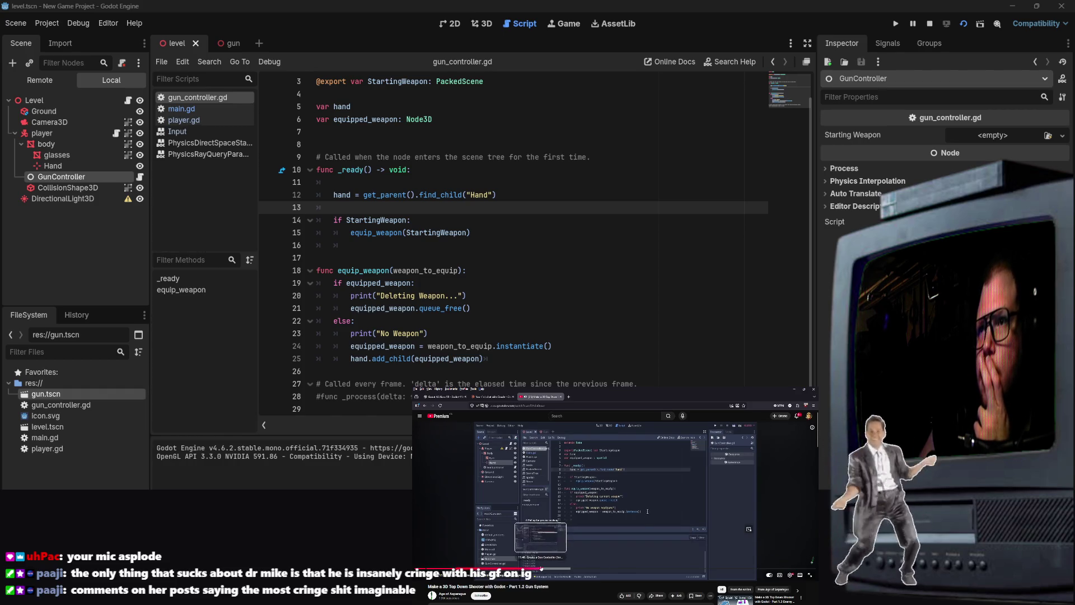
{"action": "left_click", "coordinate": [575, 245]}
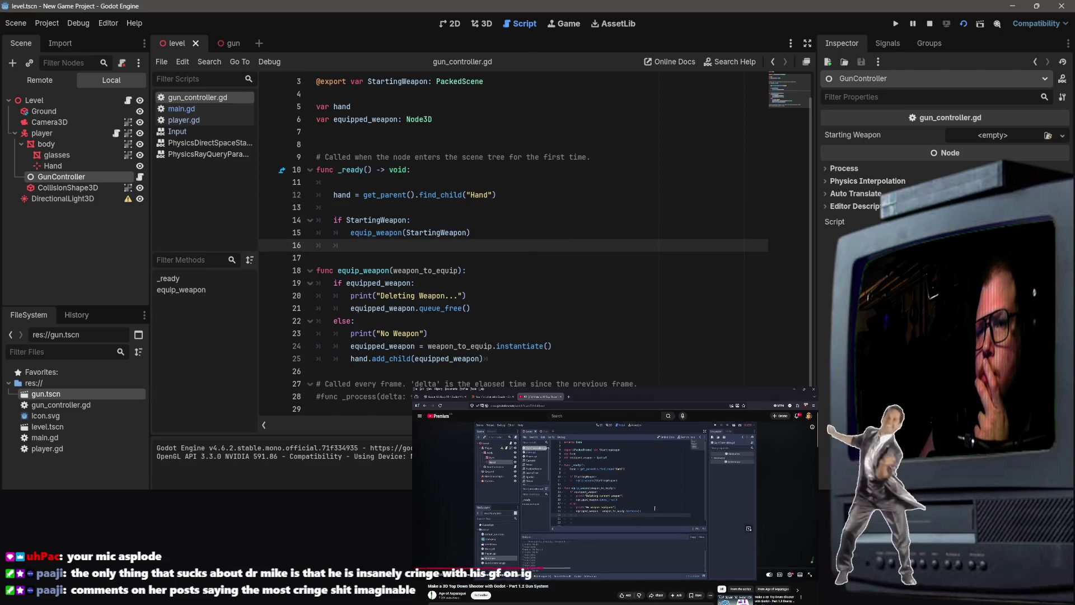
{"action": "scroll", "coordinate": [561, 504], "scroll_direction": "down", "scroll_amount": 10}
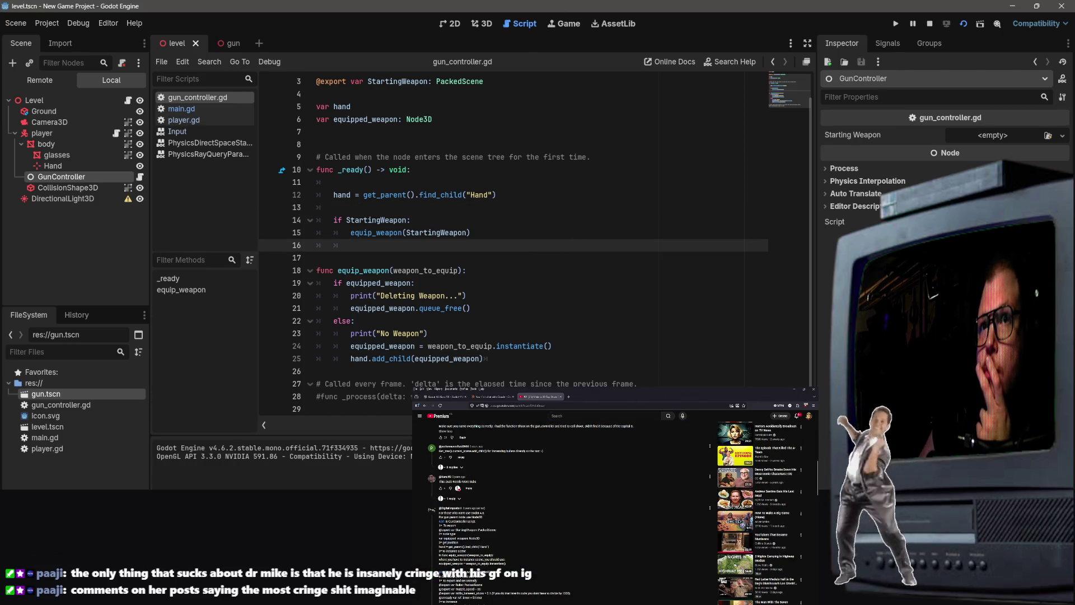
{"action": "scroll", "coordinate": [549, 499], "scroll_direction": "up", "scroll_amount": 2}
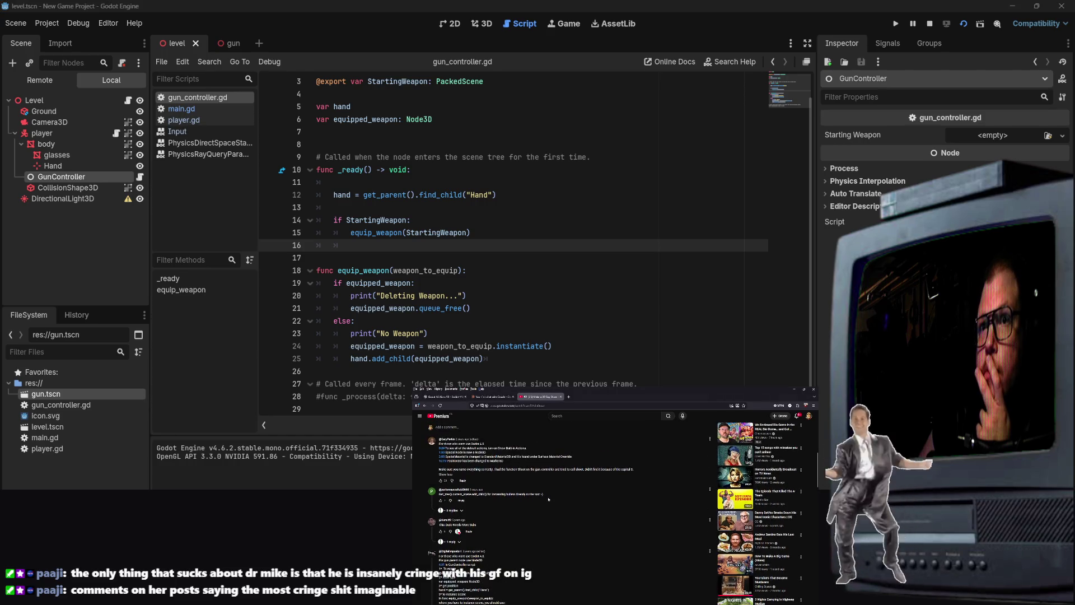
{"action": "scroll", "coordinate": [551, 506], "scroll_direction": "down", "scroll_amount": 3}
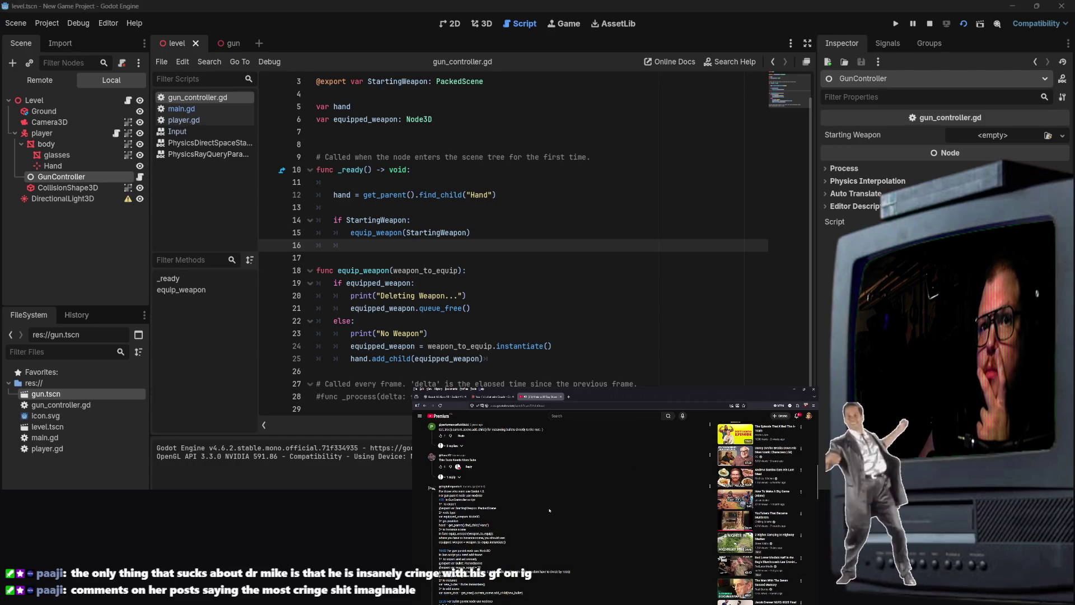
{"action": "scroll", "coordinate": [550, 510], "scroll_direction": "down", "scroll_amount": 1}
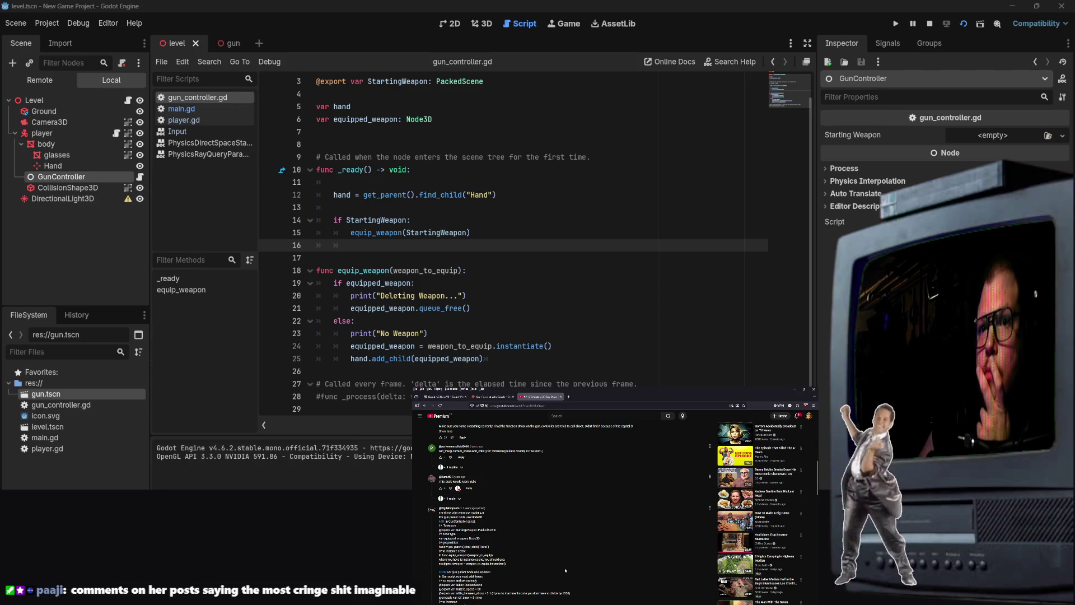
{"action": "left_click", "coordinate": [536, 346]}
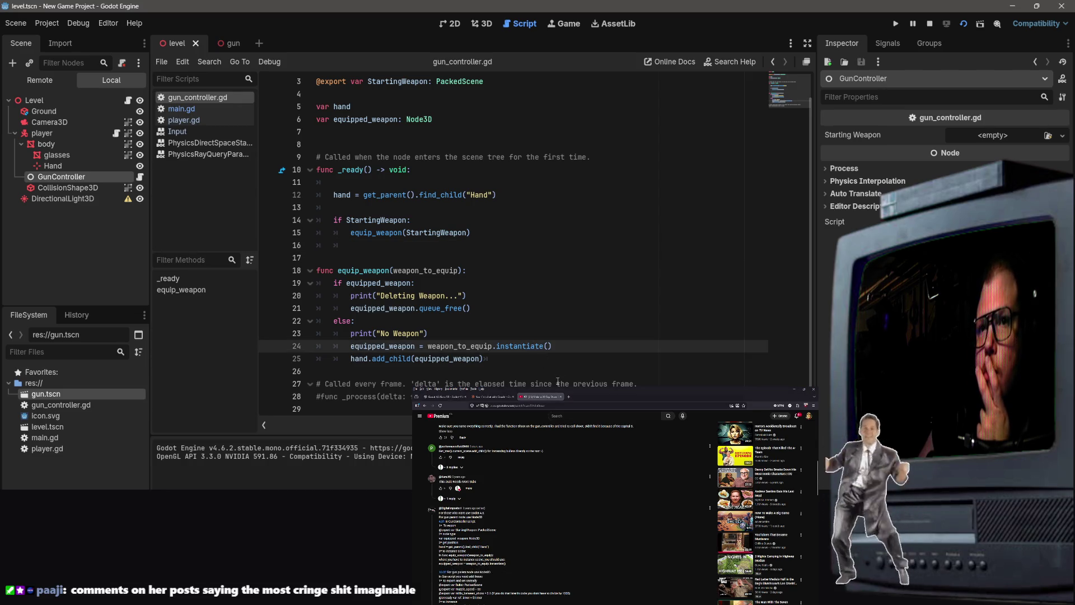
{"action": "scroll", "coordinate": [549, 338], "scroll_direction": "up", "scroll_amount": 1}
{"action": "scroll", "coordinate": [542, 542], "scroll_direction": "up", "scroll_amount": 10}
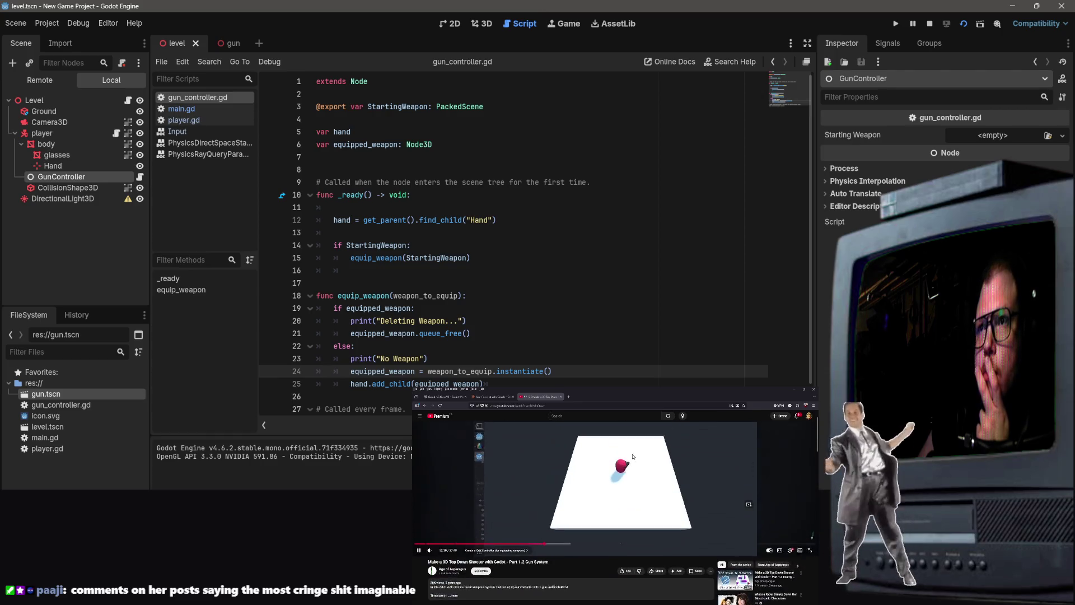
{"action": "scroll", "coordinate": [543, 541], "scroll_direction": "down", "scroll_amount": 5}
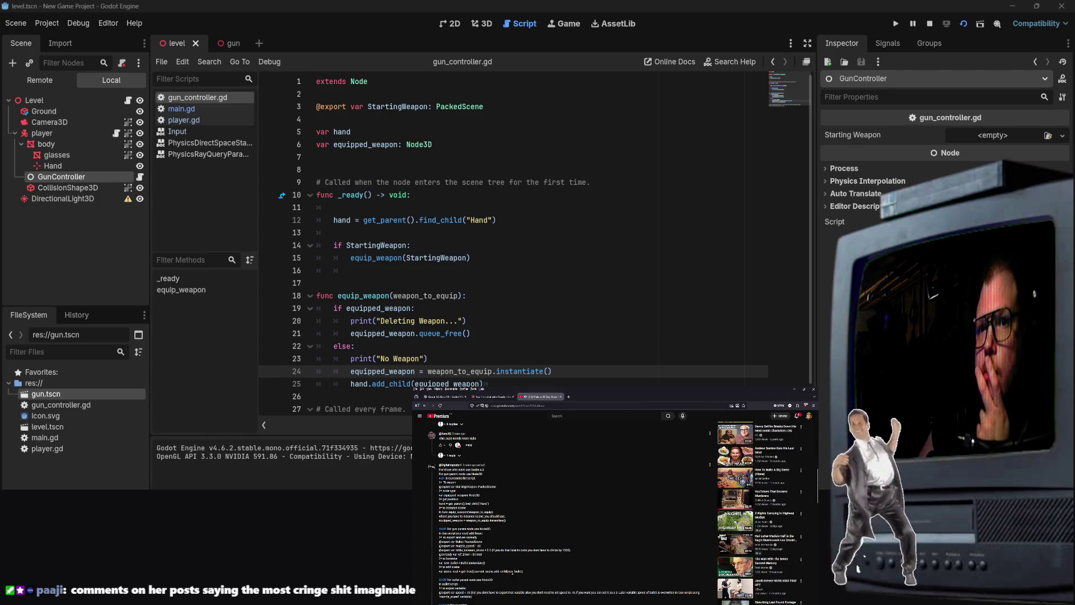
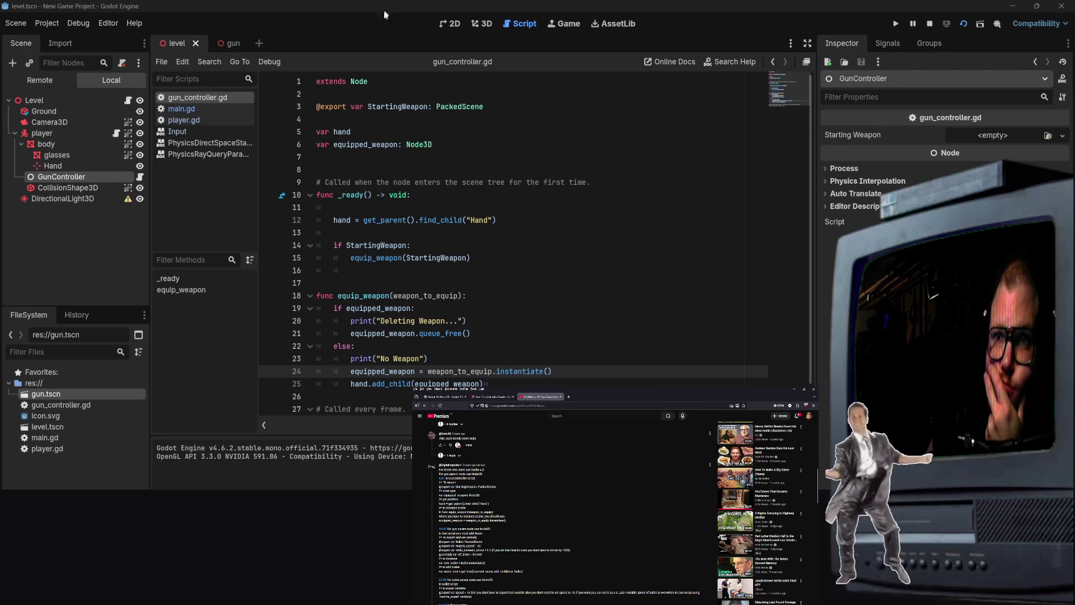
Step: Compare the instantiate call and weapon_to_equip uses in gun_controller.gd against the tutorial comment
{"action": "left_click", "coordinate": [440, 359]}
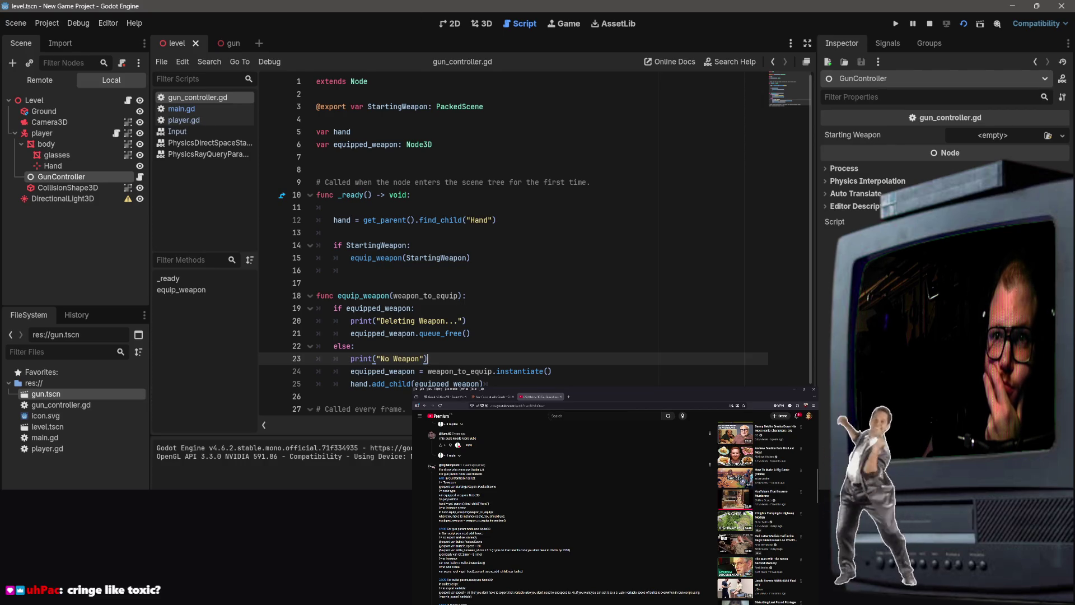
{"action": "left_click", "coordinate": [516, 525]}
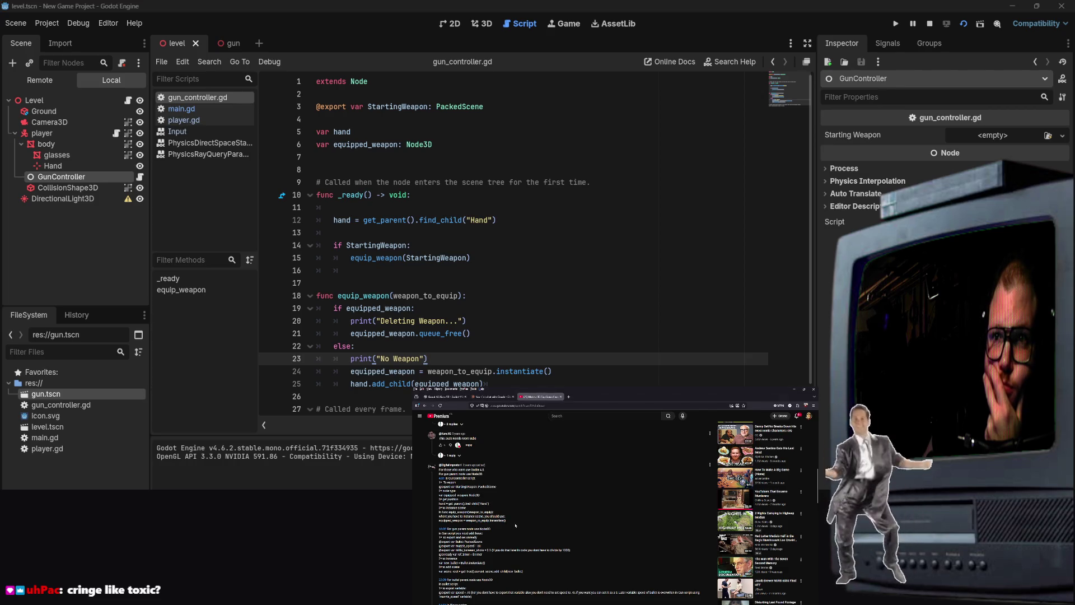
{"action": "left_click_drag", "start_coordinate": [510, 519], "coordinate": [439, 521]}
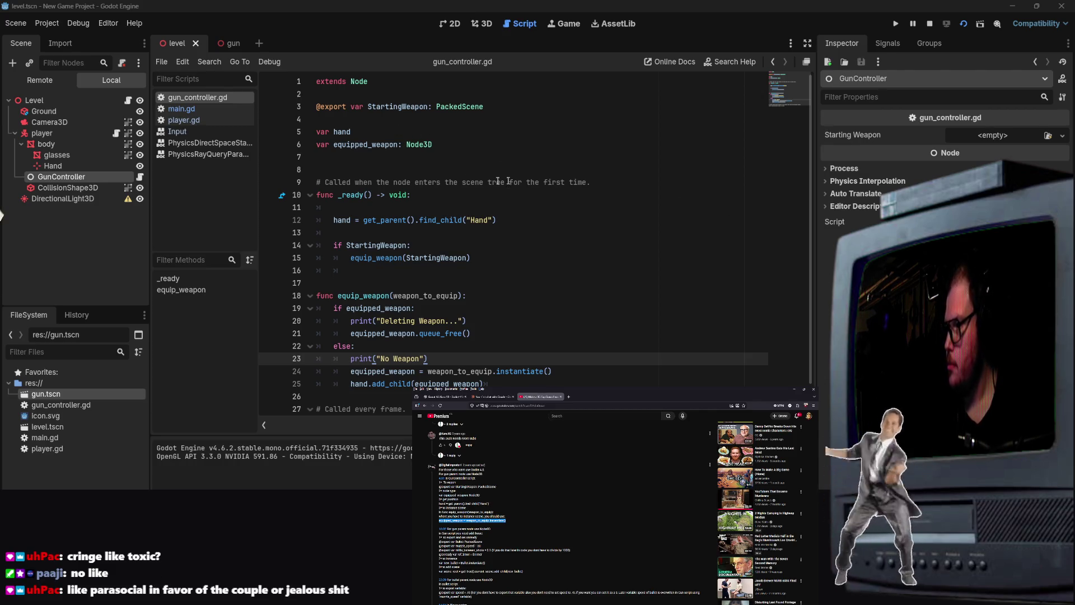
{"action": "left_click_drag", "start_coordinate": [552, 371], "coordinate": [353, 371]}
{"action": "double_click", "coordinate": [381, 372]}
{"action": "left_click", "coordinate": [392, 372]}
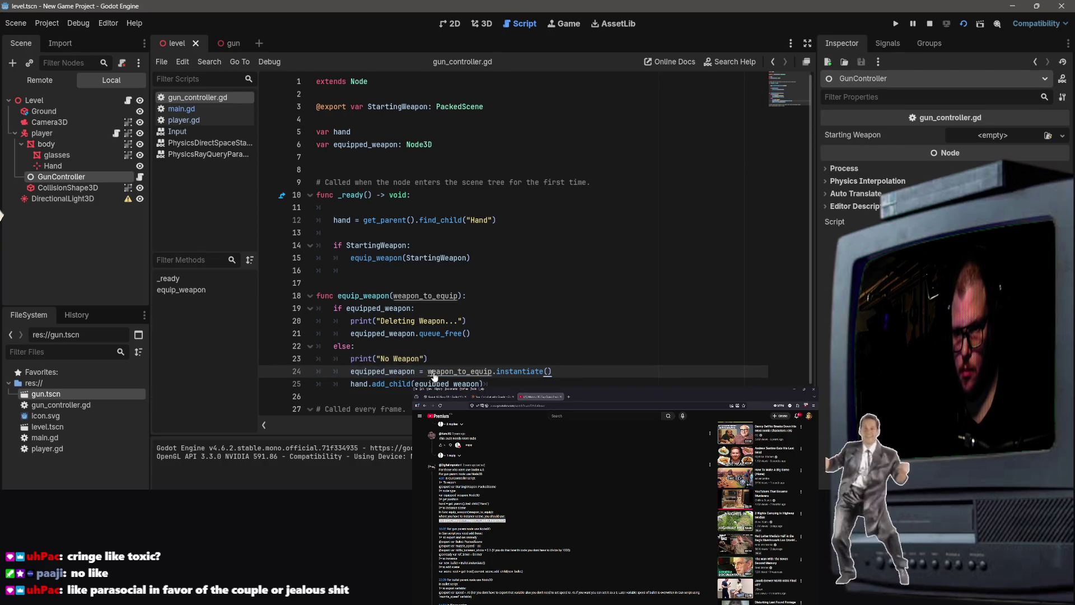
{"action": "left_click", "coordinate": [556, 320]}
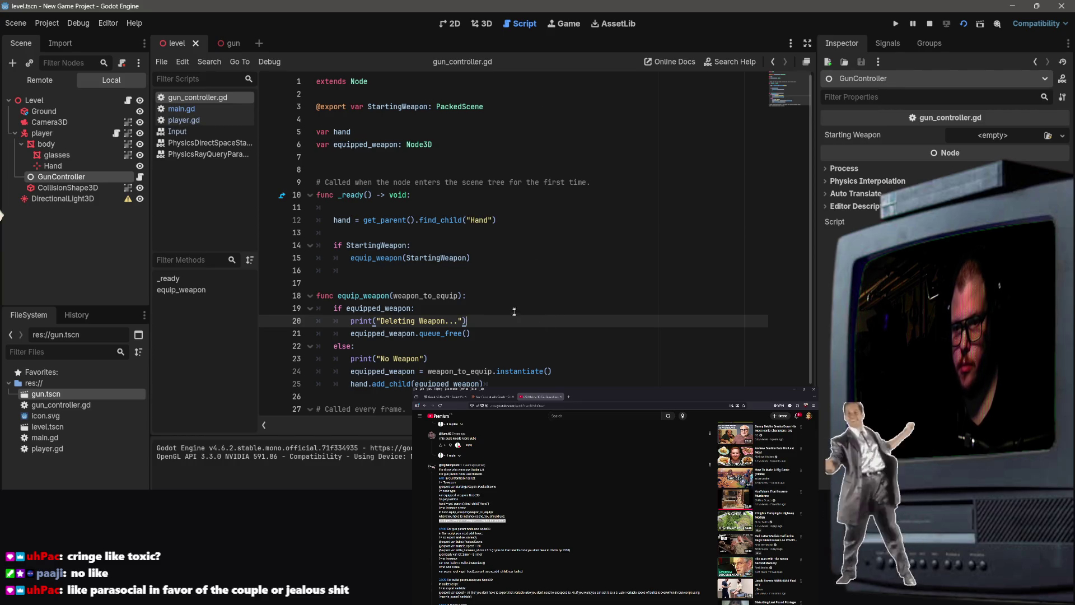
Step: Test-run the game with F5 to try the weapon code, then stop it
{"action": "key", "text": "F5"}
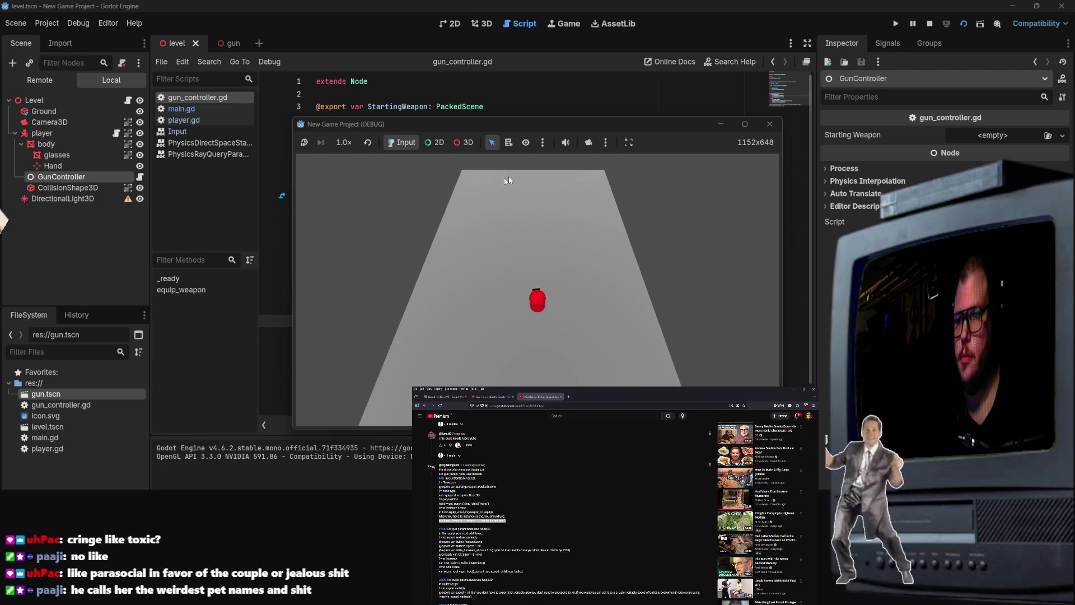
{"action": "key", "text": "Escape"}
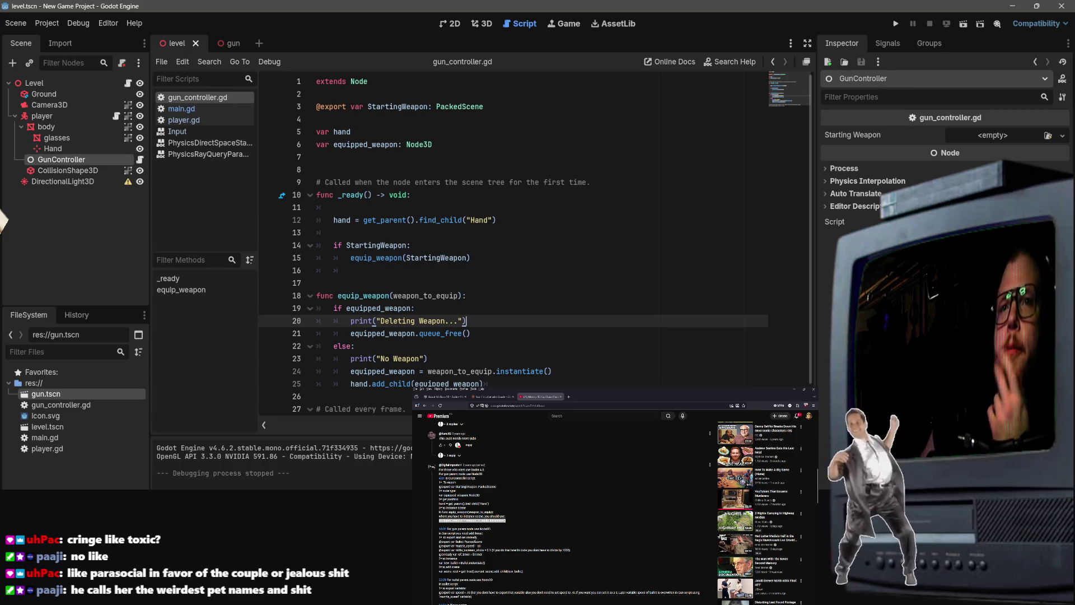
{"action": "scroll", "coordinate": [566, 504], "scroll_direction": "up", "scroll_amount": 1}
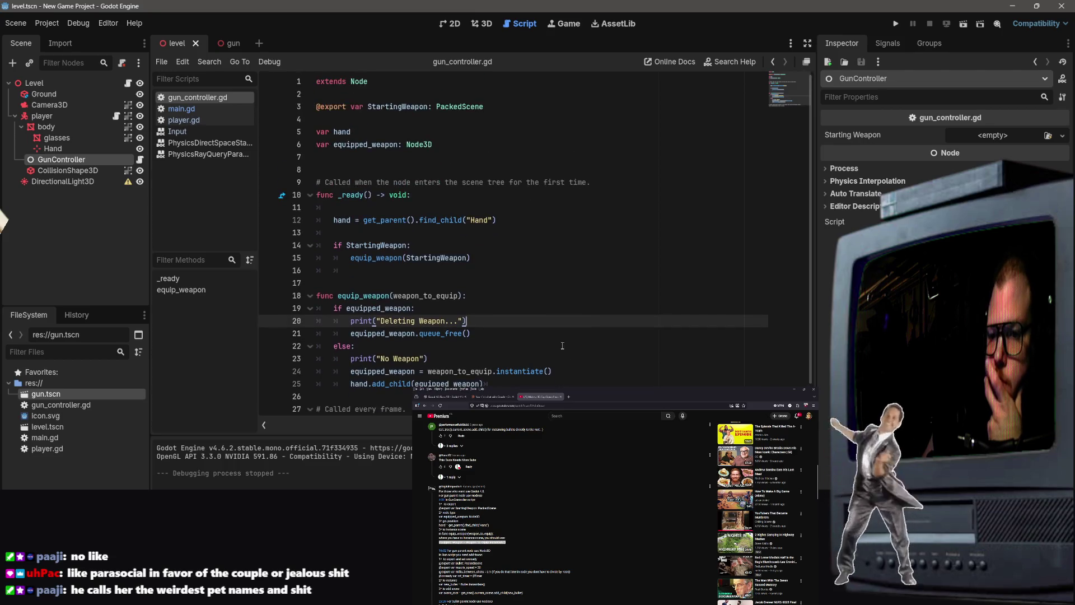
Step: Select the entire gun_controller.gd script, lines 1 through 25
{"action": "triple_click", "coordinate": [447, 194]}
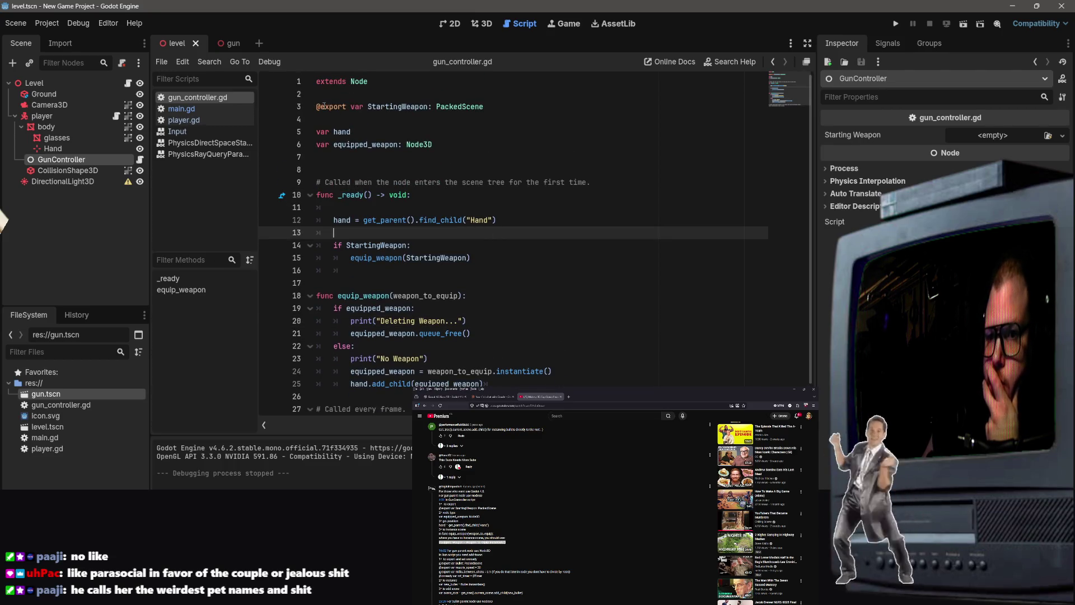
{"action": "mouse_move", "coordinate": [318, 82]}
{"action": "left_mouse_down"}
{"action": "mouse_move", "coordinate": [370, 84]}
{"action": "mouse_move", "coordinate": [470, 333]}
{"action": "mouse_move", "coordinate": [487, 411]}
{"action": "mouse_move", "coordinate": [317, 415]}
{"action": "left_mouse_up"}
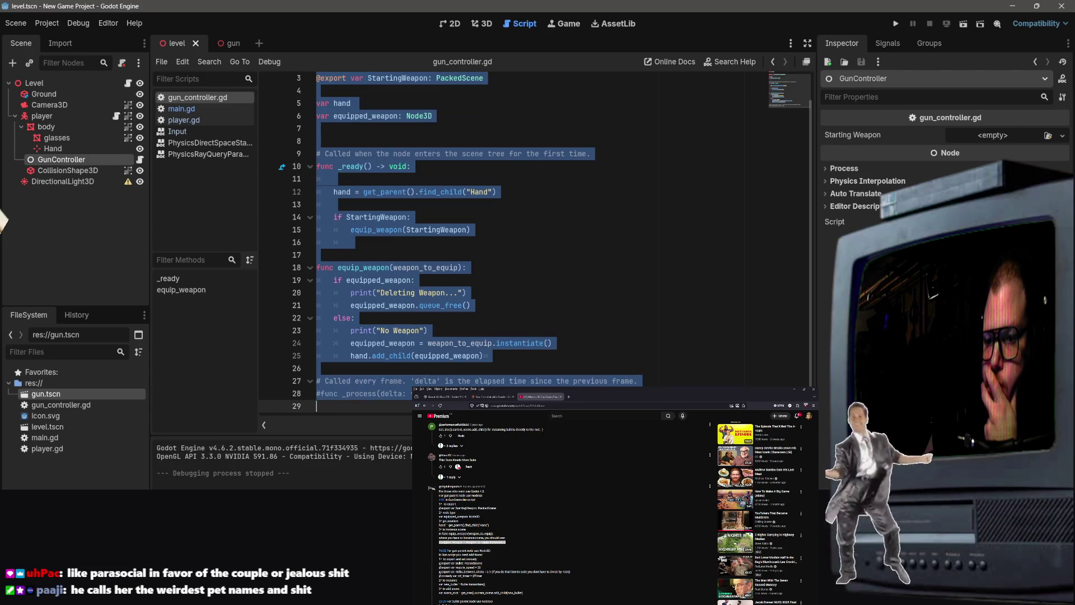
{"action": "left_click", "coordinate": [548, 285]}
{"action": "mouse_move", "coordinate": [487, 356]}
{"action": "left_mouse_down"}
{"action": "mouse_move", "coordinate": [336, 268]}
{"action": "mouse_move", "coordinate": [227, 70]}
{"action": "left_mouse_up"}
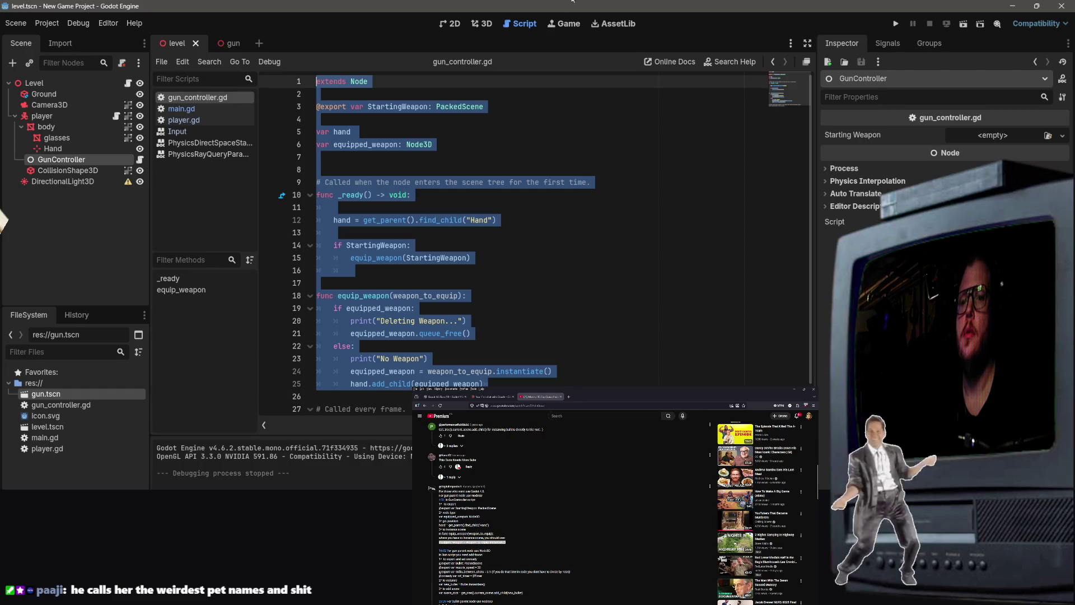
Step: Paste the script into the Claude chat, send it, then return to the tutorial video
{"action": "left_click", "coordinate": [493, 397]}
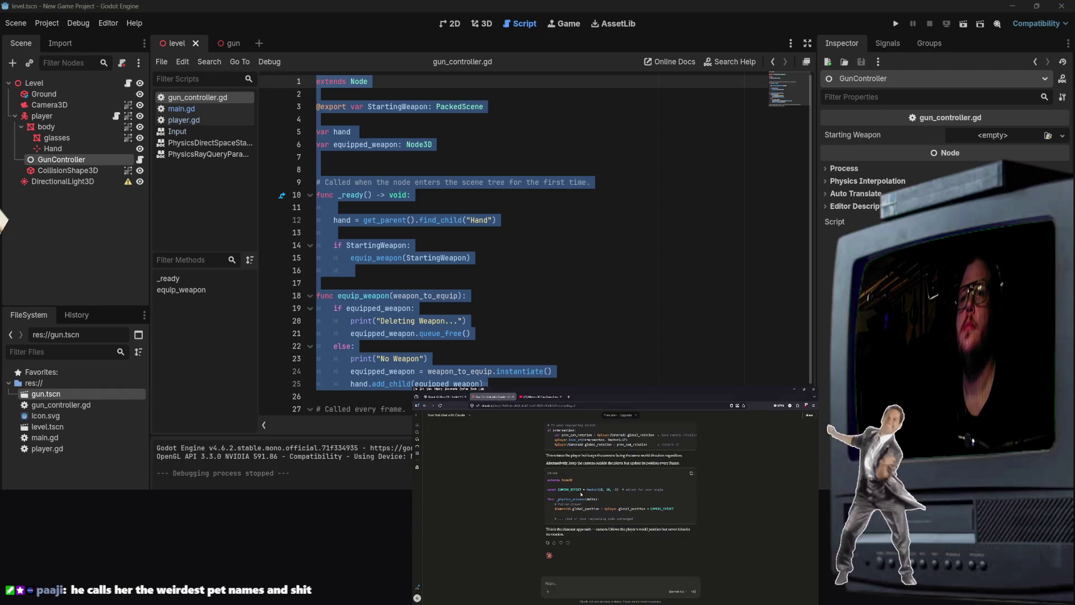
{"action": "key", "text": "ctrl+v"}
{"action": "key", "text": "Return"}
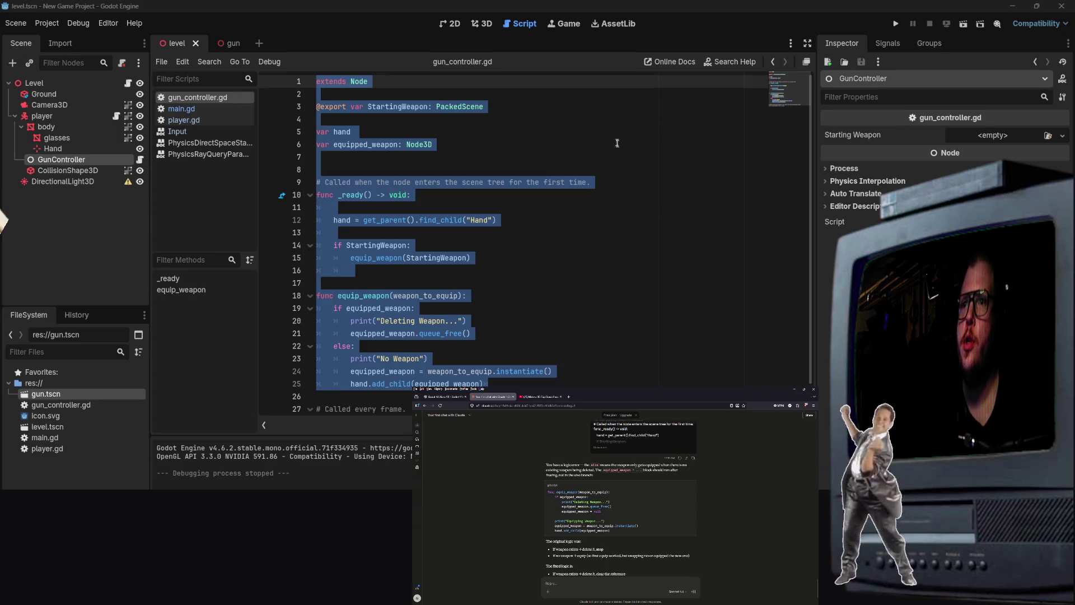
{"action": "left_click", "coordinate": [516, 327]}
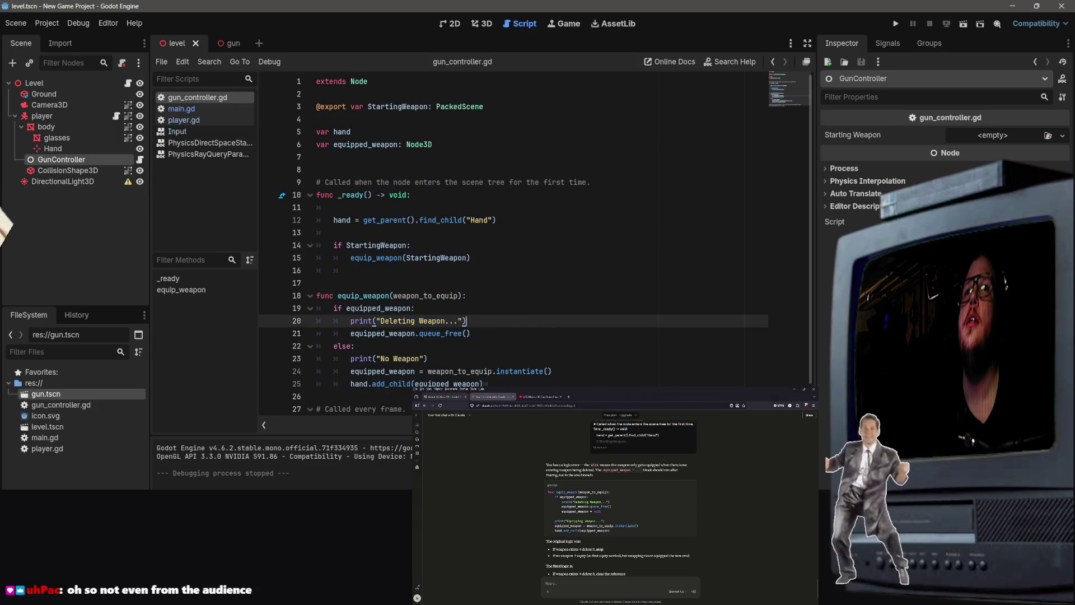
{"action": "left_click", "coordinate": [541, 397]}
{"action": "scroll", "coordinate": [528, 504], "scroll_direction": "up", "scroll_amount": 5}
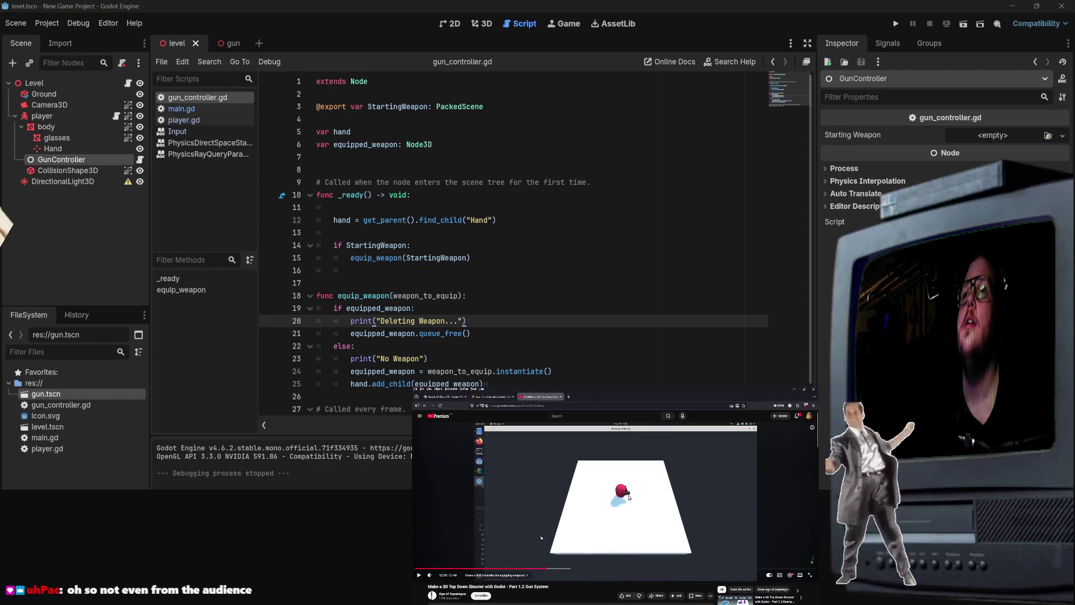
Step: Follow the tutorial in the script editor and select the Node3D type name on line 6
{"action": "left_click_drag", "start_coordinate": [532, 572], "coordinate": [536, 573]}
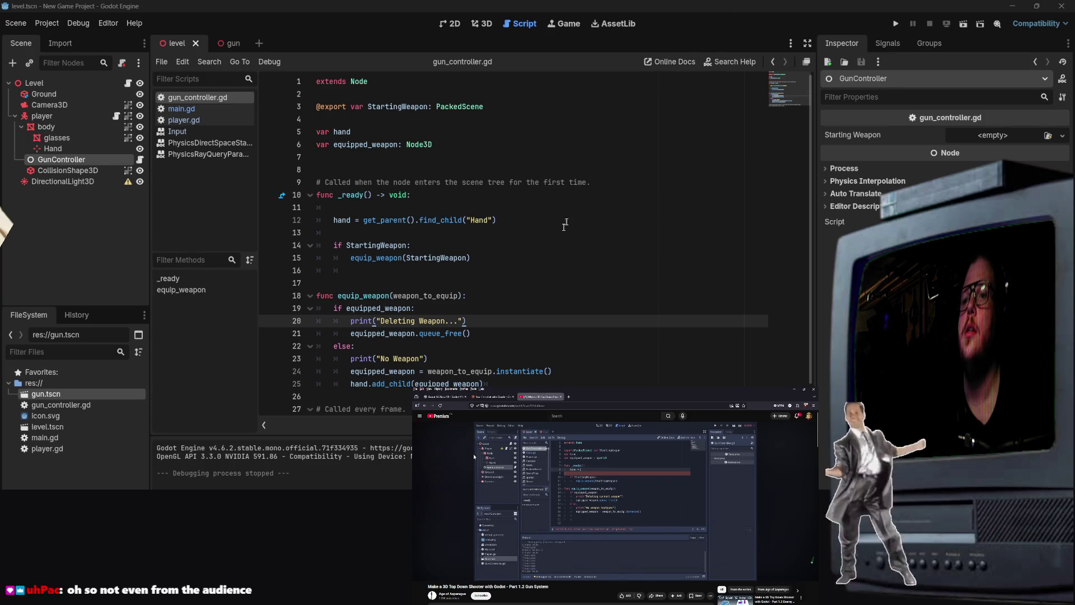
{"action": "left_click", "coordinate": [527, 284]}
{"action": "scroll", "coordinate": [534, 292], "scroll_direction": "down", "scroll_amount": 1}
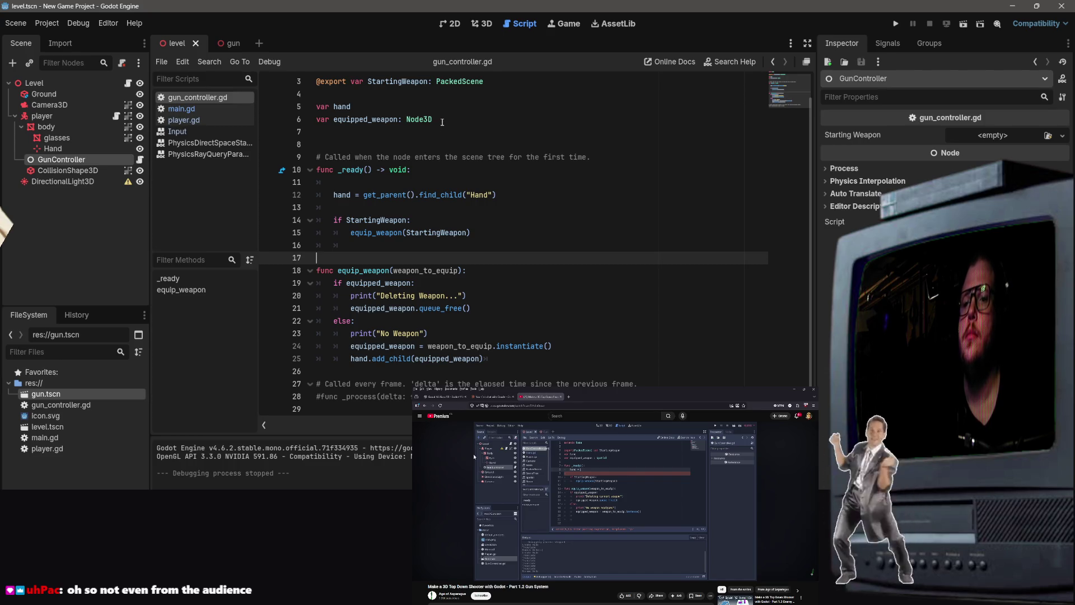
{"action": "mouse_move", "coordinate": [442, 122]}
{"action": "left_mouse_down"}
{"action": "mouse_move", "coordinate": [398, 122]}
{"action": "mouse_move", "coordinate": [406, 122]}
{"action": "left_mouse_up"}
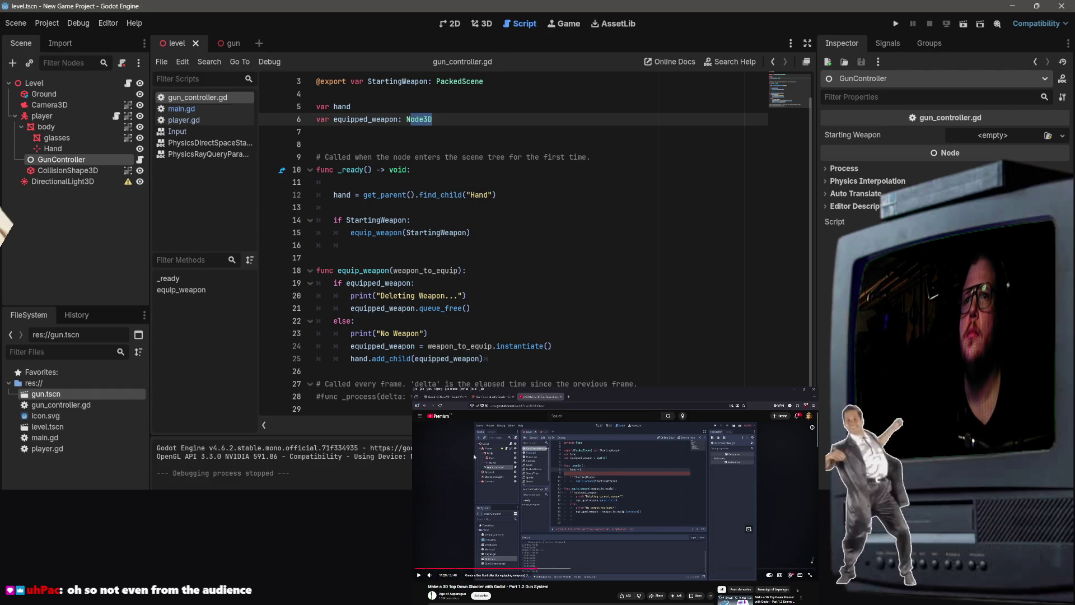
{"action": "scroll", "coordinate": [474, 457], "scroll_direction": "down", "scroll_amount": 5}
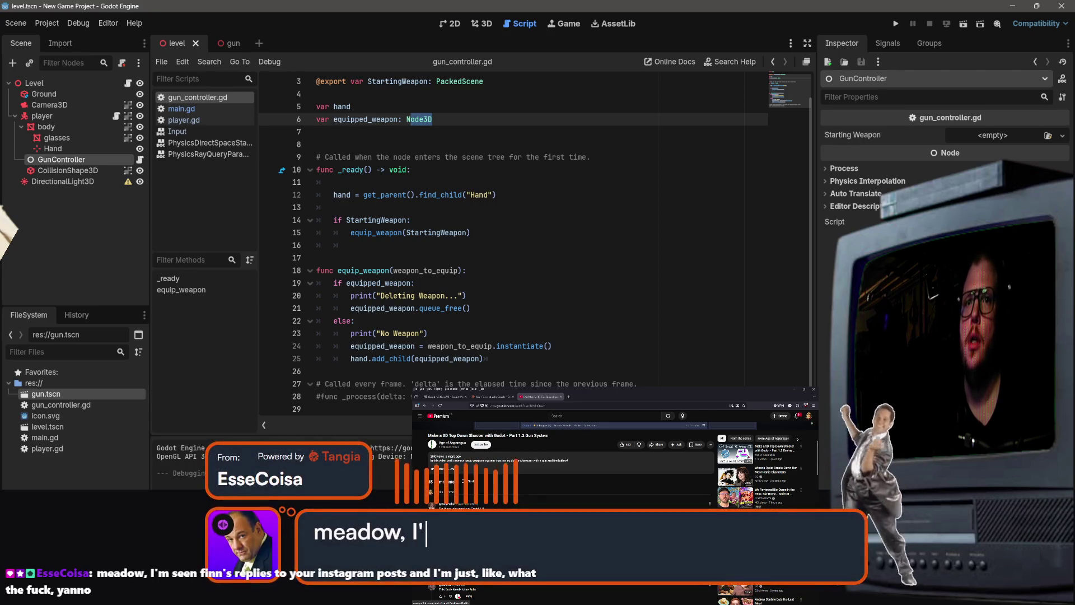
Step: Switch the left dock from the scene tree to the Import panel
{"action": "scroll", "coordinate": [677, 462], "scroll_direction": "up", "scroll_amount": 5}
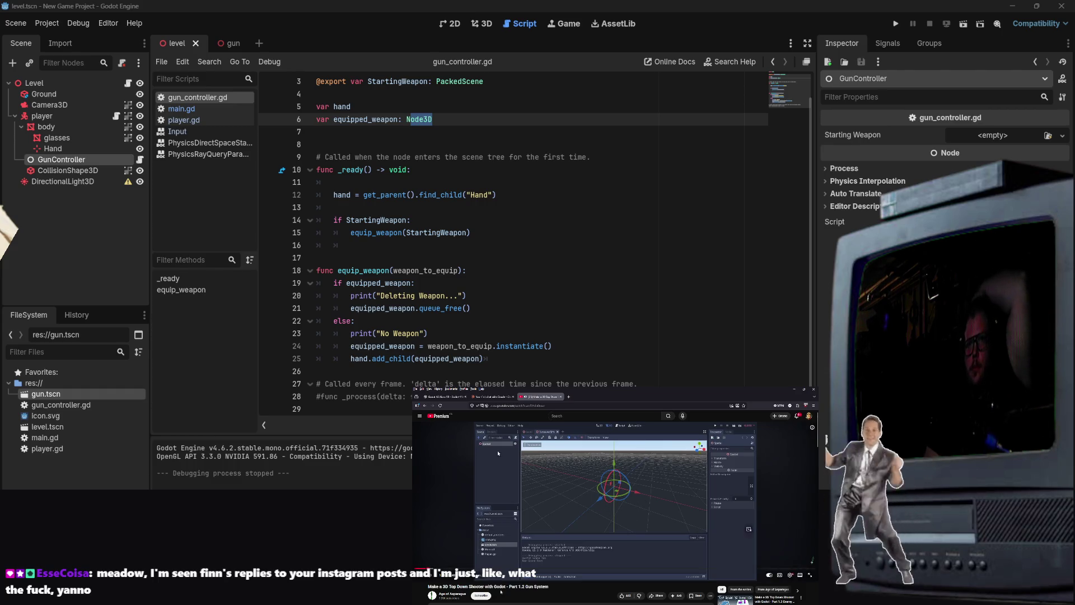
{"action": "left_click", "coordinate": [48, 43]}
{"action": "left_click", "coordinate": [51, 44]}
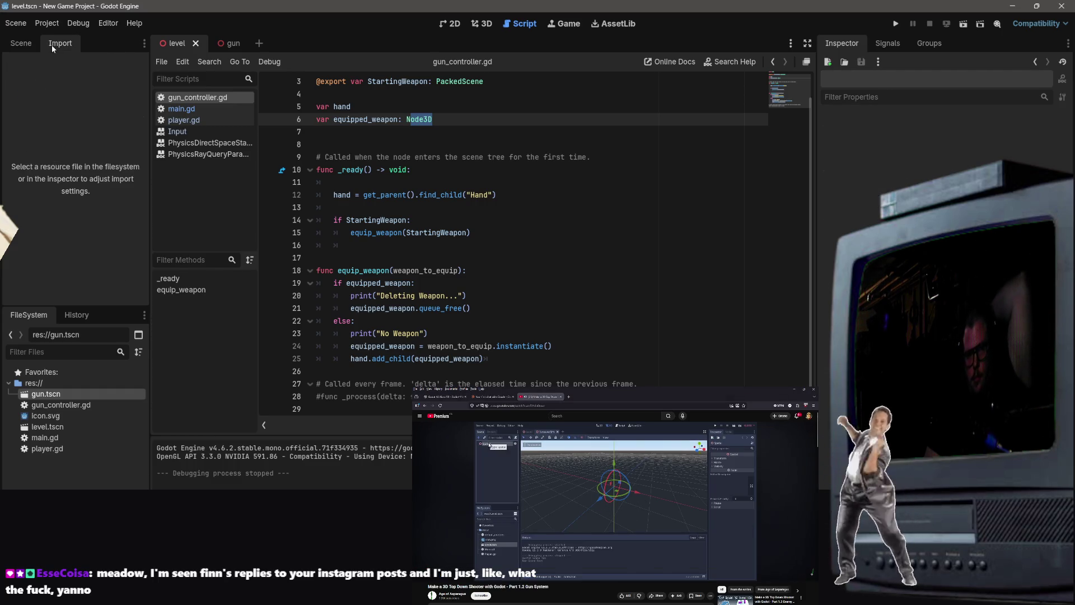
Step: Open gun.tscn in the scene tree and pause the tutorial at the right moment
{"action": "left_click", "coordinate": [21, 43]}
{"action": "left_click", "coordinate": [227, 44]}
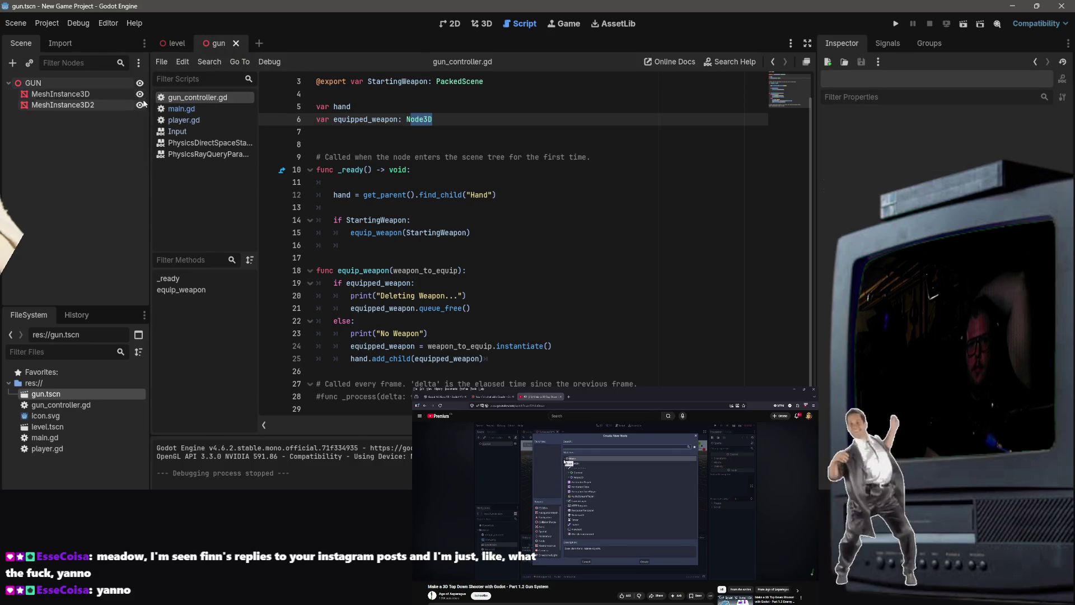
{"action": "left_click", "coordinate": [577, 536]}
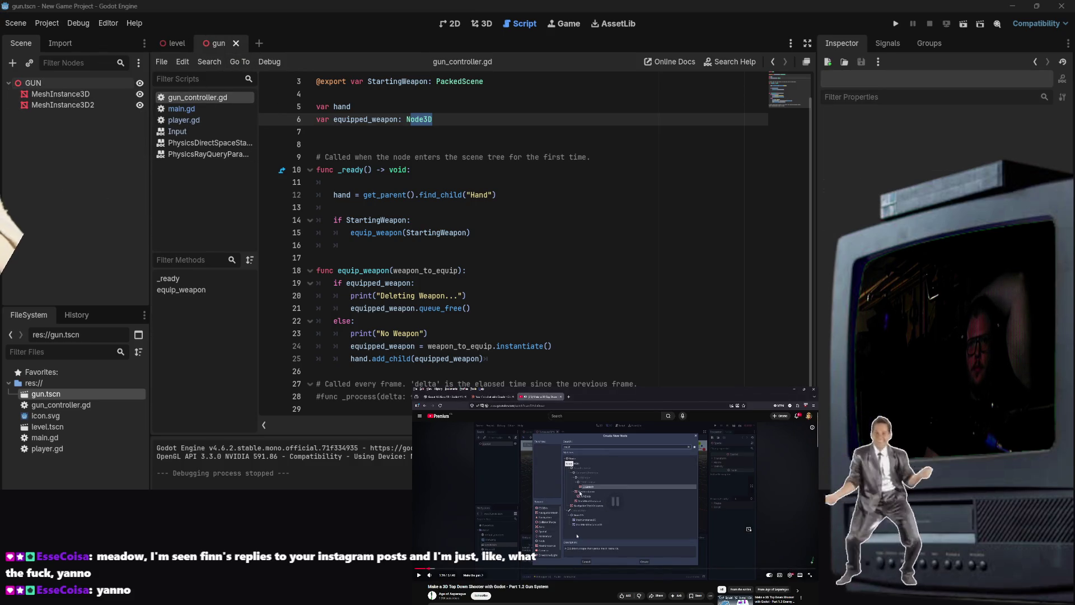
{"action": "left_click", "coordinate": [493, 484]}
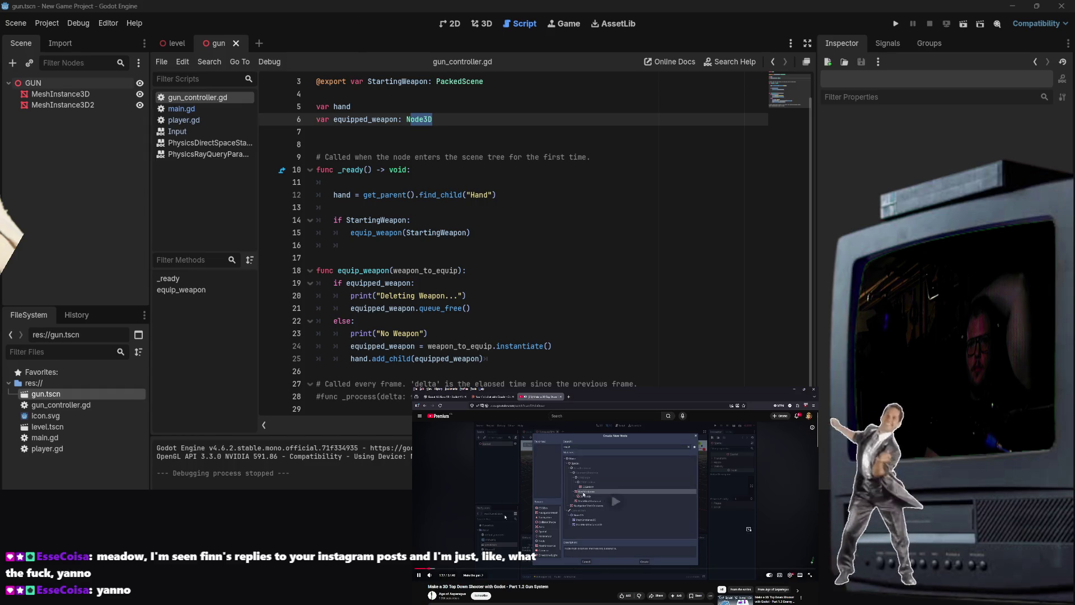
{"action": "left_click", "coordinate": [493, 484]}
{"action": "scroll", "coordinate": [480, 538], "scroll_direction": "down", "scroll_amount": 5}
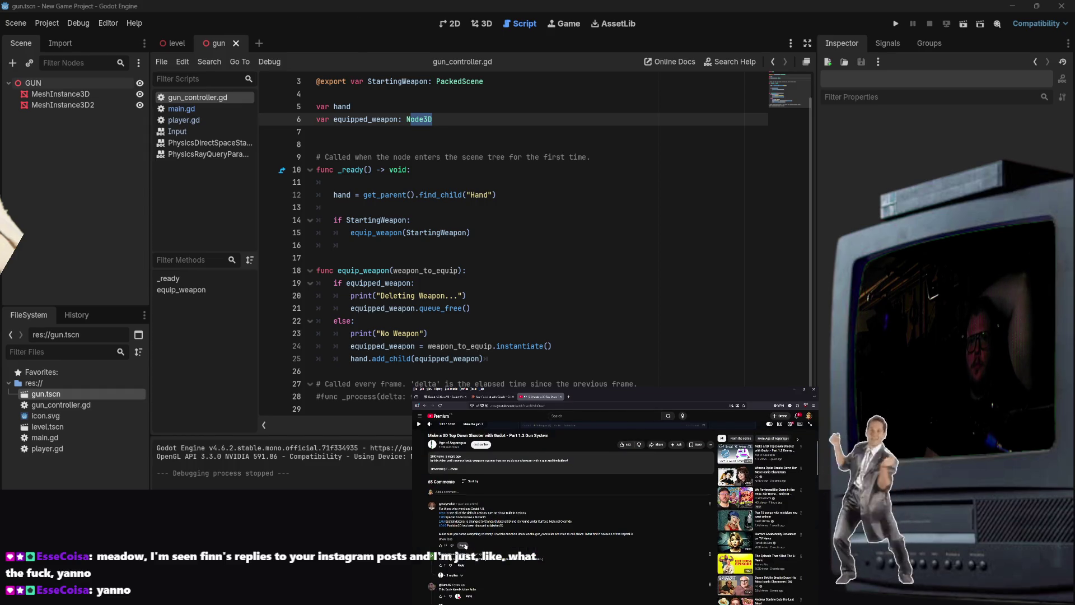
Step: Add a Node3D as a child of the GUN root
{"action": "right_click", "coordinate": [81, 218]}
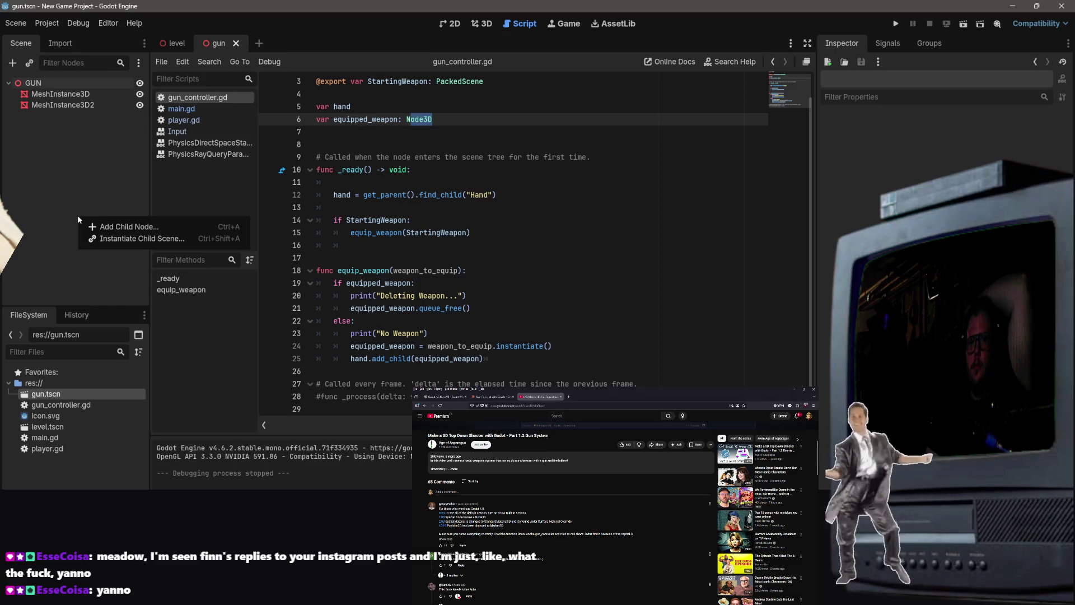
{"action": "left_click", "coordinate": [129, 225]}
{"action": "key", "text": "Up"}
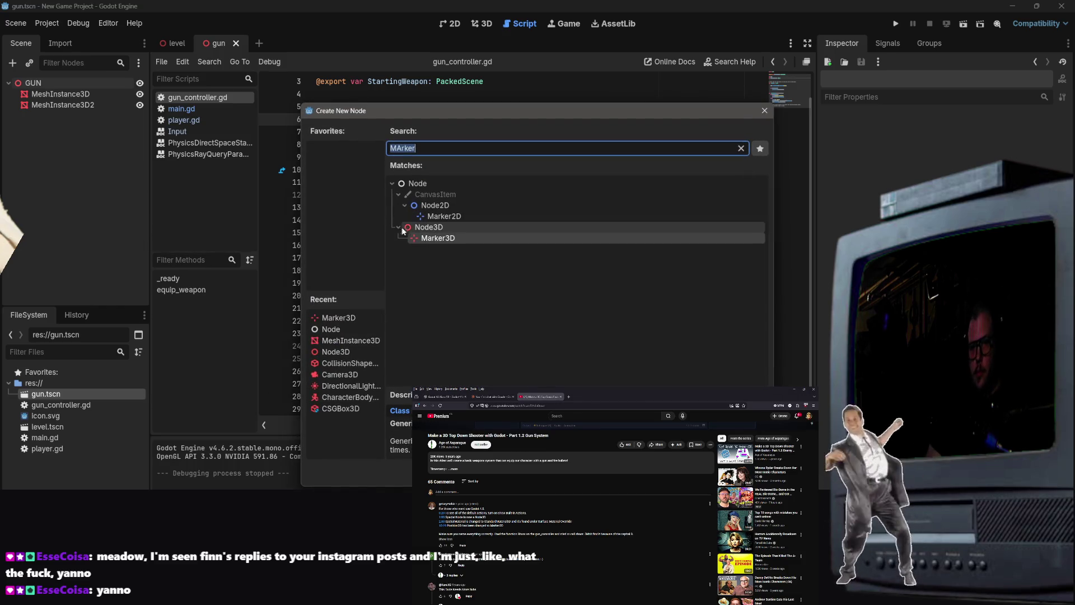
{"action": "key", "text": "Return"}
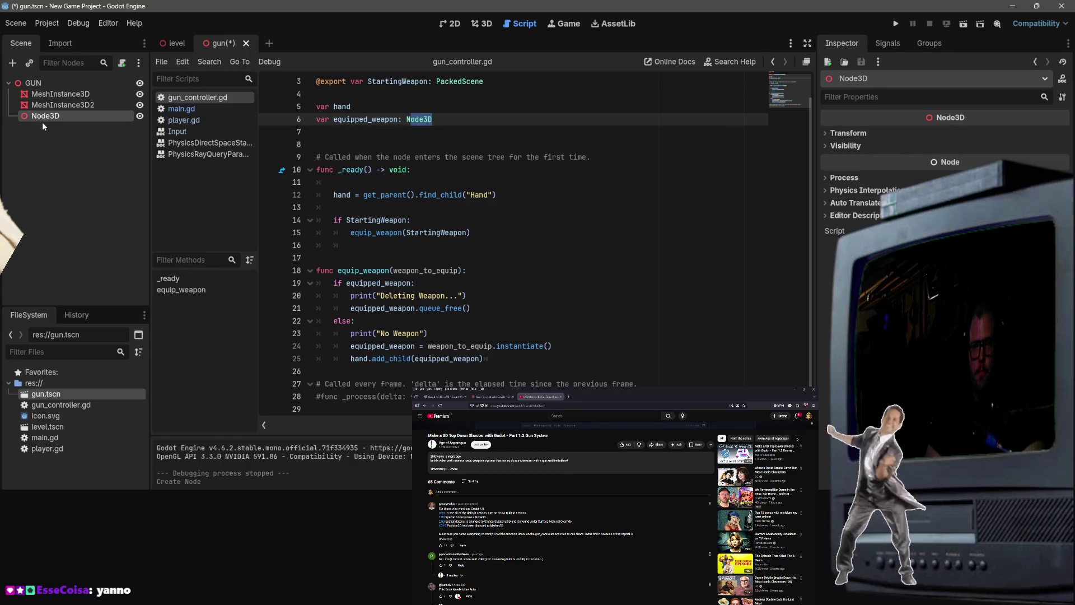
Step: Move both MeshInstance3D nodes under the new Node3D
{"action": "mouse_move", "coordinate": [50, 93]}
{"action": "left_mouse_down"}
{"action": "mouse_move", "coordinate": [52, 105]}
{"action": "mouse_move", "coordinate": [60, 90]}
{"action": "mouse_move", "coordinate": [56, 120]}
{"action": "mouse_move", "coordinate": [41, 85]}
{"action": "left_mouse_up"}
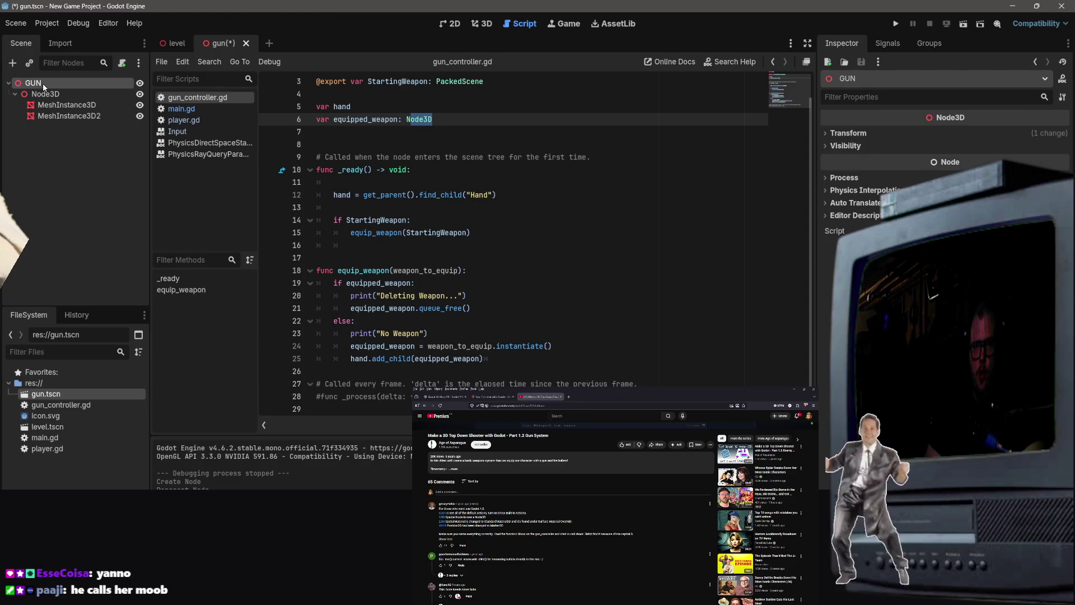
{"action": "right_click", "coordinate": [43, 86]}
{"action": "key", "text": "Escape"}
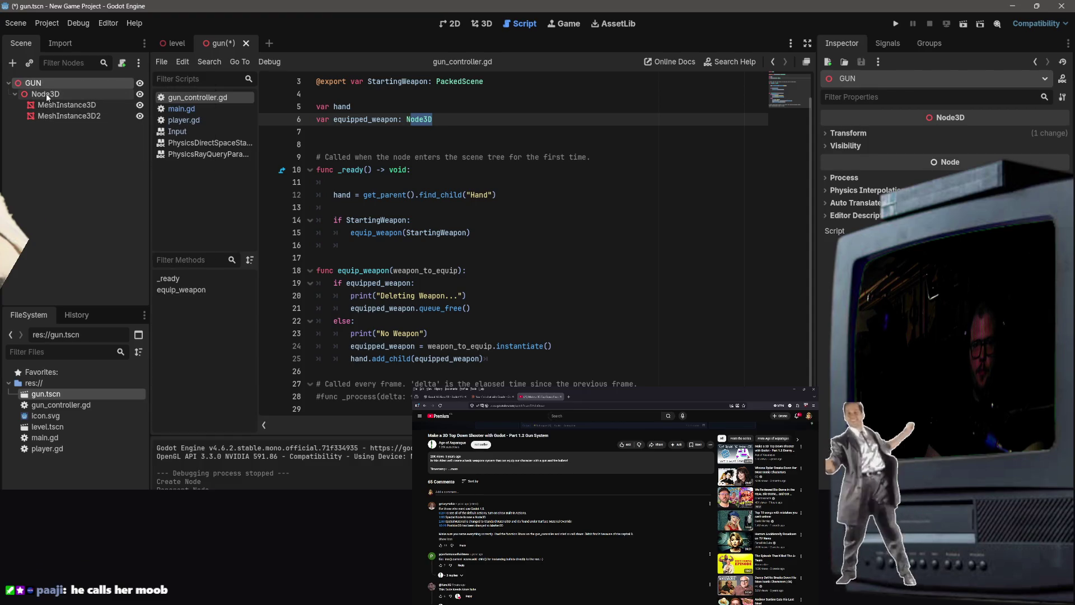
{"action": "left_click", "coordinate": [48, 96]}
{"action": "right_click", "coordinate": [47, 96]}
{"action": "left_click", "coordinate": [24, 88]}
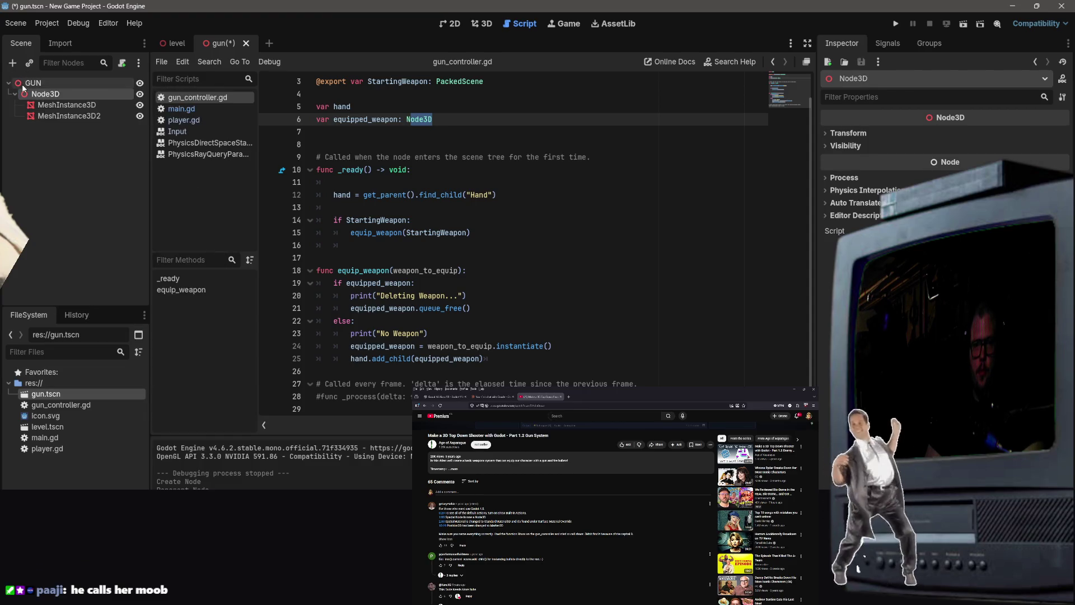
{"action": "right_click", "coordinate": [23, 88]}
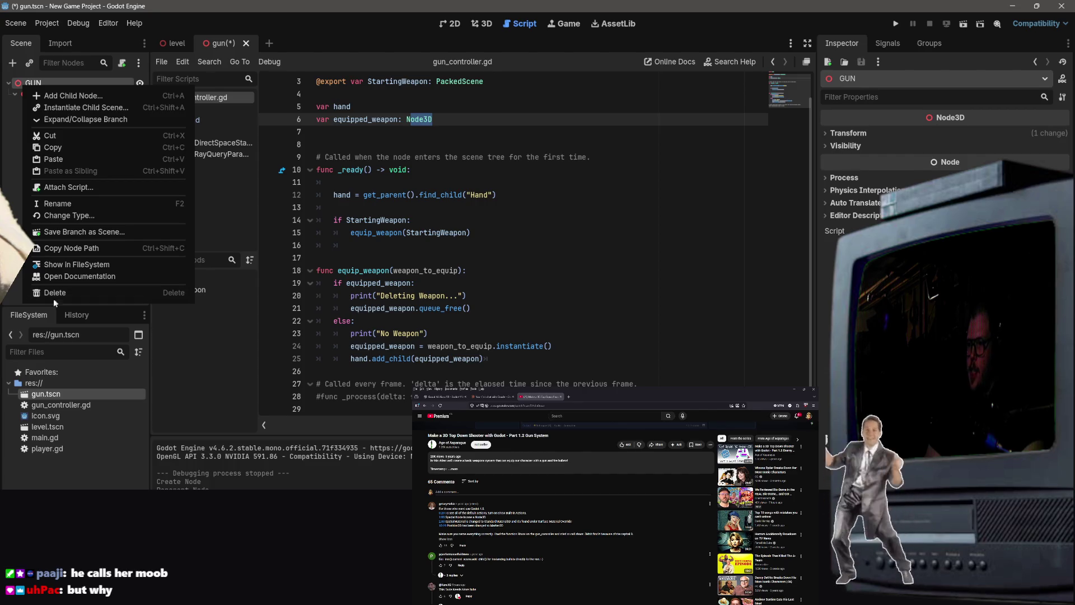
Step: Undo the accidental GUN root deletion and mesh reparenting, putting the meshes back under GUN
{"action": "left_click", "coordinate": [100, 291]}
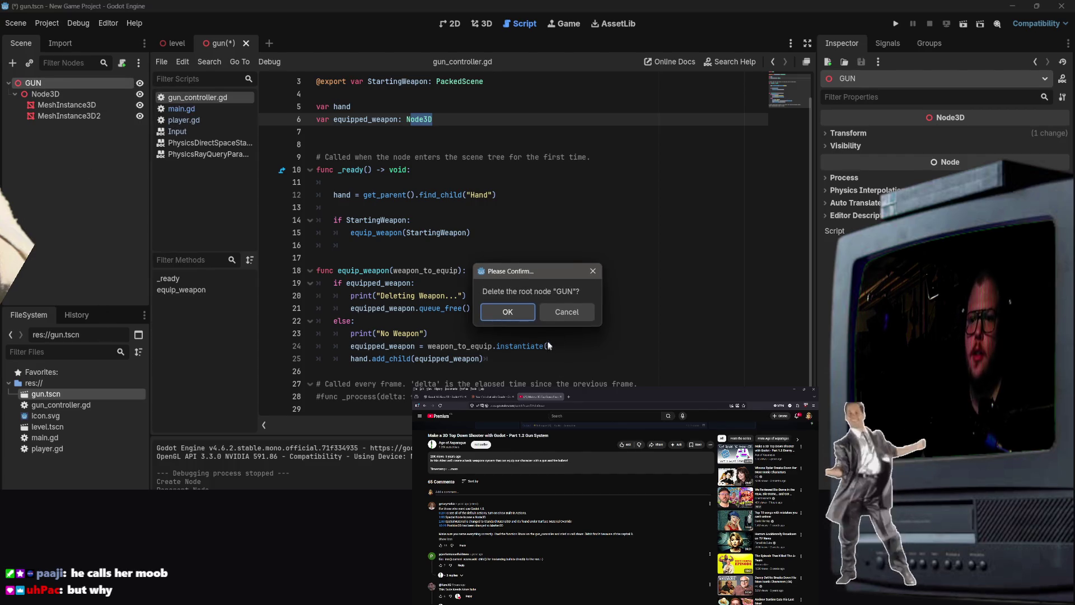
{"action": "key", "text": "Return"}
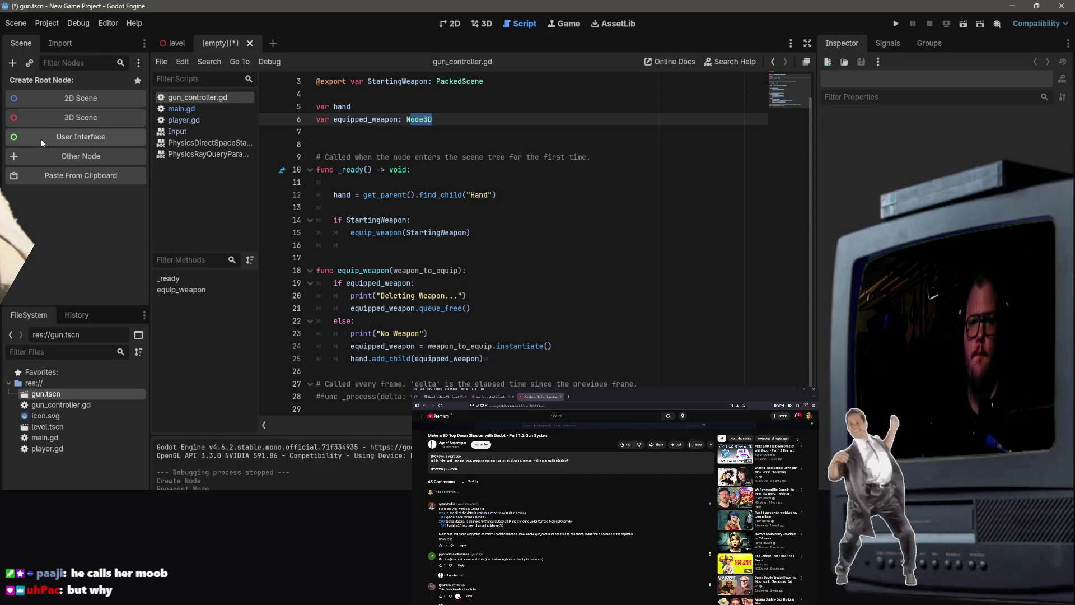
{"action": "key", "text": "ctrl+z"}
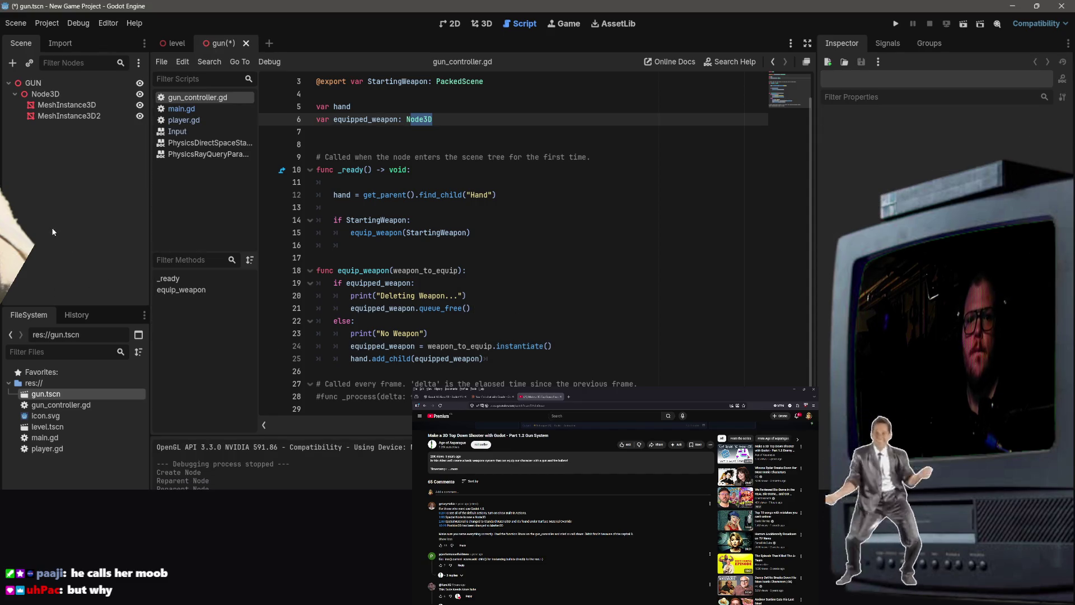
{"action": "key", "text": "ctrl+z"}
{"action": "key", "text": "ctrl+z"}
{"action": "left_click", "coordinate": [53, 105]}
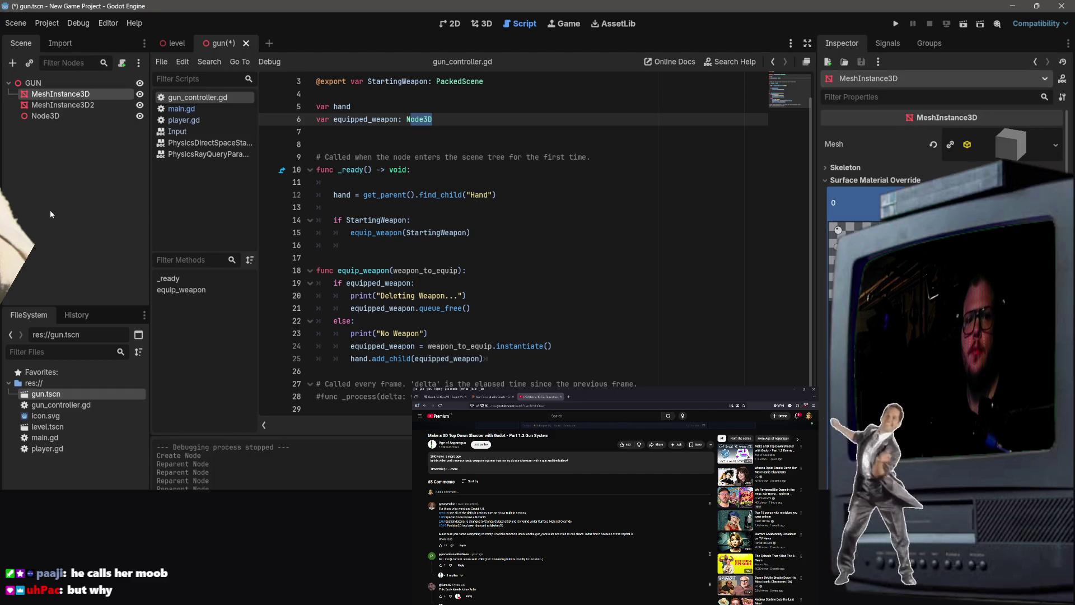
{"action": "key", "text": "ctrl+z"}
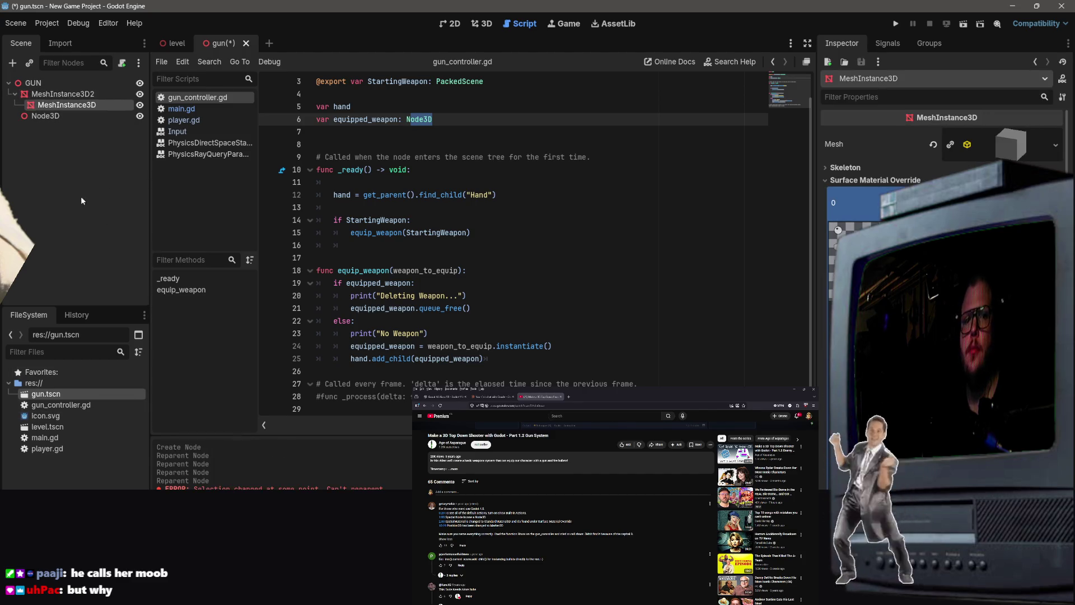
{"action": "key", "text": "ctrl+z"}
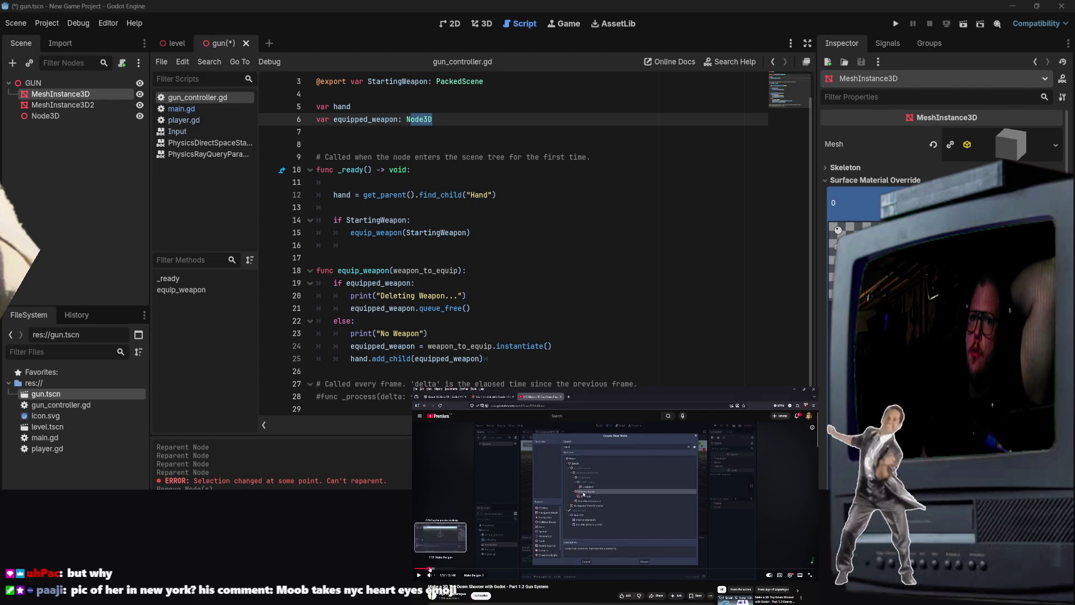
Step: Seek the tutorial to the root-node step and add a 'spatial' Node3D child under GUN
{"action": "left_click", "coordinate": [430, 569]}
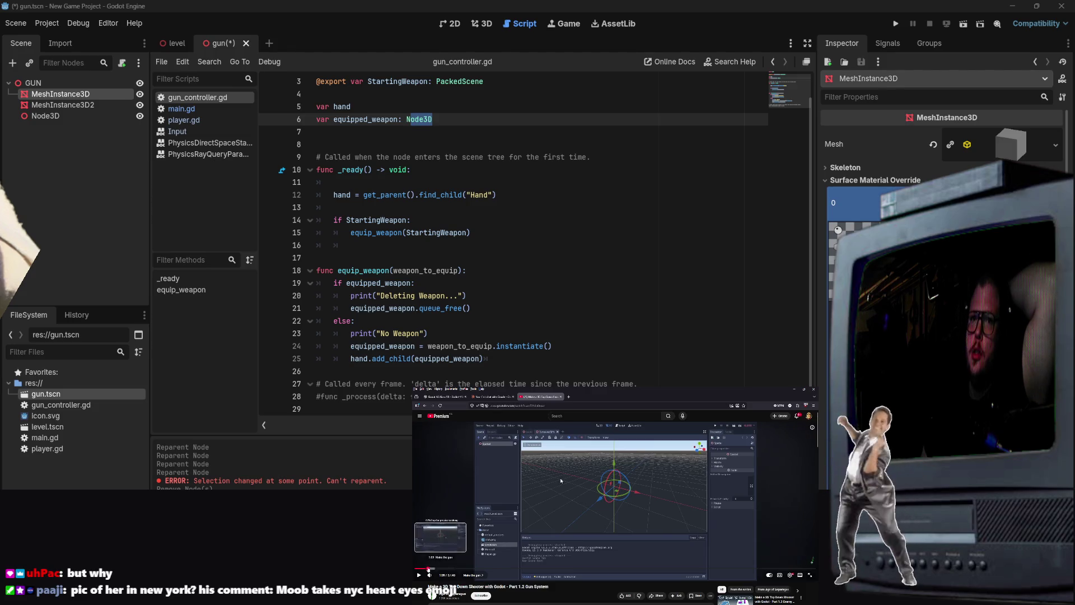
{"action": "left_click", "coordinate": [428, 569]}
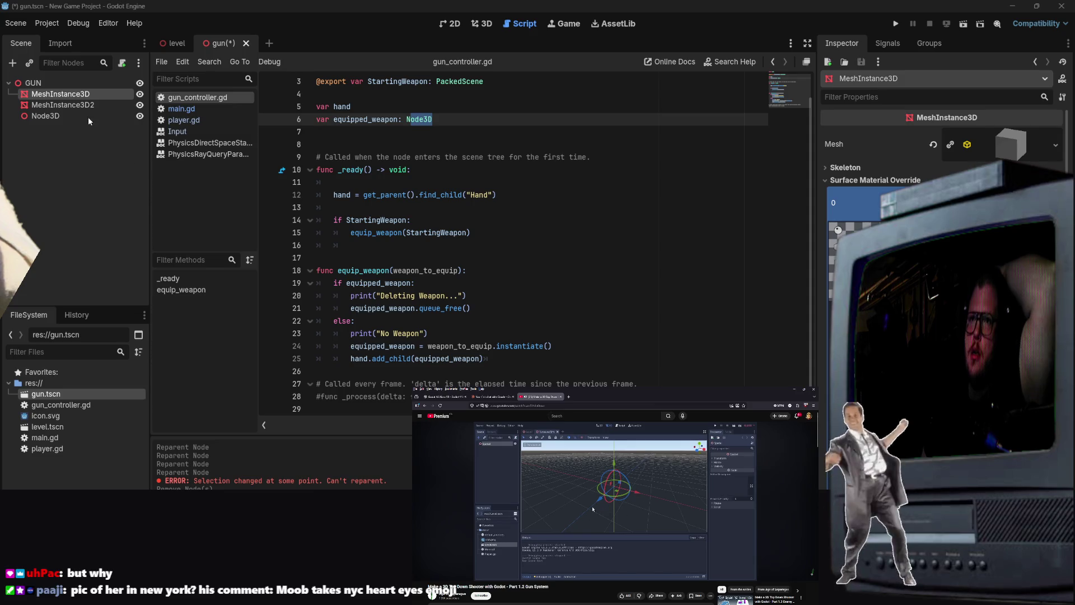
{"action": "key", "text": "space"}
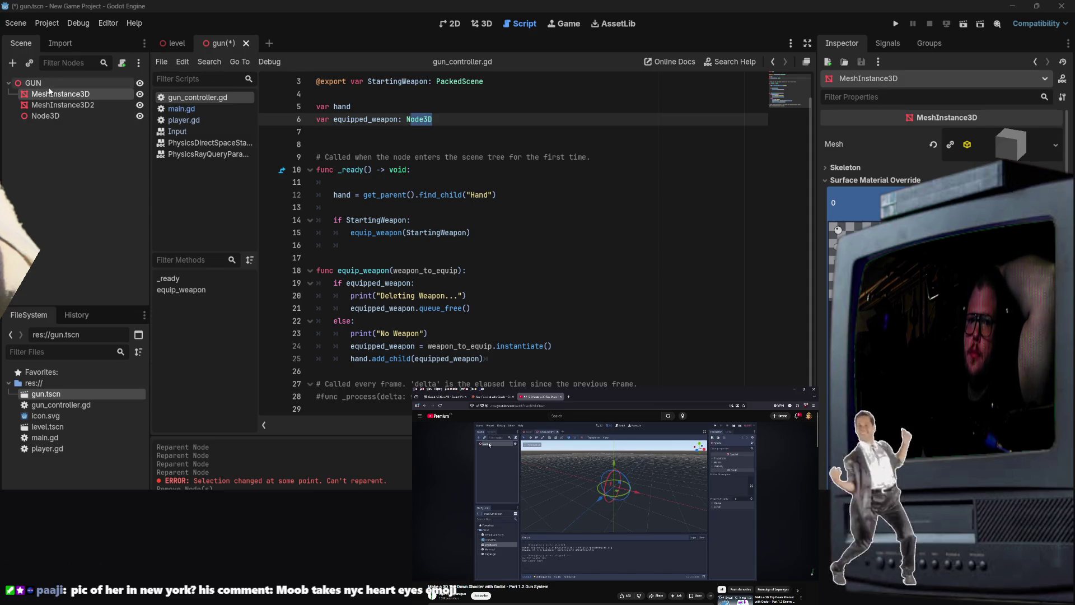
{"action": "right_click", "coordinate": [53, 180]}
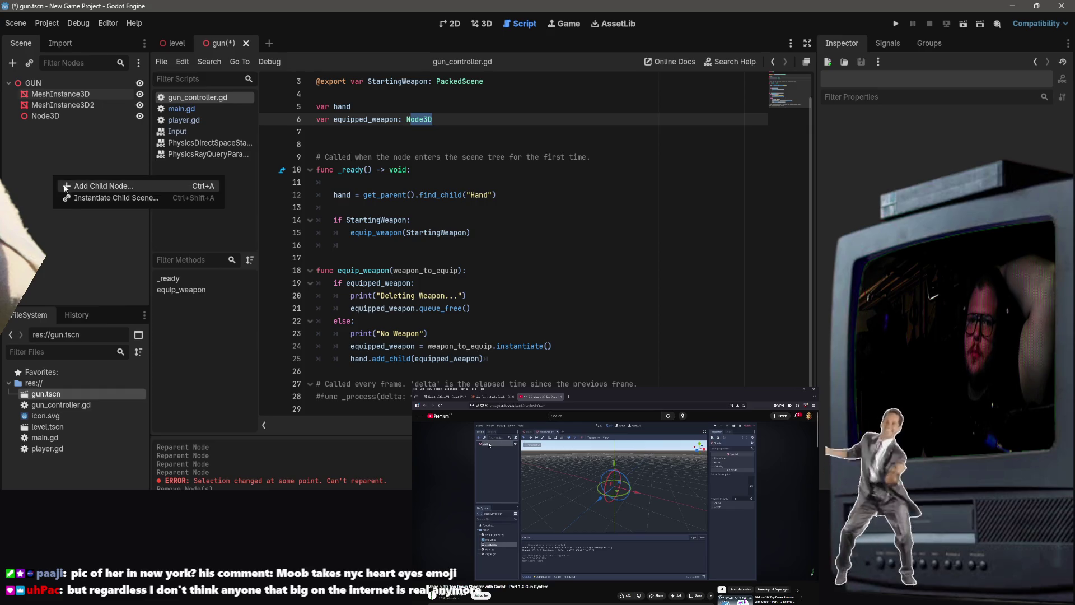
{"action": "left_click", "coordinate": [46, 172]}
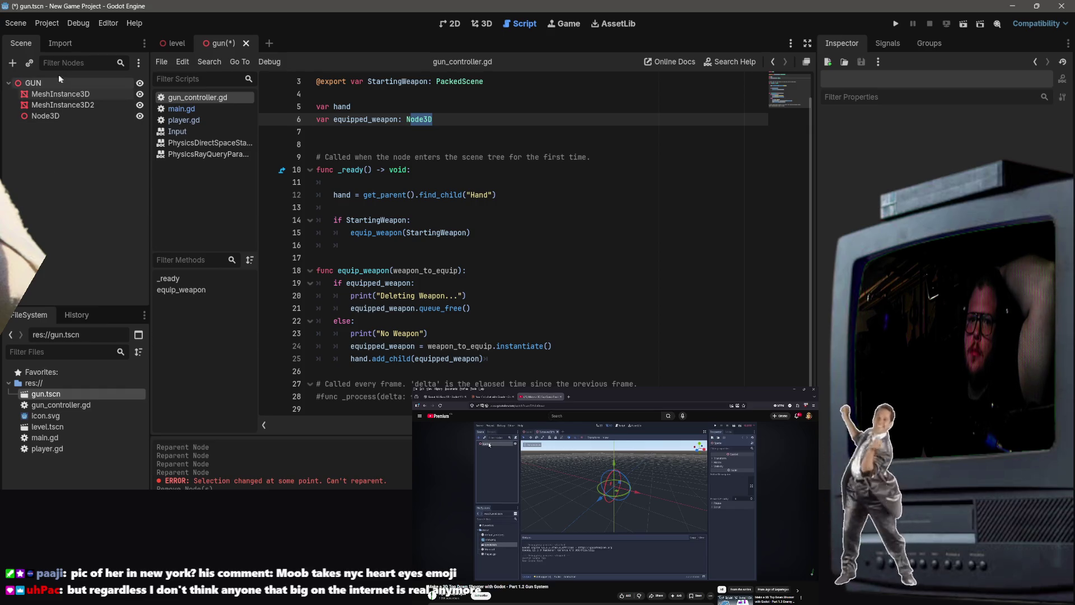
{"action": "left_click", "coordinate": [18, 66]}
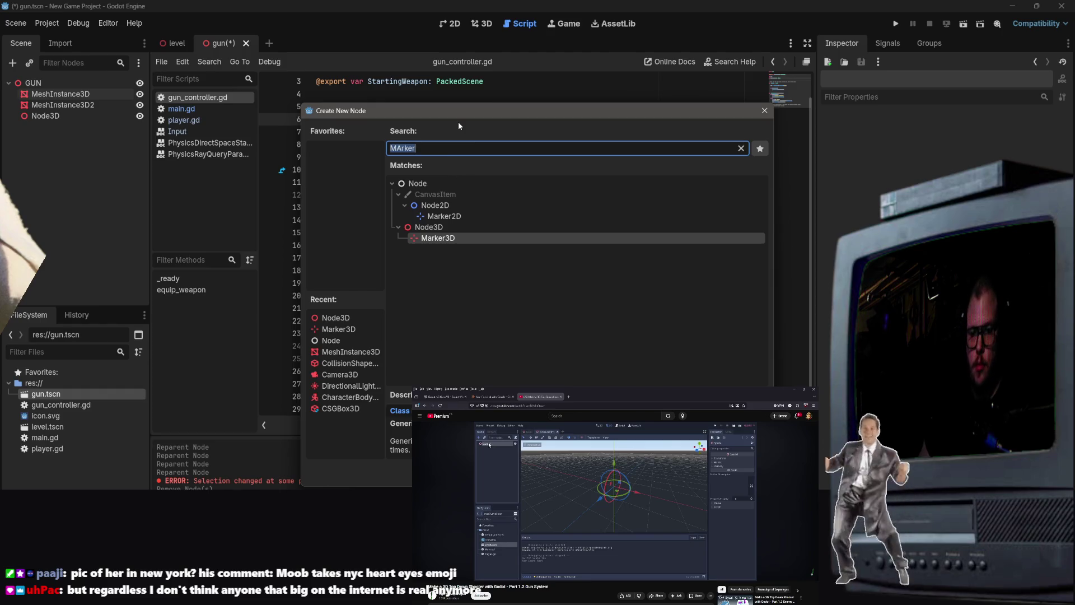
{"action": "type", "text": "spatial"}
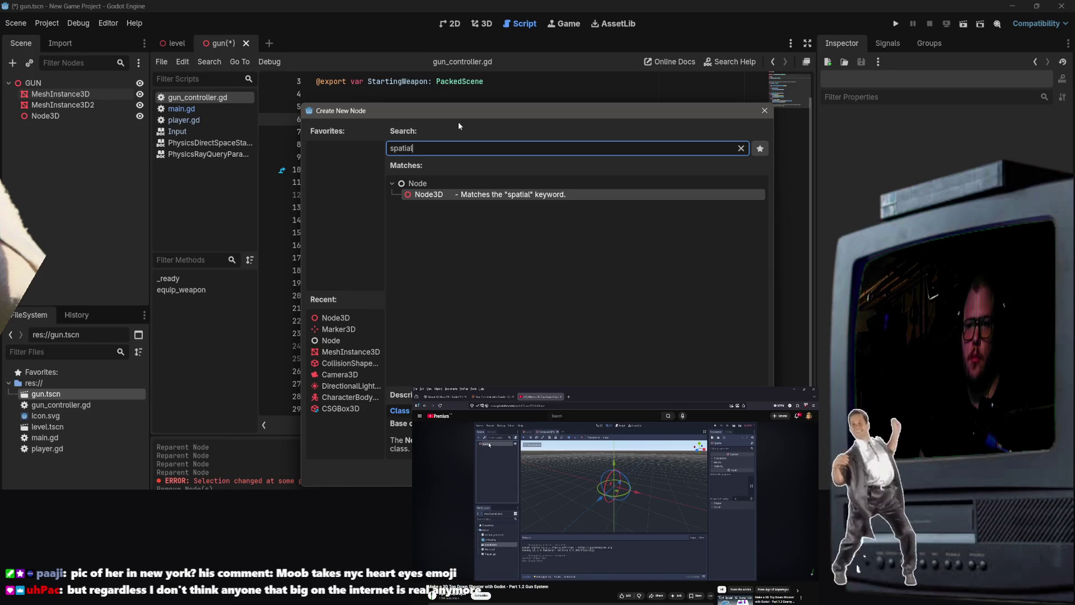
{"action": "key", "text": "Return"}
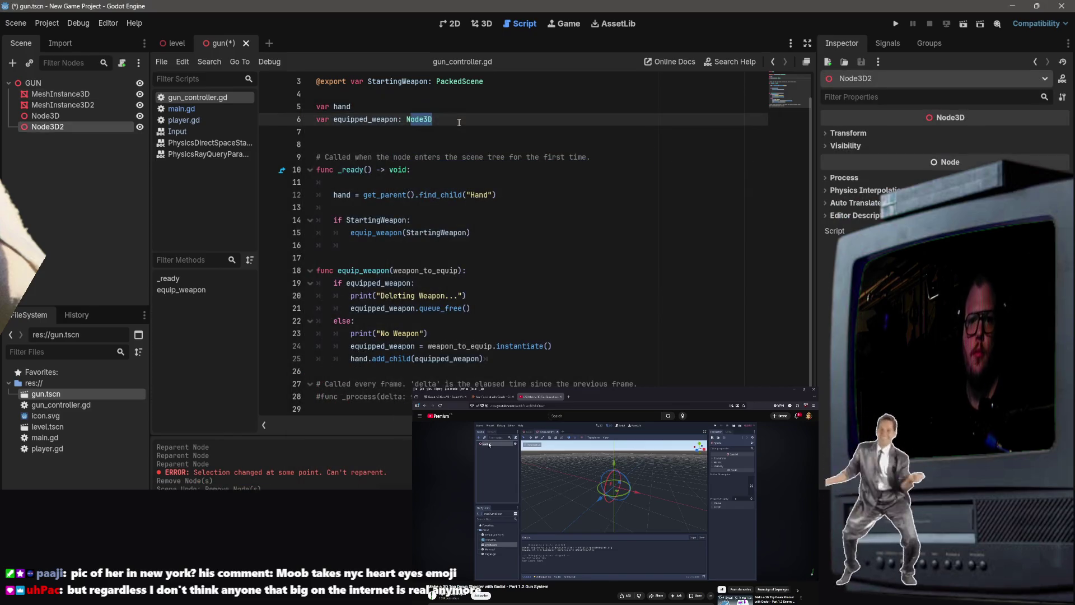
Step: Undo the extra Node3D so both meshes sit directly under GUN
{"action": "key", "text": "ctrl+z"}
{"action": "key", "text": "ctrl+z"}
{"action": "key", "text": "ctrl+z"}
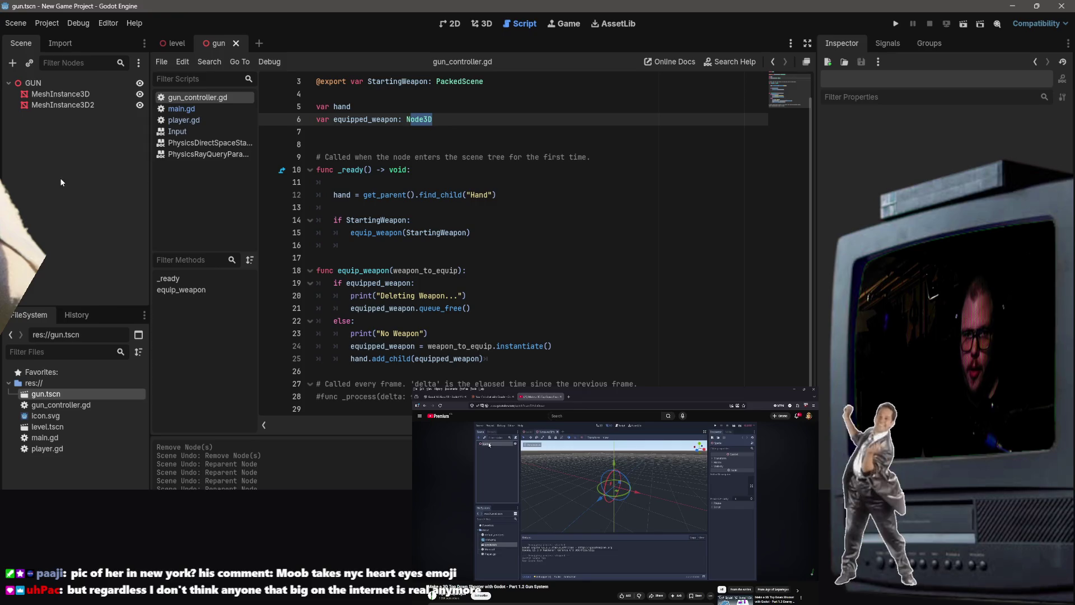
{"action": "left_click", "coordinate": [34, 83]}
{"action": "right_click", "coordinate": [33, 83]}
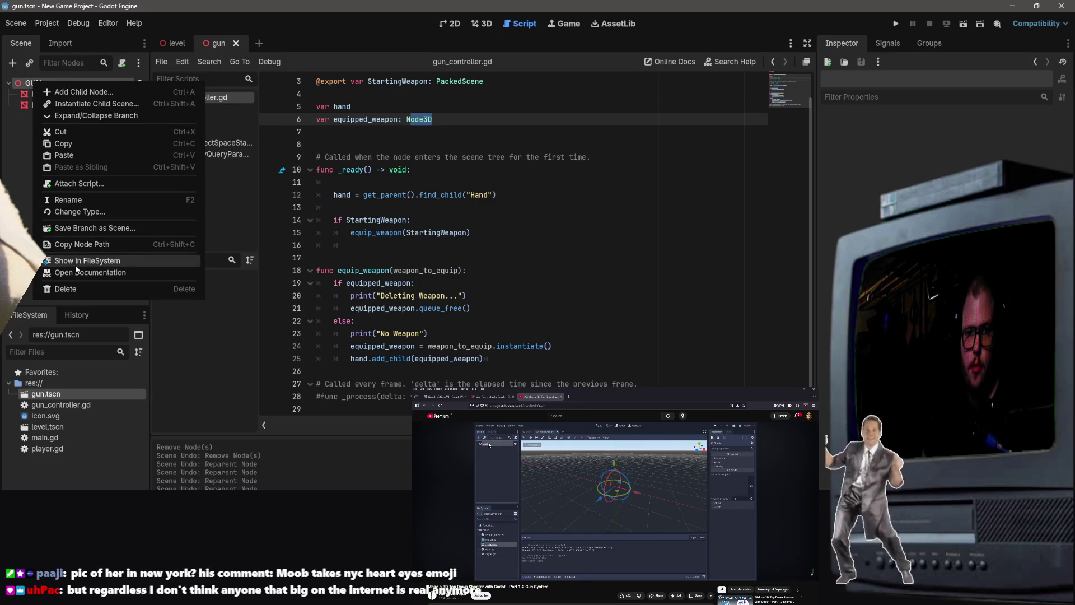
{"action": "left_click", "coordinate": [470, 57]}
{"action": "left_click", "coordinate": [492, 119]}
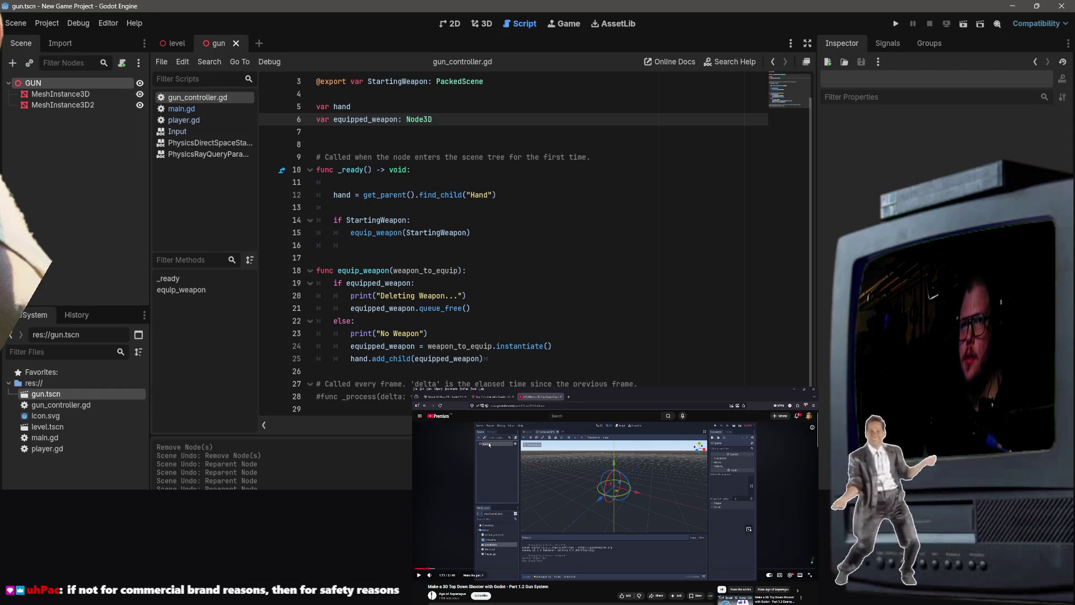
Step: Play the gun tutorial video and skim its comments
{"action": "left_click", "coordinate": [748, 529]}
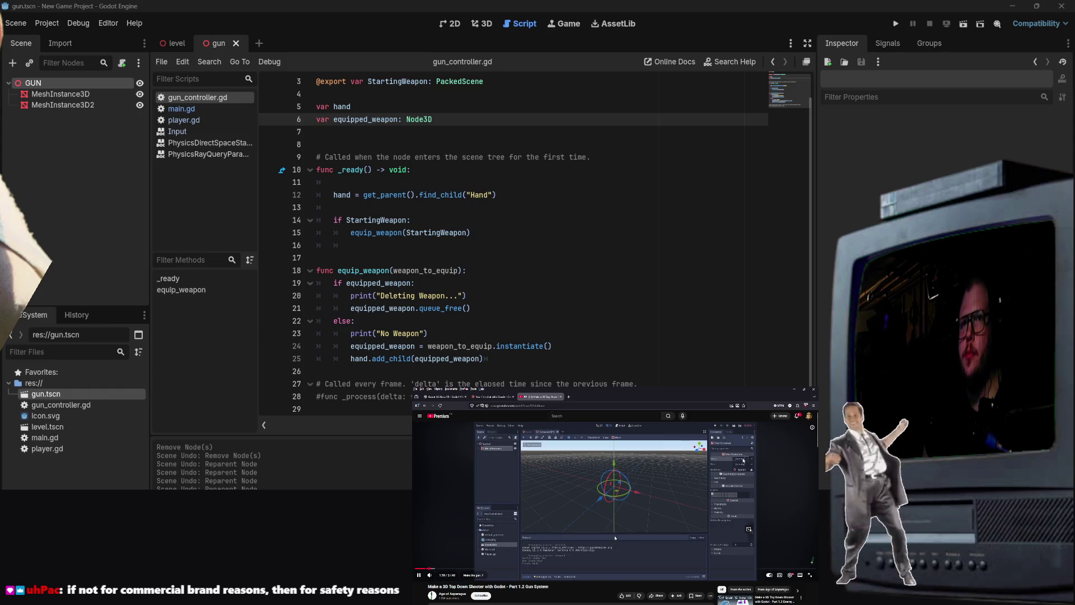
{"action": "scroll", "coordinate": [474, 569], "scroll_direction": "down", "scroll_amount": 5}
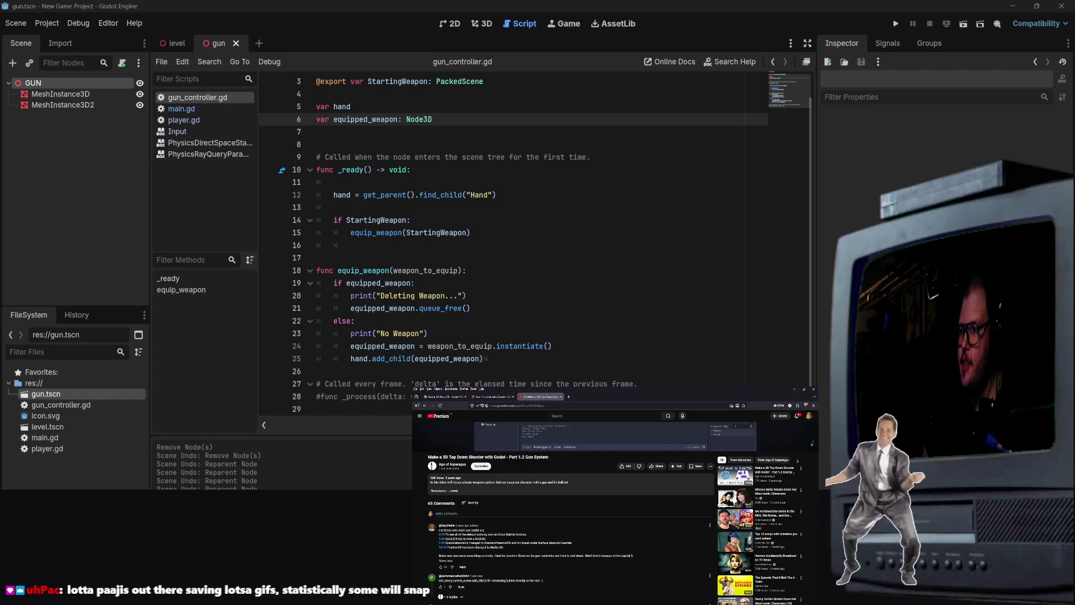
{"action": "scroll", "coordinate": [541, 577], "scroll_direction": "down", "scroll_amount": 5}
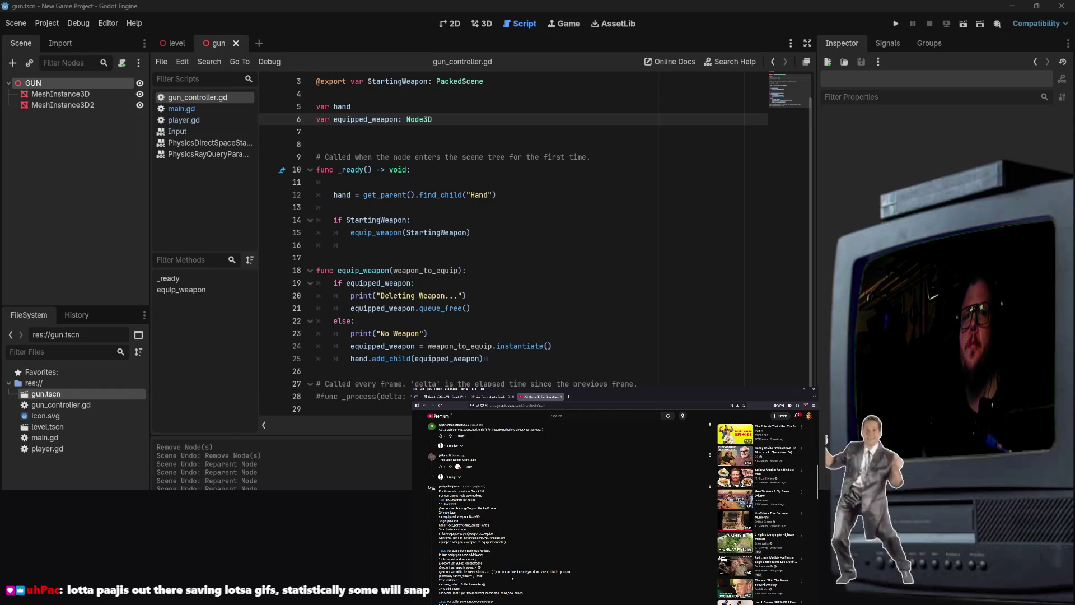
{"action": "scroll", "coordinate": [511, 584], "scroll_direction": "up", "scroll_amount": 10}
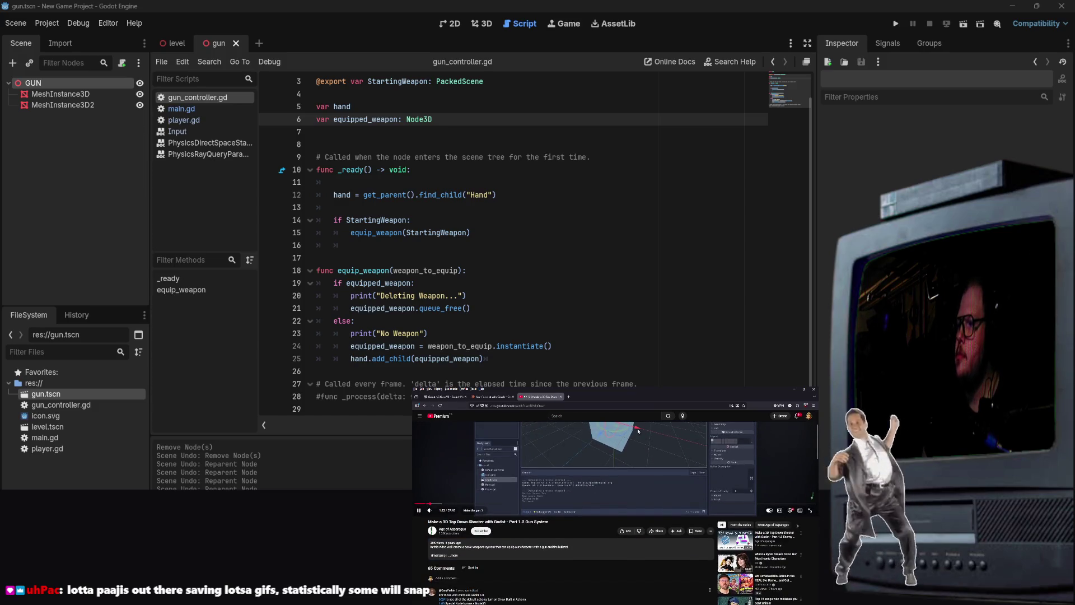
{"action": "scroll", "coordinate": [505, 540], "scroll_direction": "up", "scroll_amount": 3}
Step: Jump the tutorial ahead to about 4:22, then switch the browser to the Claude chat
{"action": "left_click", "coordinate": [461, 525]}
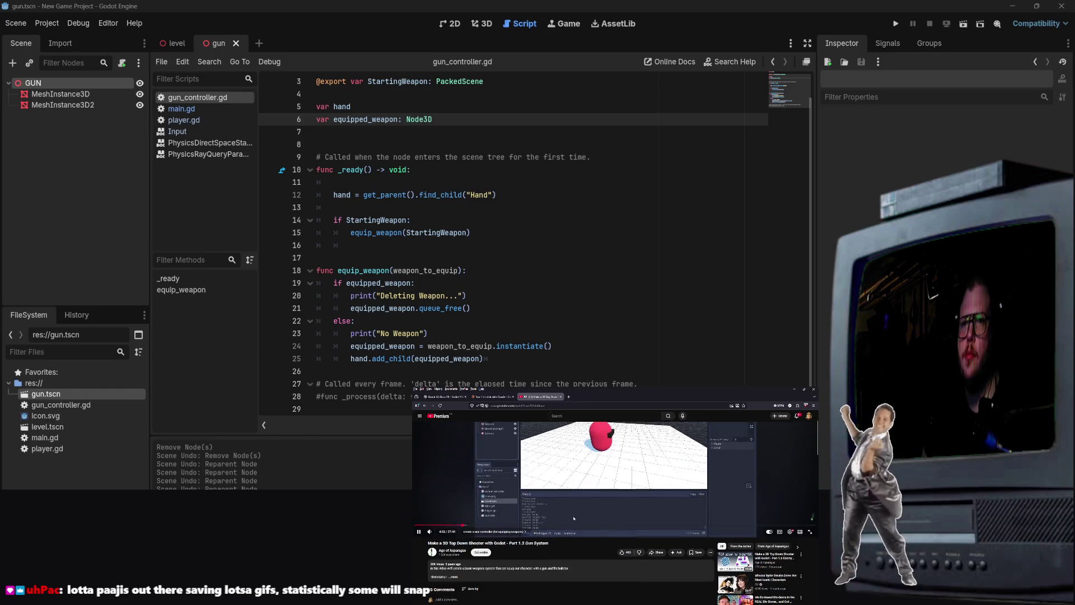
{"action": "scroll", "coordinate": [562, 519], "scroll_direction": "down", "scroll_amount": 3}
{"action": "scroll", "coordinate": [562, 520], "scroll_direction": "up", "scroll_amount": 3}
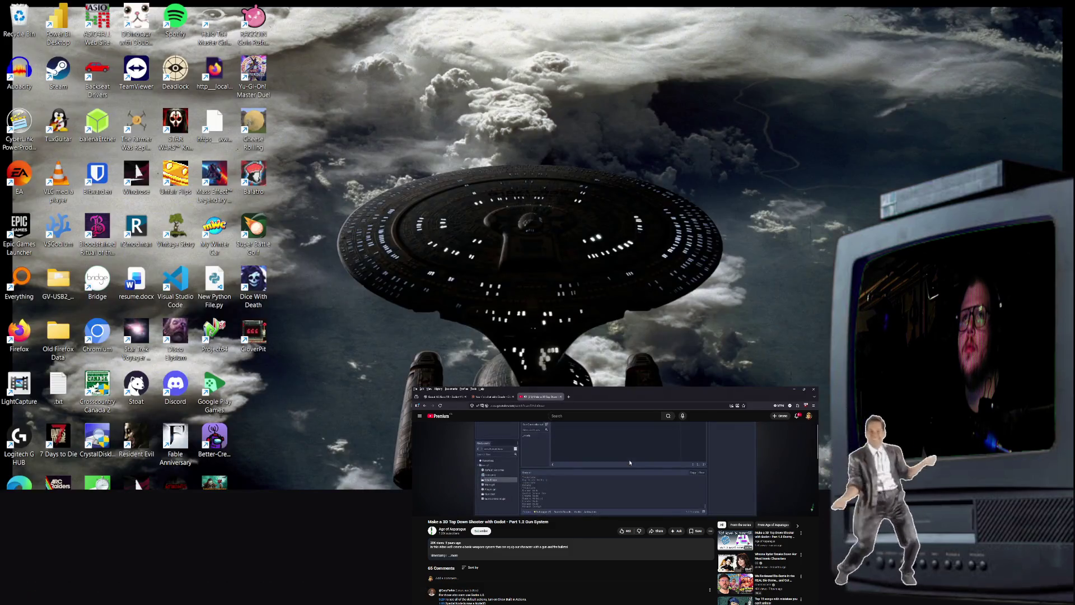
{"action": "key", "text": "ctrl+shift+Tab"}
{"action": "scroll", "coordinate": [564, 506], "scroll_direction": "up", "scroll_amount": 3}
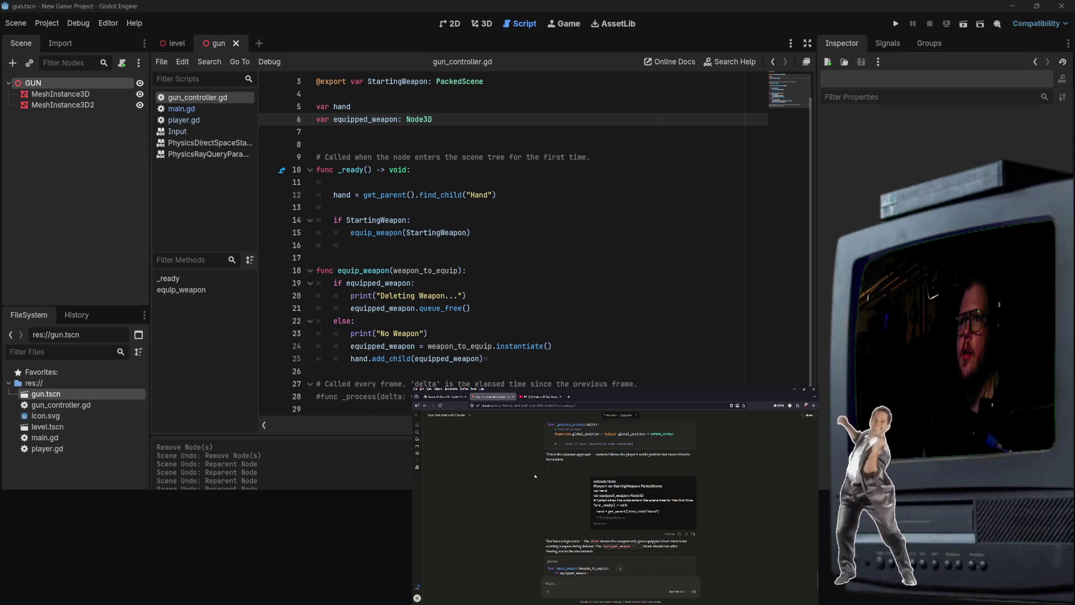
Step: Read Claude's fixed equip_weapon code, then resume and pause the YouTube tutorial at its scripting step
{"action": "scroll", "coordinate": [552, 520], "scroll_direction": "down", "scroll_amount": 3}
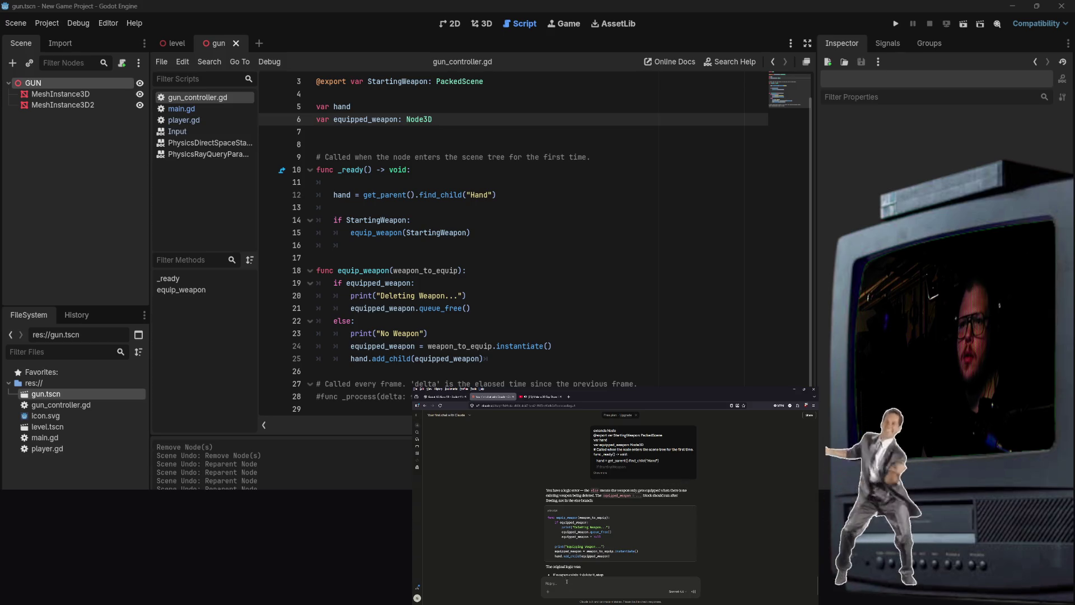
{"action": "left_click", "coordinate": [441, 323]}
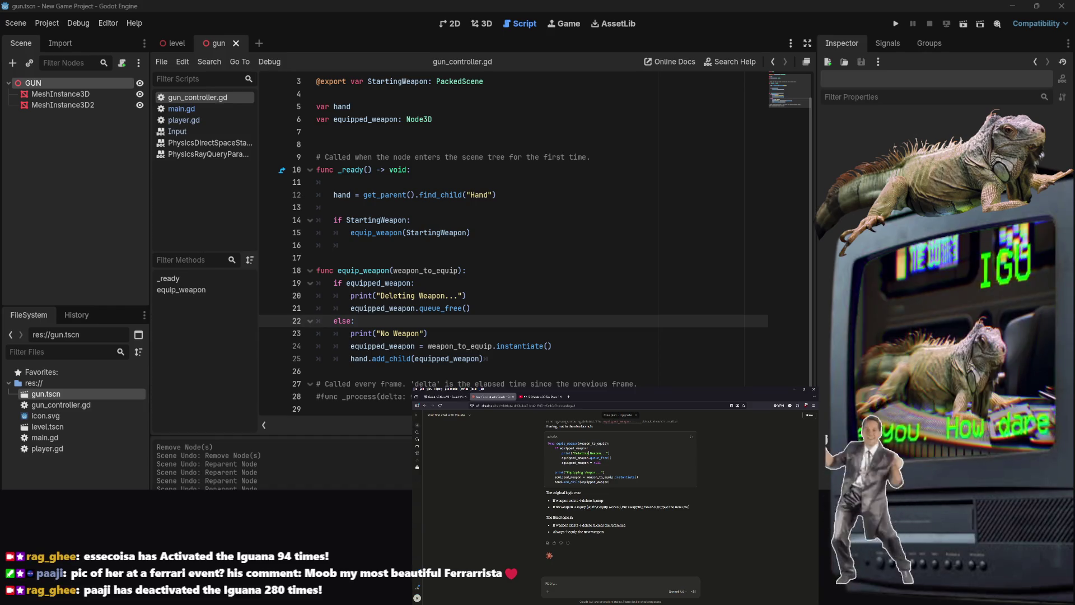
{"action": "left_click", "coordinate": [541, 396]}
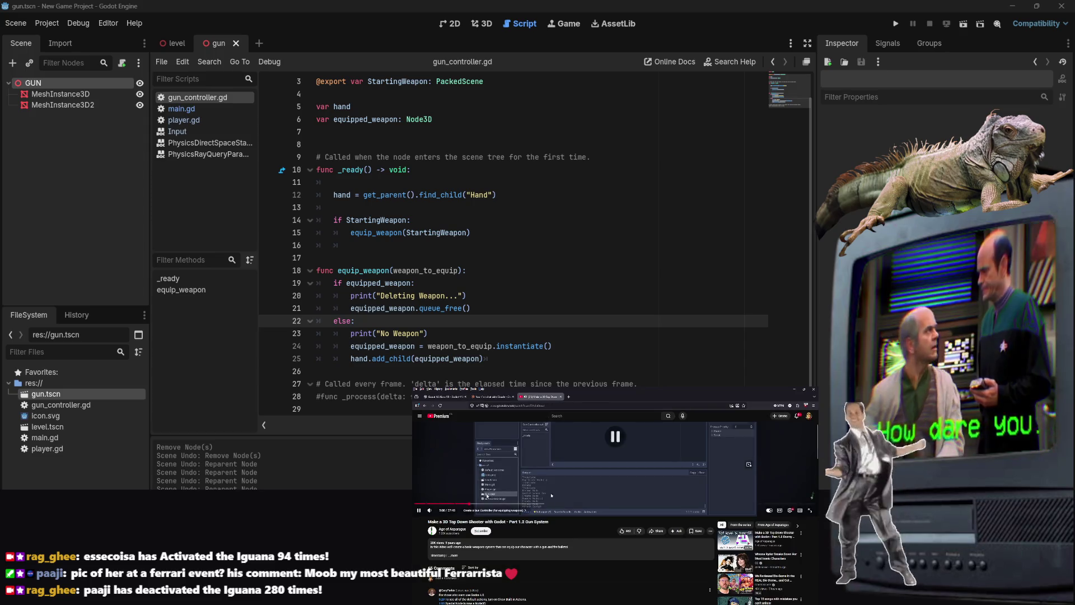
{"action": "left_click", "coordinate": [579, 490]}
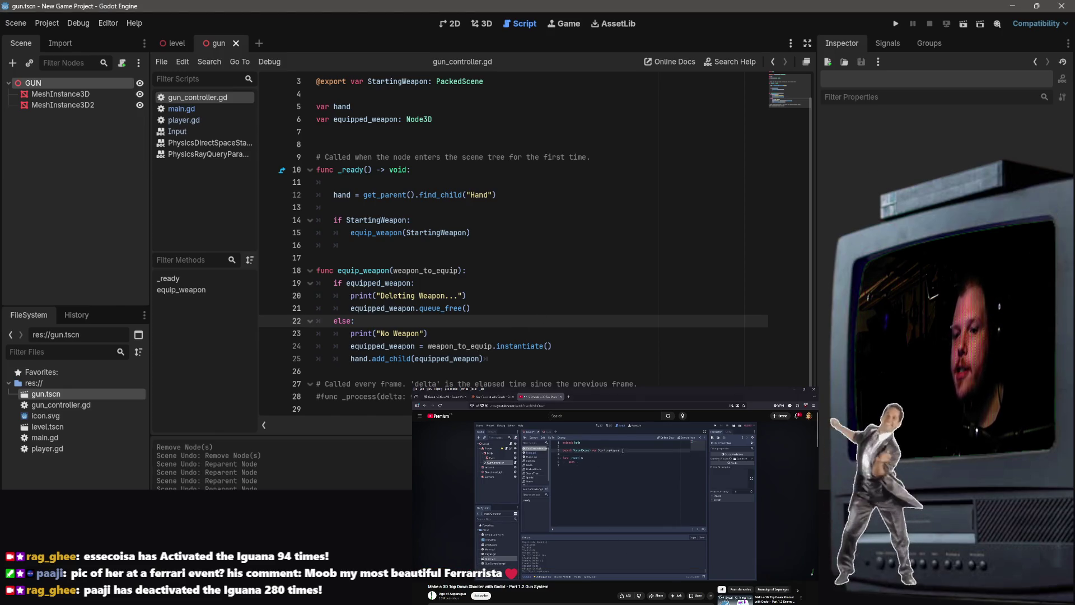
{"action": "left_click", "coordinate": [775, 582]}
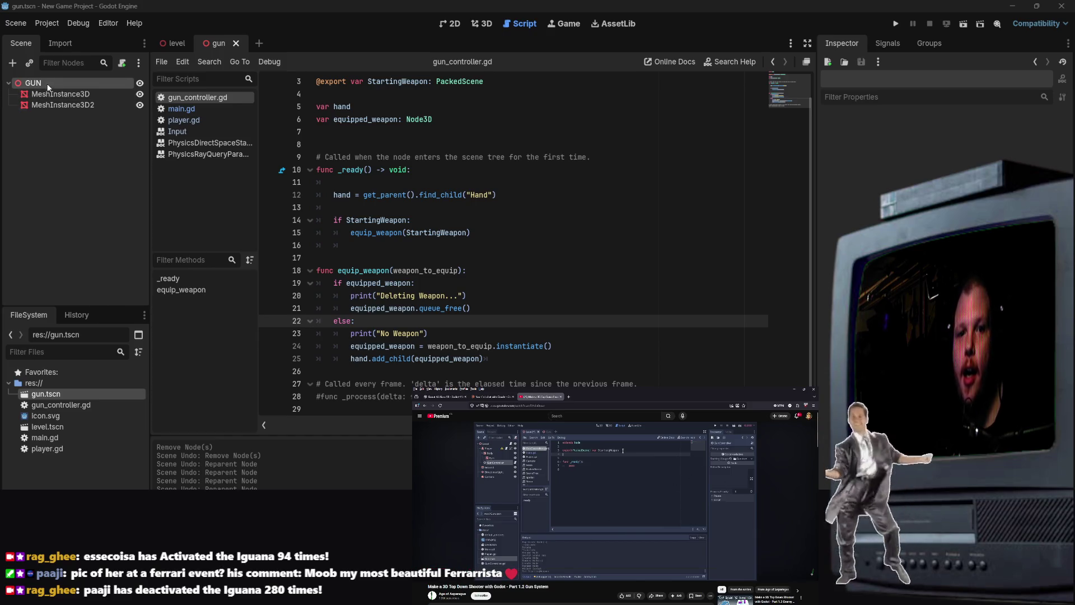
{"action": "left_click", "coordinate": [60, 44]}
Step: Assign gun.tscn to GunController's Starting Weapon slot and save the level scene
{"action": "left_click", "coordinate": [21, 43]}
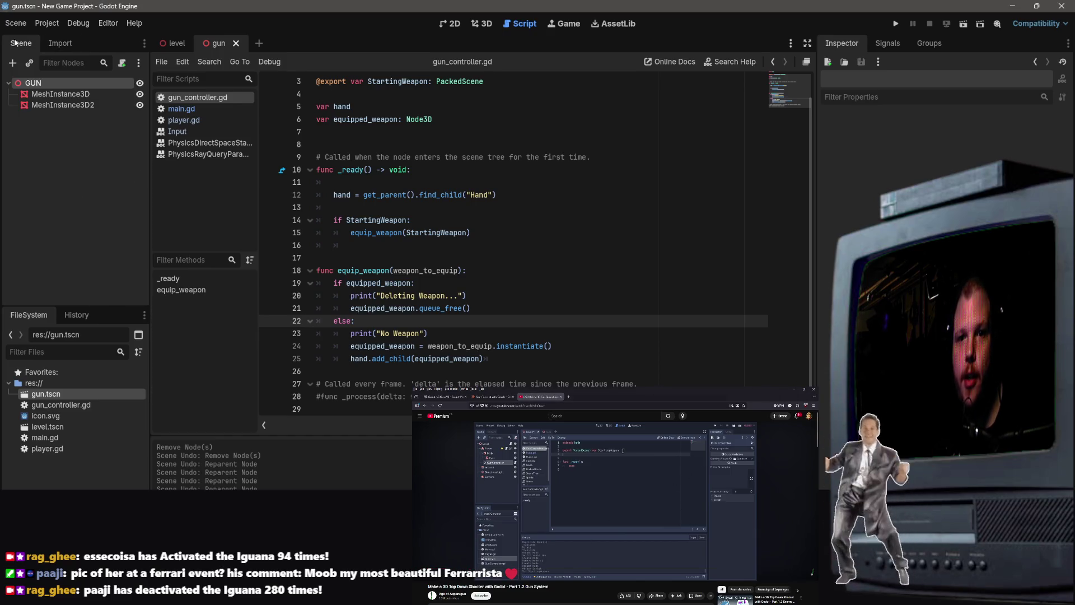
{"action": "left_click", "coordinate": [179, 44]}
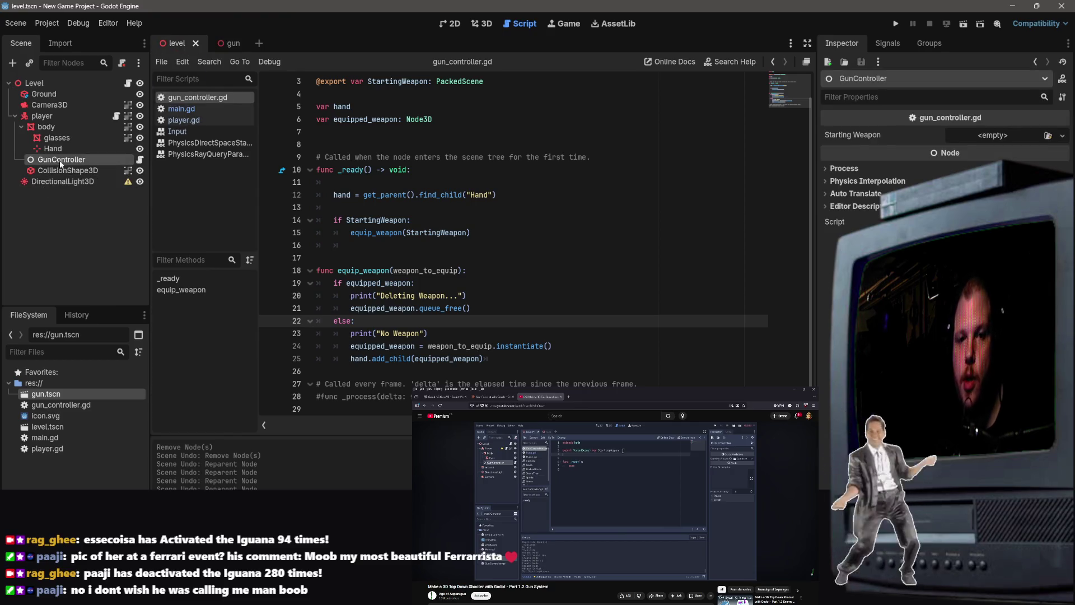
{"action": "left_click", "coordinate": [1063, 135]}
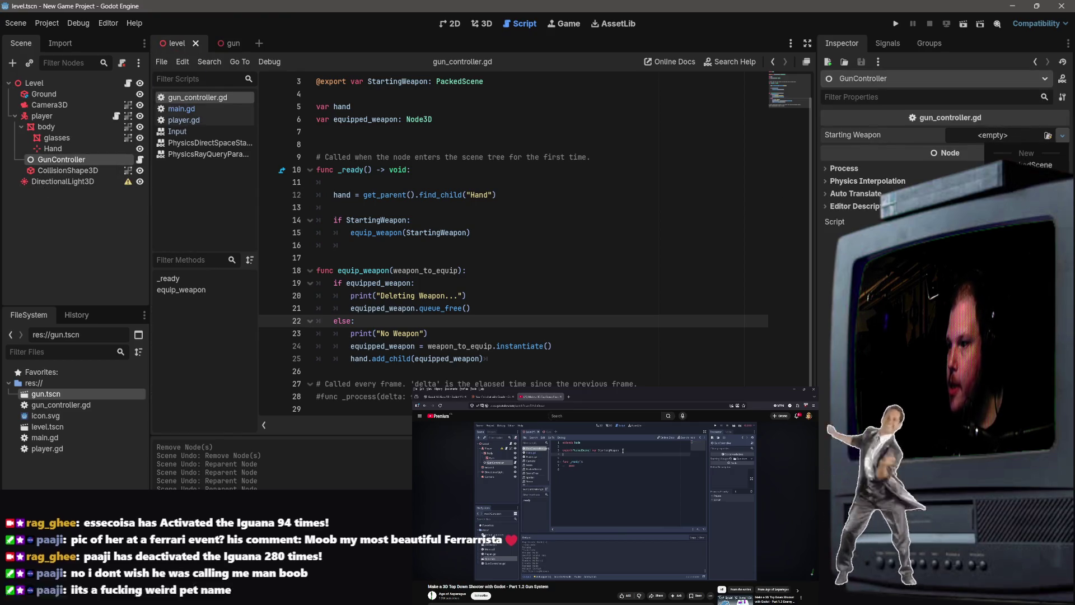
{"action": "mouse_move", "coordinate": [46, 393]}
{"action": "left_mouse_down"}
{"action": "mouse_move", "coordinate": [67, 404]}
{"action": "mouse_move", "coordinate": [973, 135]}
{"action": "left_mouse_up"}
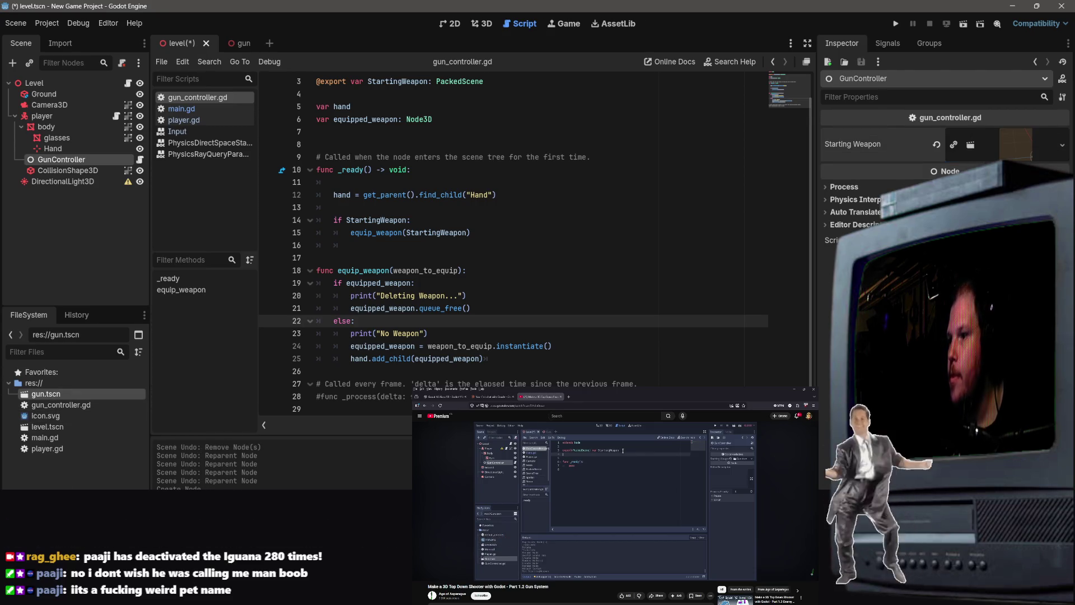
{"action": "left_click", "coordinate": [587, 192]}
{"action": "key", "text": "ctrl+s"}
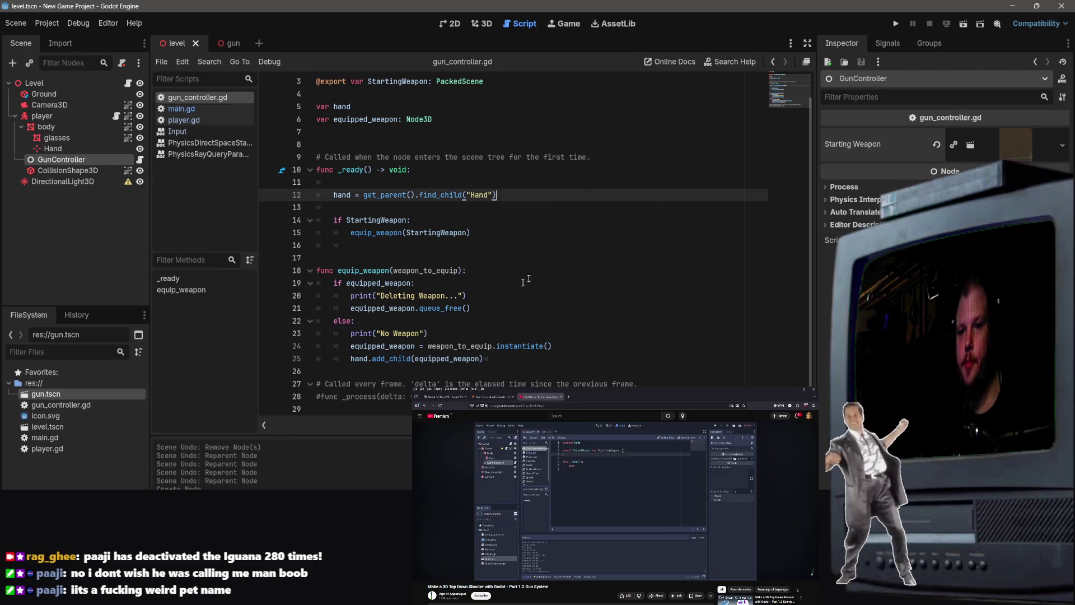
Step: Run the level, walk the player around with the gun, then stop the game
{"action": "left_click", "coordinate": [964, 24]}
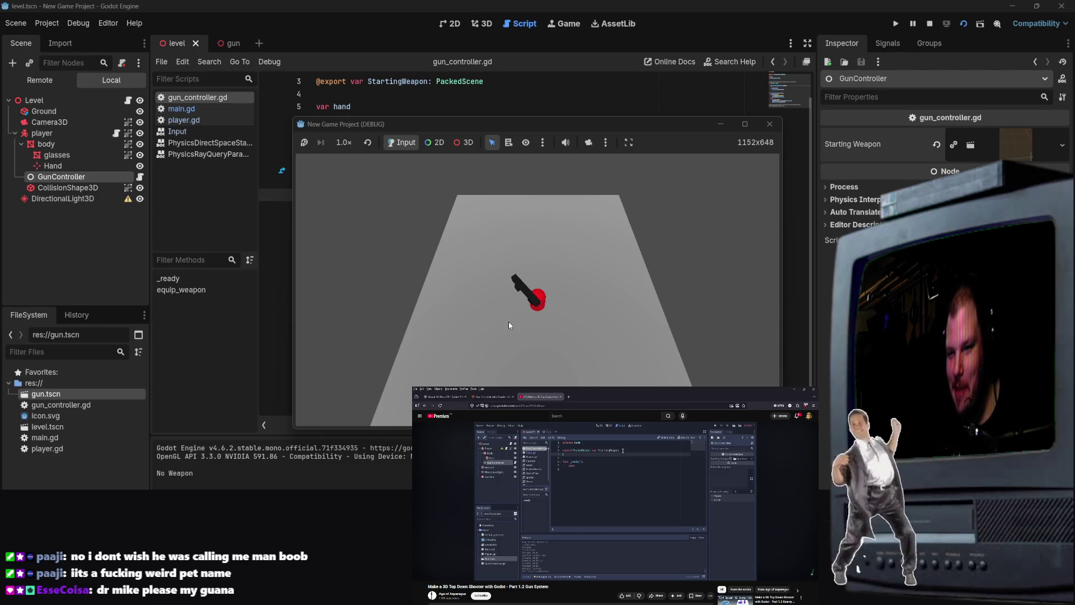
{"action": "key", "text": "w"}
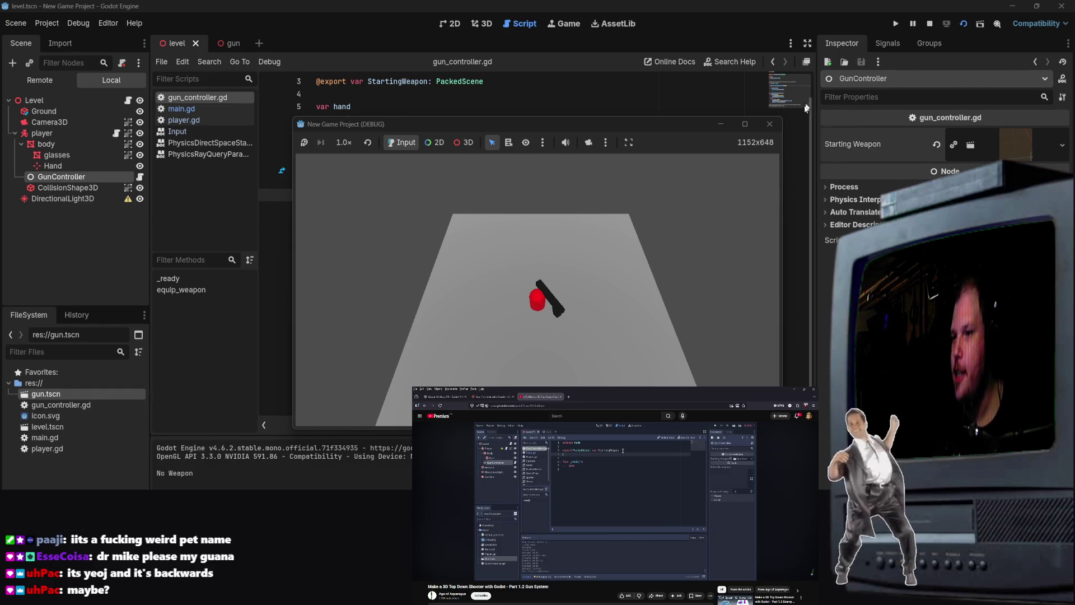
{"action": "left_click", "coordinate": [770, 124]}
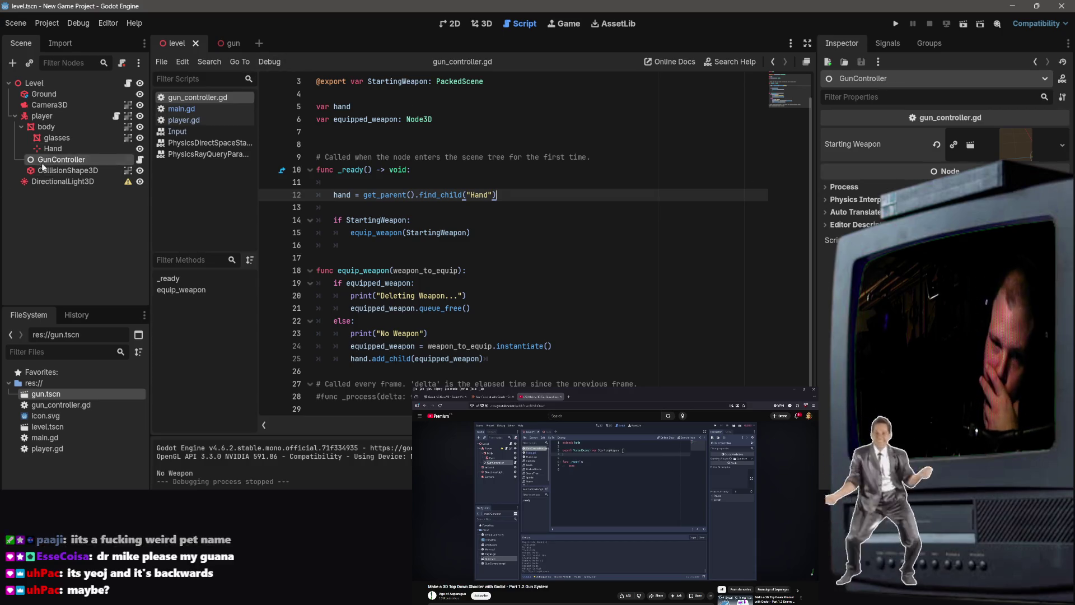
Step: In the gun scene's 3D view, rotate the GUN root by -75 degrees
{"action": "left_click", "coordinate": [227, 43]}
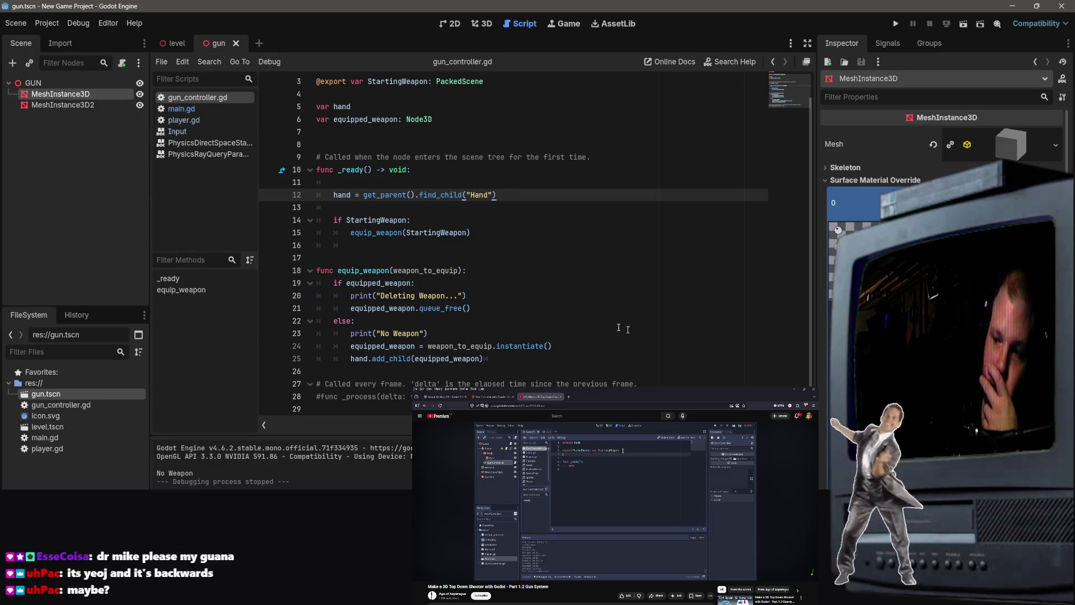
{"action": "left_click", "coordinate": [483, 24]}
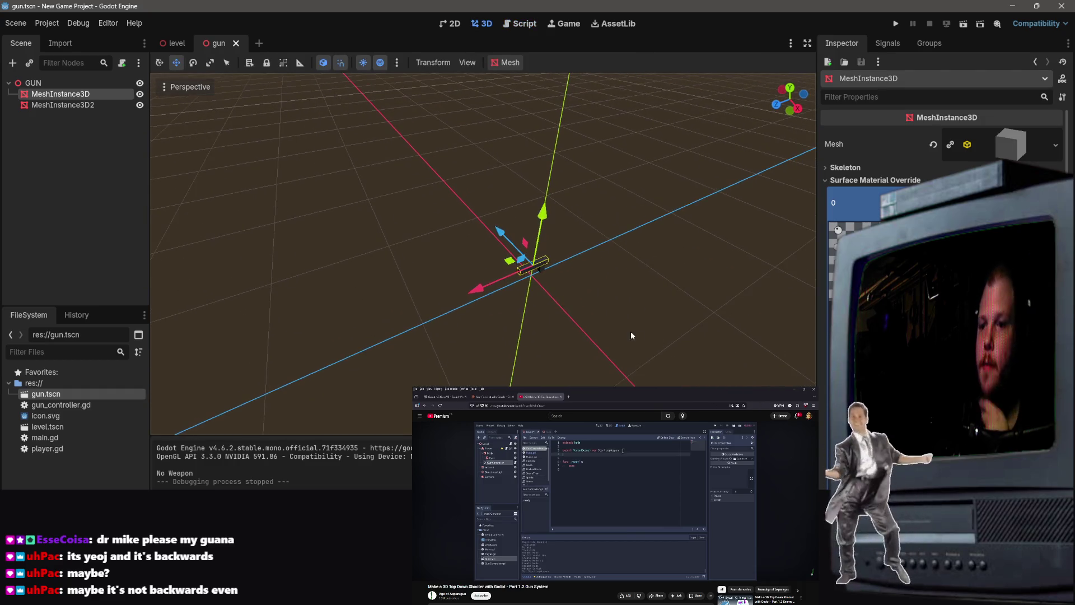
{"action": "scroll", "coordinate": [631, 297], "scroll_direction": "up", "scroll_amount": 5}
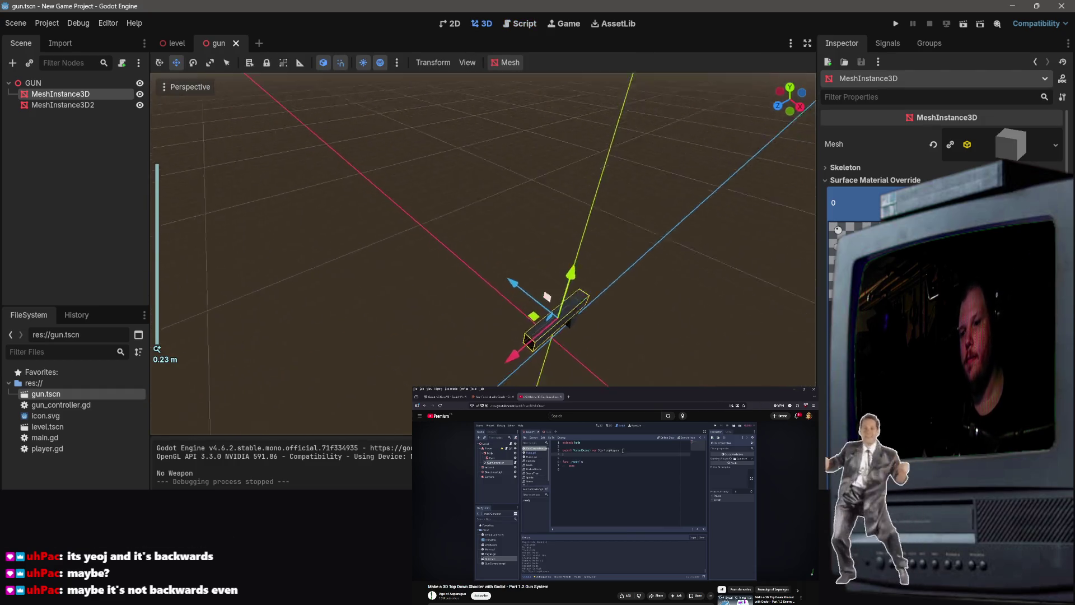
{"action": "left_click_drag", "start_coordinate": [627, 309], "coordinate": [413, 237]}
{"action": "left_click", "coordinate": [392, 266]}
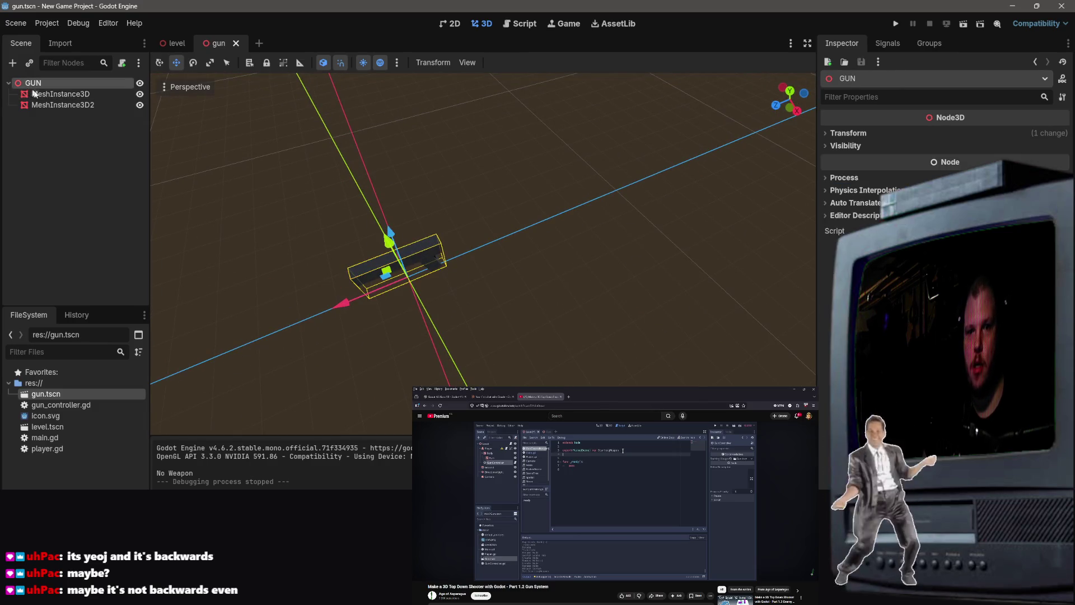
{"action": "key", "text": "r"}
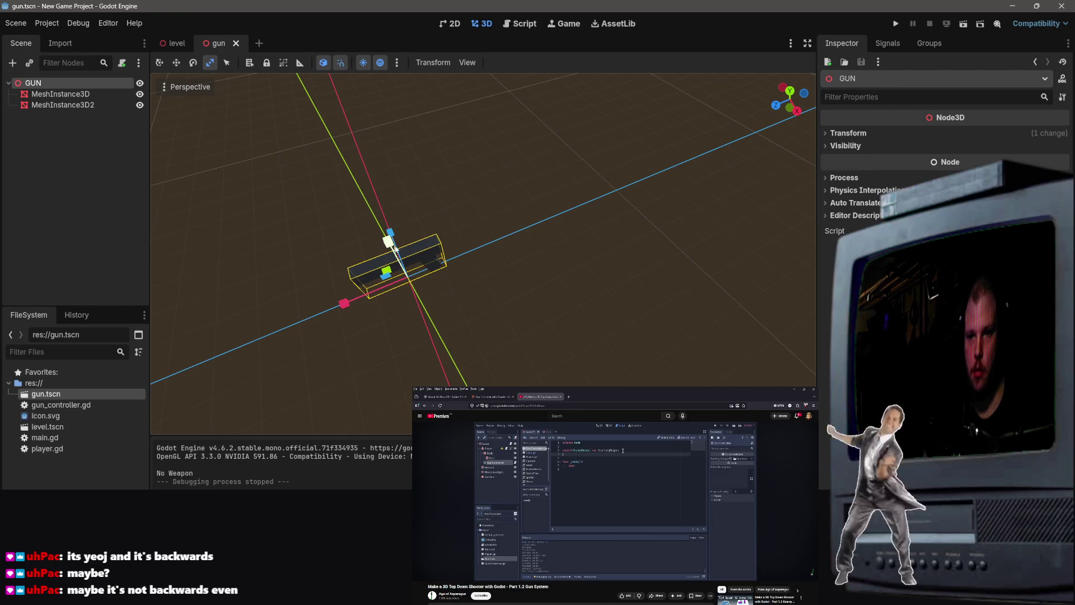
{"action": "left_click", "coordinate": [193, 62]}
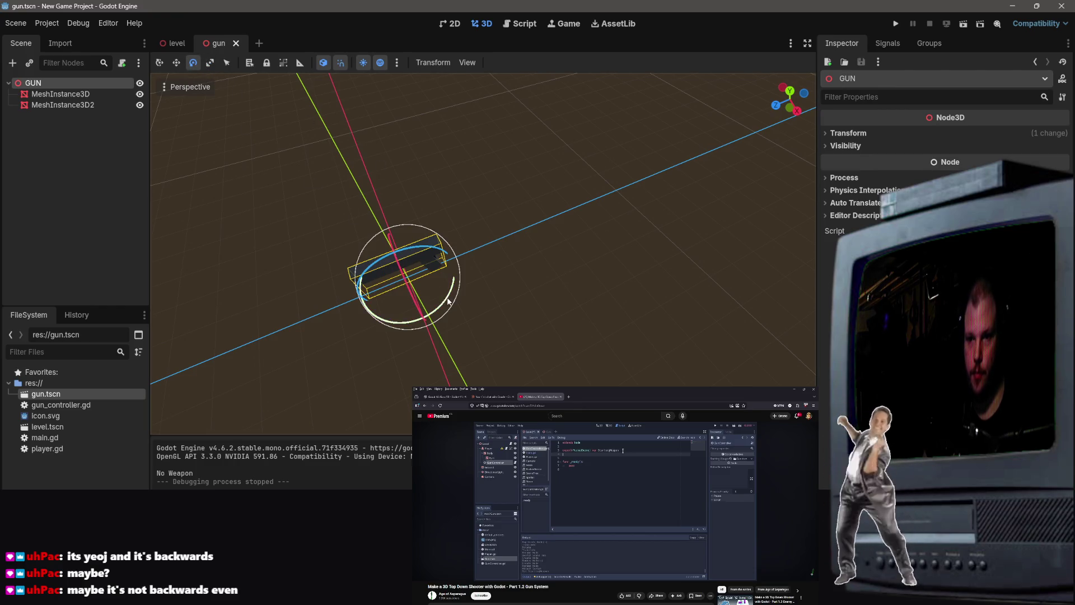
{"action": "left_click_drag", "start_coordinate": [448, 296], "coordinate": [394, 318]}
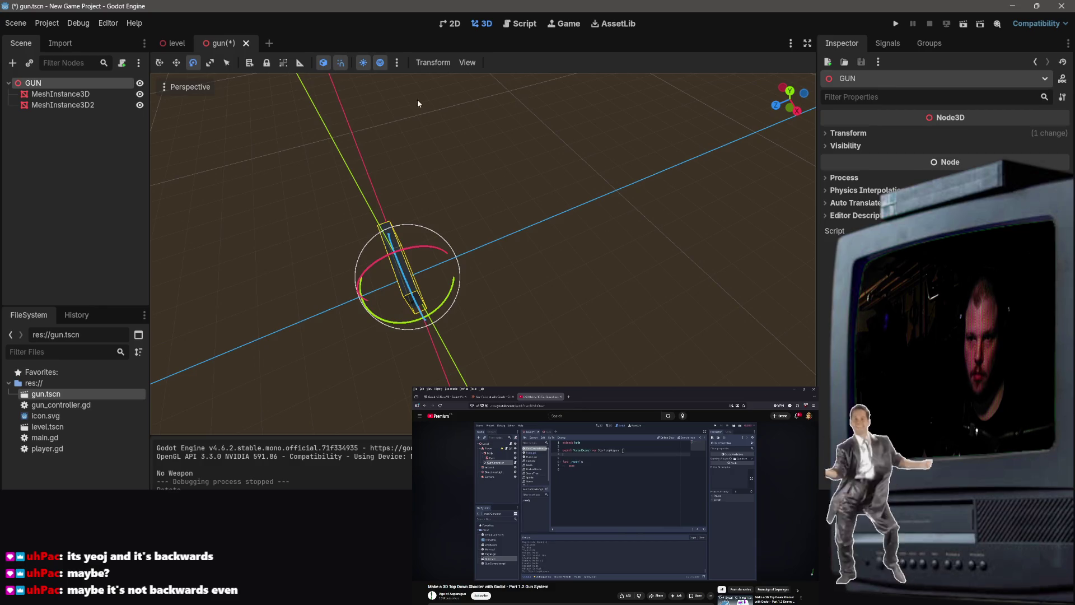
Step: Save gun.tscn and run the level scene again
{"action": "left_click_drag", "start_coordinate": [790, 101], "coordinate": [753, 112]}
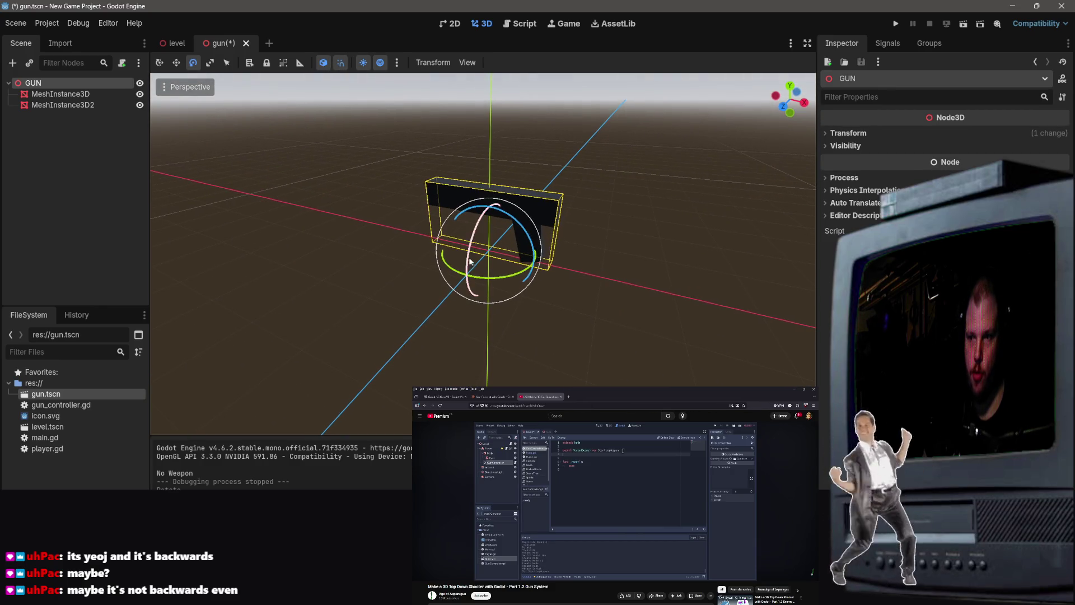
{"action": "key", "text": "ctrl+s"}
{"action": "mouse_move", "coordinate": [629, 233]}
{"action": "left_mouse_down"}
{"action": "mouse_move", "coordinate": [678, 261]}
{"action": "mouse_move", "coordinate": [610, 235]}
{"action": "mouse_move", "coordinate": [635, 228]}
{"action": "left_mouse_up"}
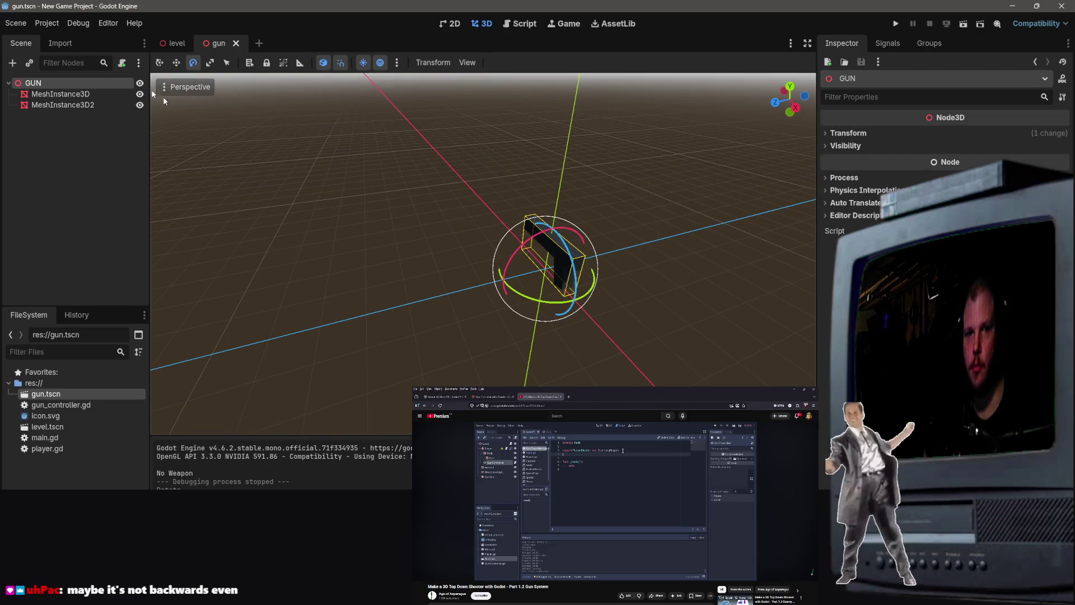
{"action": "left_click", "coordinate": [177, 46]}
{"action": "left_click", "coordinate": [963, 23]}
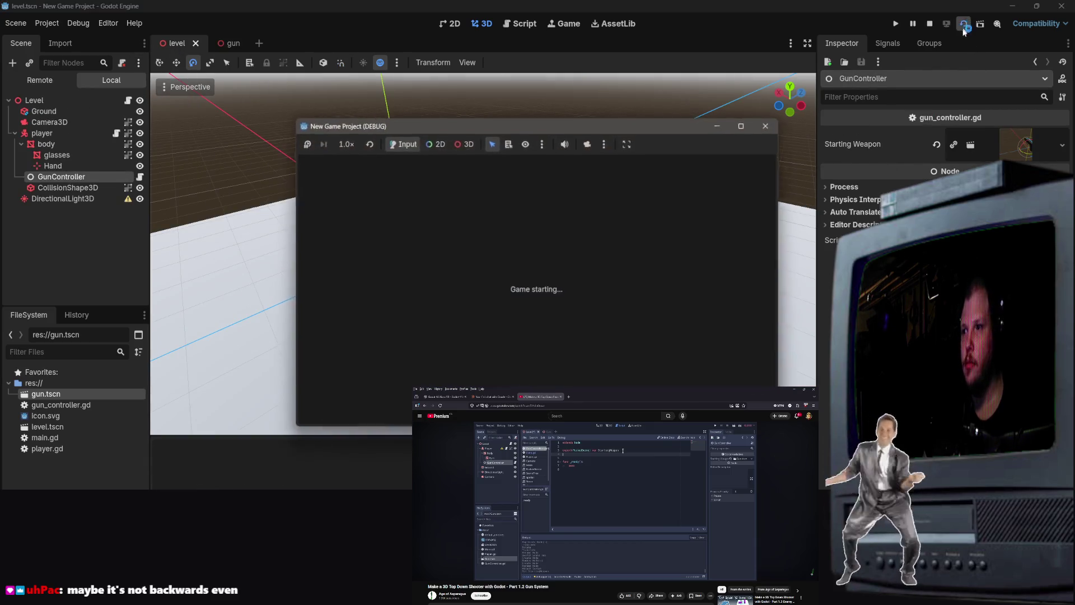
Step: Walk the player with S, A and W to check the rotated gun, then stop the game
{"action": "key", "text": "s"}
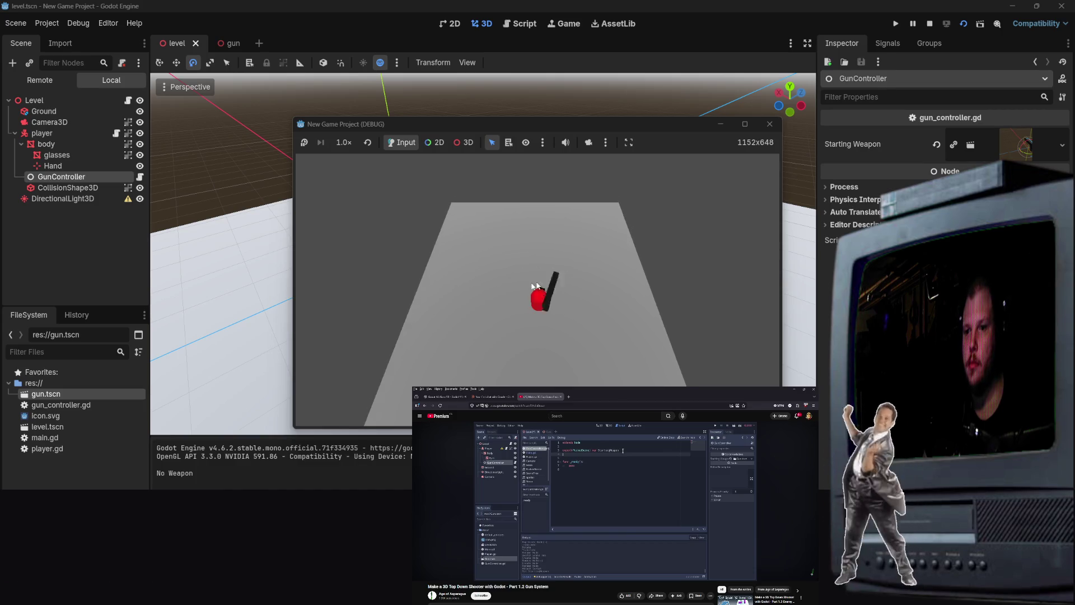
{"action": "key", "text": "a"}
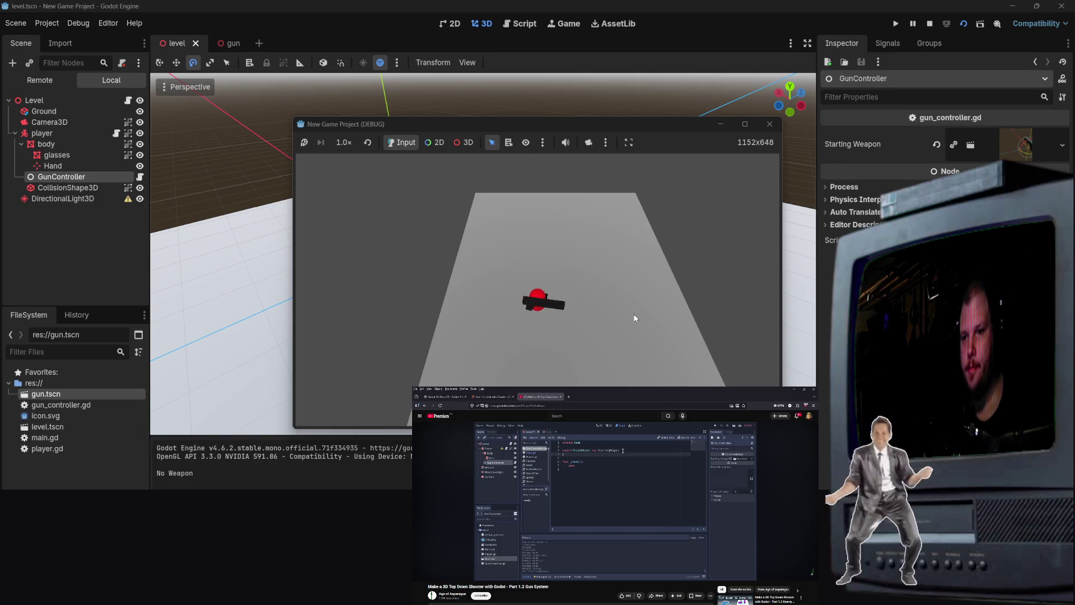
{"action": "key", "text": "w"}
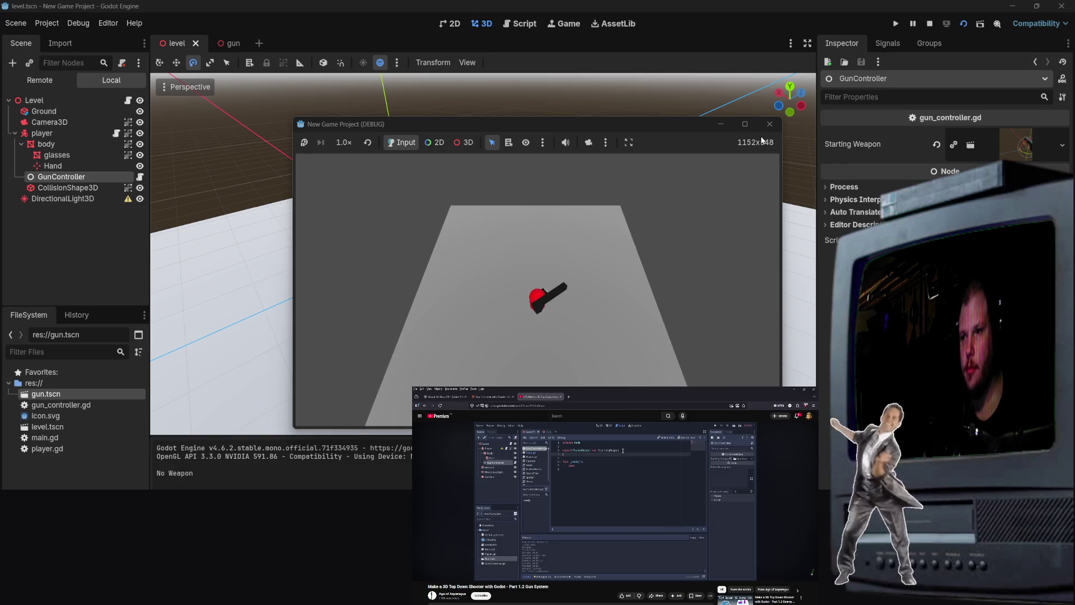
{"action": "left_click", "coordinate": [770, 123]}
Step: Skip the tutorial video ahead to the red capsule scene
{"action": "scroll", "coordinate": [550, 235], "scroll_direction": "down", "scroll_amount": 3}
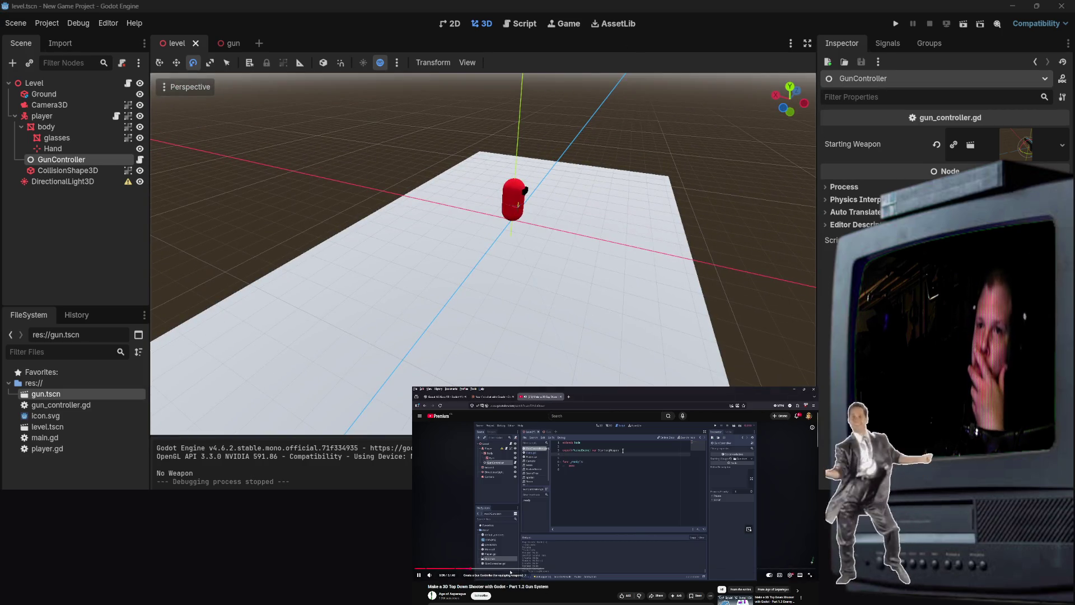
{"action": "left_click", "coordinate": [516, 571]}
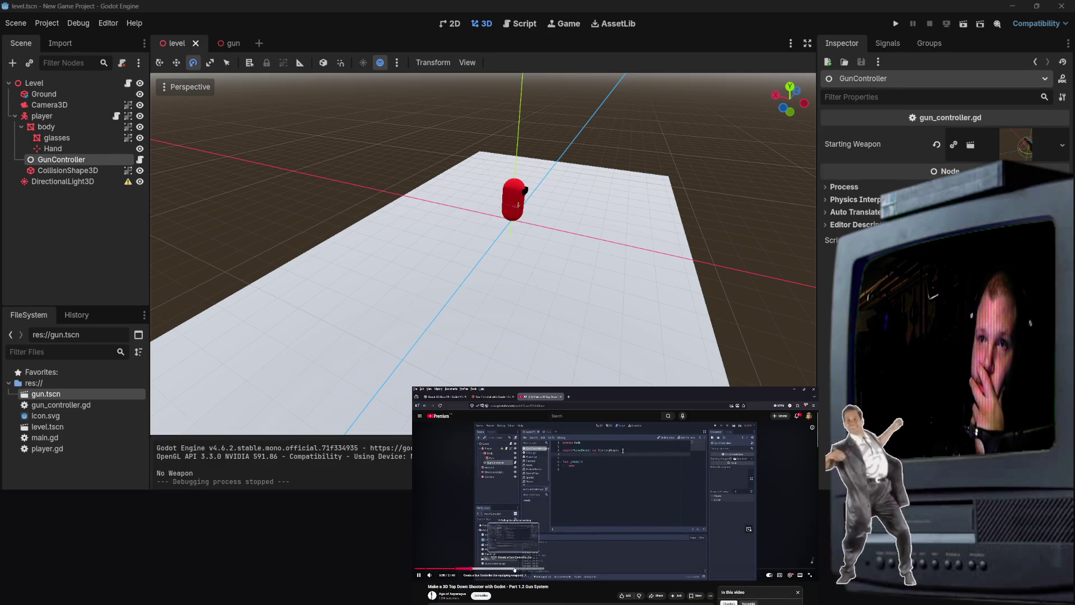
{"action": "left_click", "coordinate": [543, 570]}
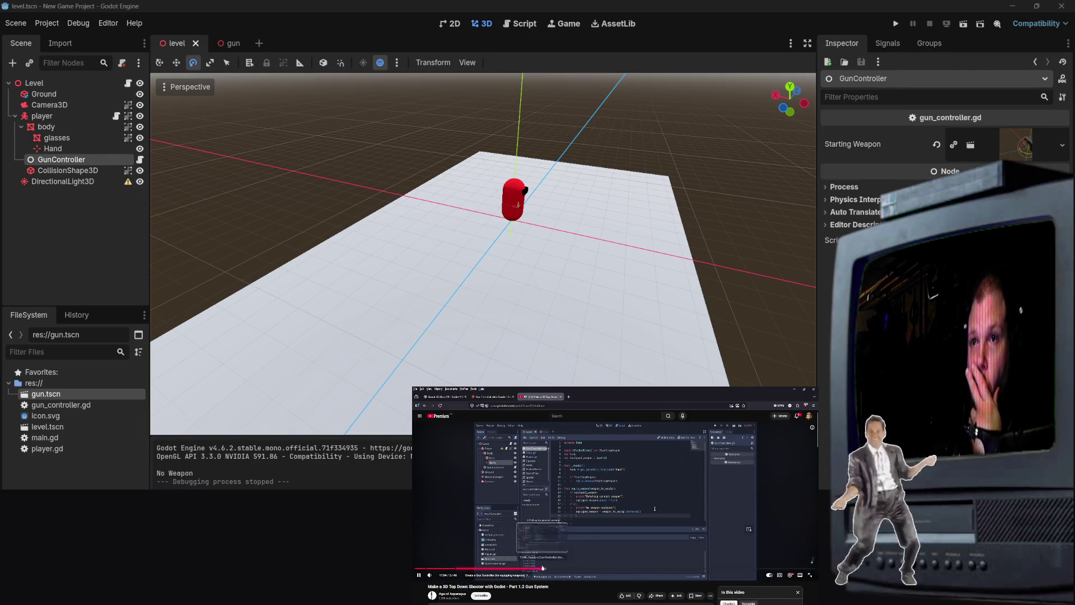
{"action": "left_click", "coordinate": [565, 570]}
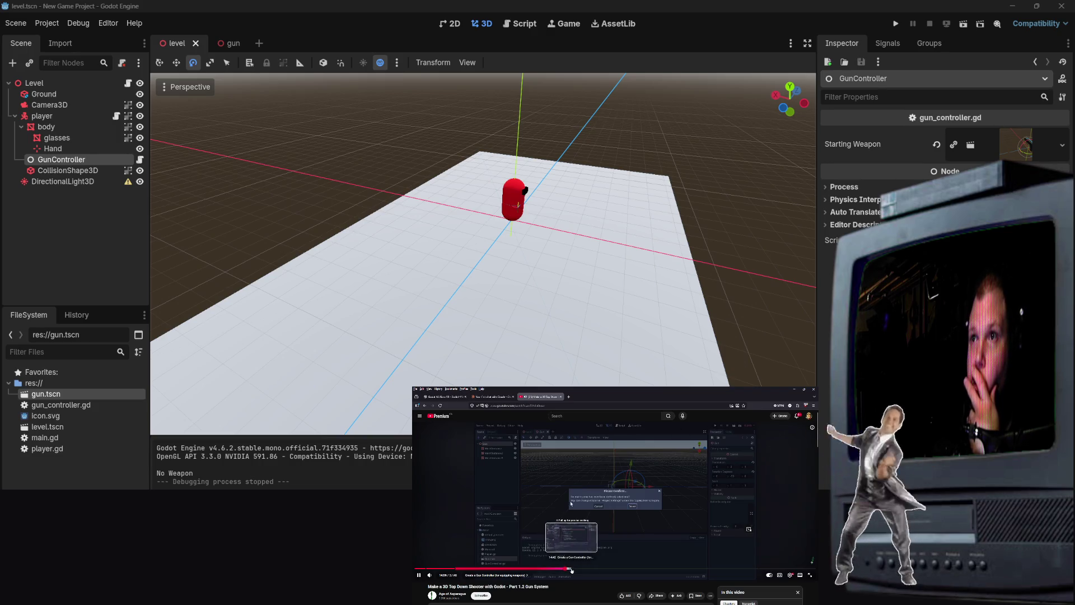
{"action": "left_click", "coordinate": [555, 571]}
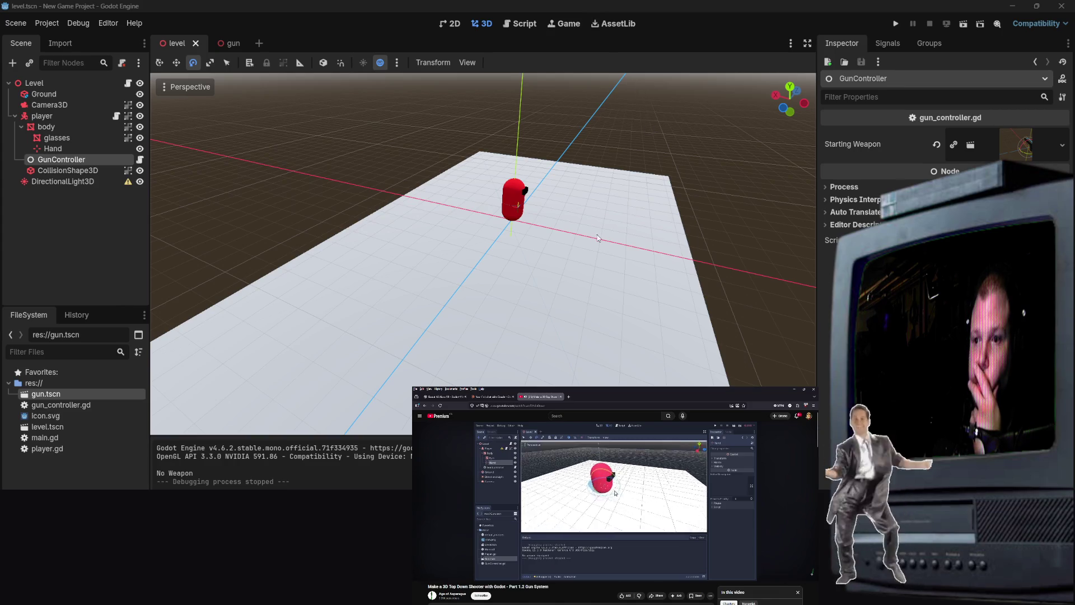
Step: Bring the capsule into a front view, select the Hand marker and switch to Select mode
{"action": "left_click_drag", "start_coordinate": [576, 246], "coordinate": [597, 244]}
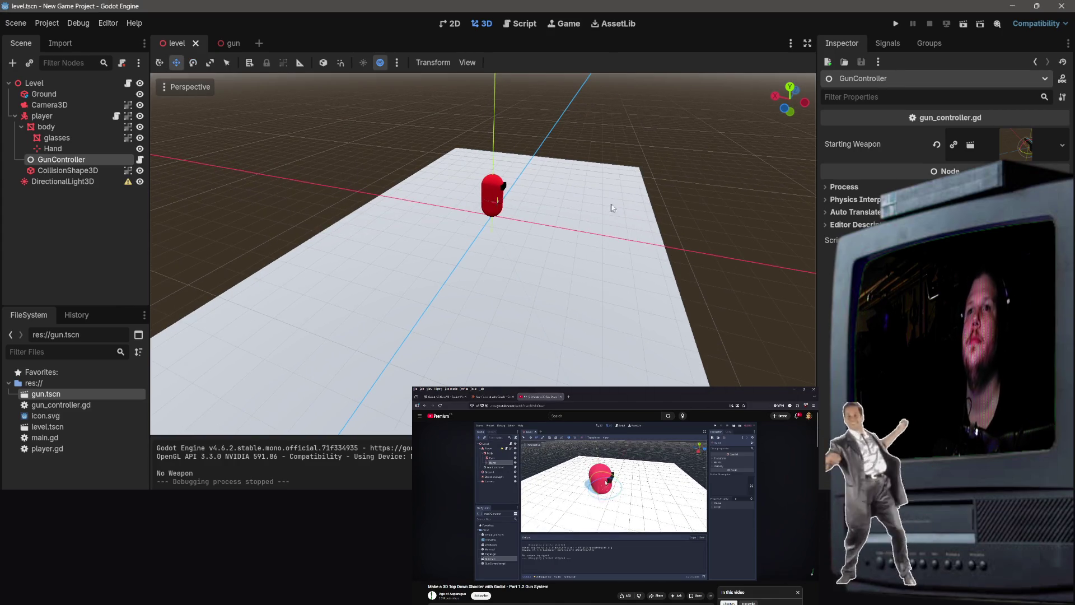
{"action": "scroll", "coordinate": [612, 207], "scroll_direction": "up", "scroll_amount": 5}
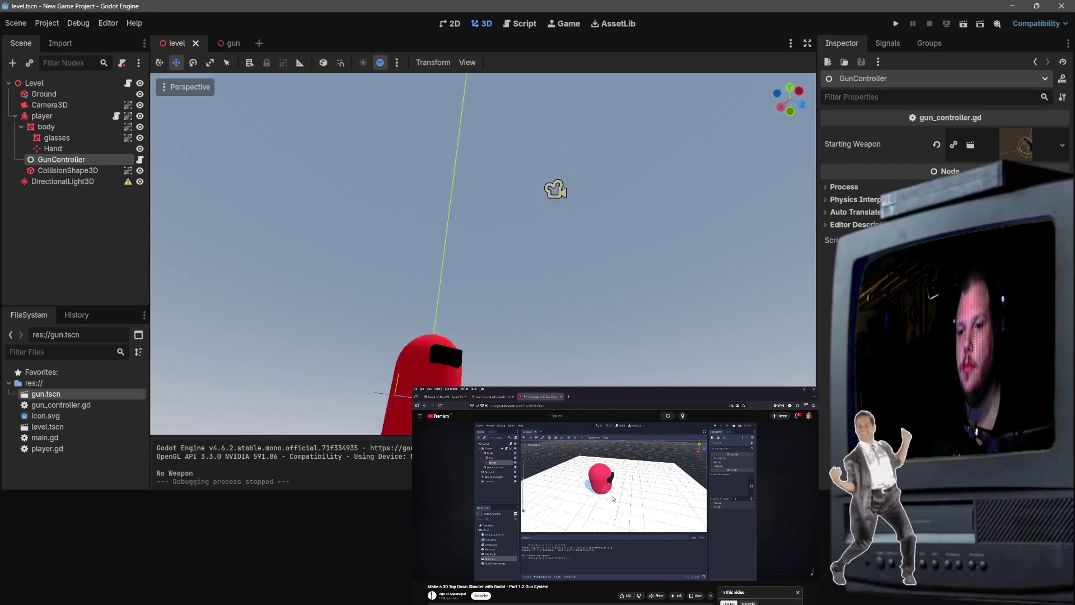
{"action": "mouse_move", "coordinate": [612, 207]}
{"action": "left_mouse_down"}
{"action": "mouse_move", "coordinate": [581, 243]}
{"action": "mouse_move", "coordinate": [579, 292]}
{"action": "mouse_move", "coordinate": [642, 198]}
{"action": "left_mouse_up"}
{"action": "left_click", "coordinate": [537, 242]}
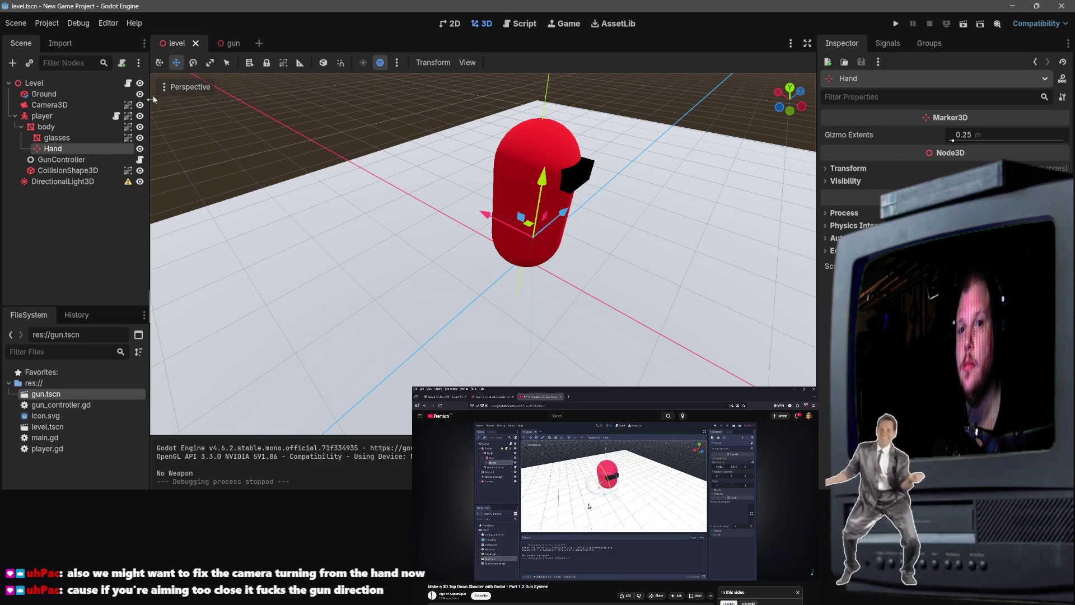
{"action": "left_click", "coordinate": [160, 62]}
Step: Orbit so the glasses face the camera, select the player node and rotate the capsule slightly
{"action": "scroll", "coordinate": [579, 259], "scroll_direction": "up", "scroll_amount": 3}
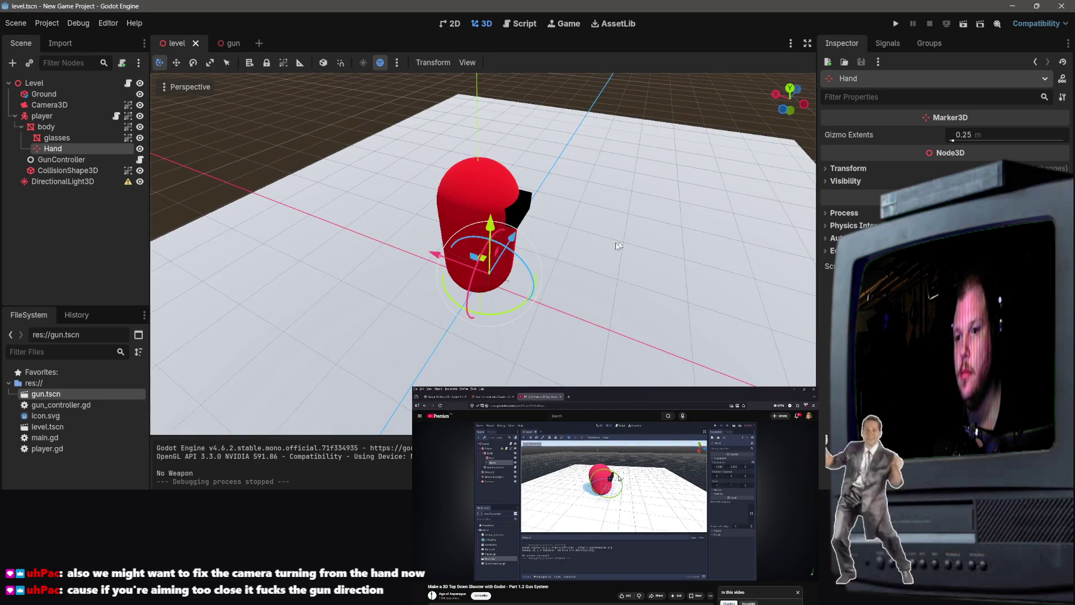
{"action": "scroll", "coordinate": [512, 241], "scroll_direction": "down", "scroll_amount": 3}
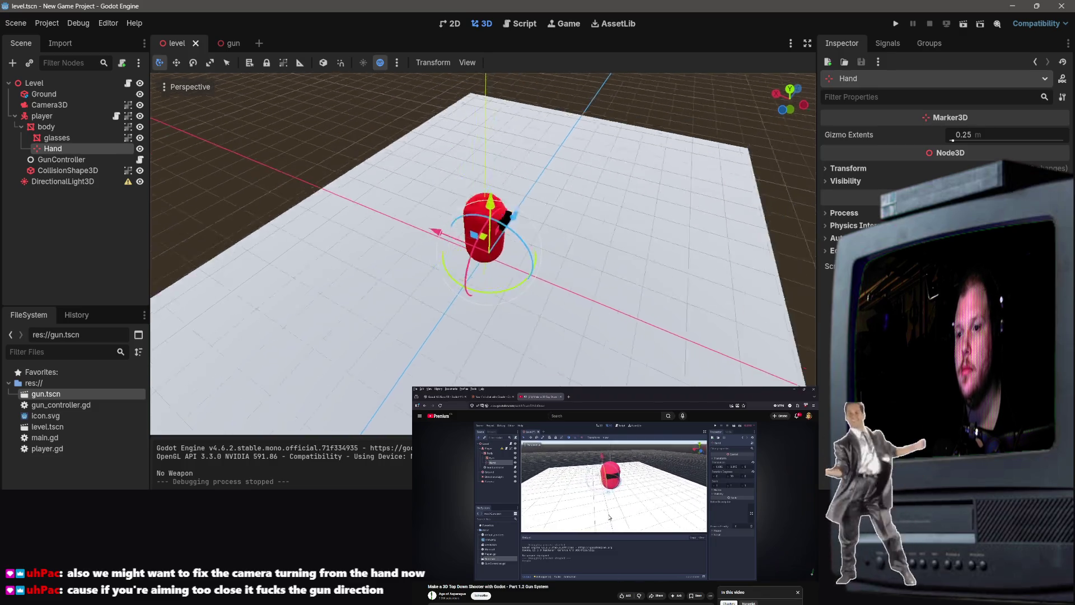
{"action": "mouse_move", "coordinate": [512, 241]}
{"action": "left_mouse_down"}
{"action": "mouse_move", "coordinate": [457, 315]}
{"action": "mouse_move", "coordinate": [453, 347]}
{"action": "left_mouse_up"}
{"action": "scroll", "coordinate": [486, 285], "scroll_direction": "up", "scroll_amount": 3}
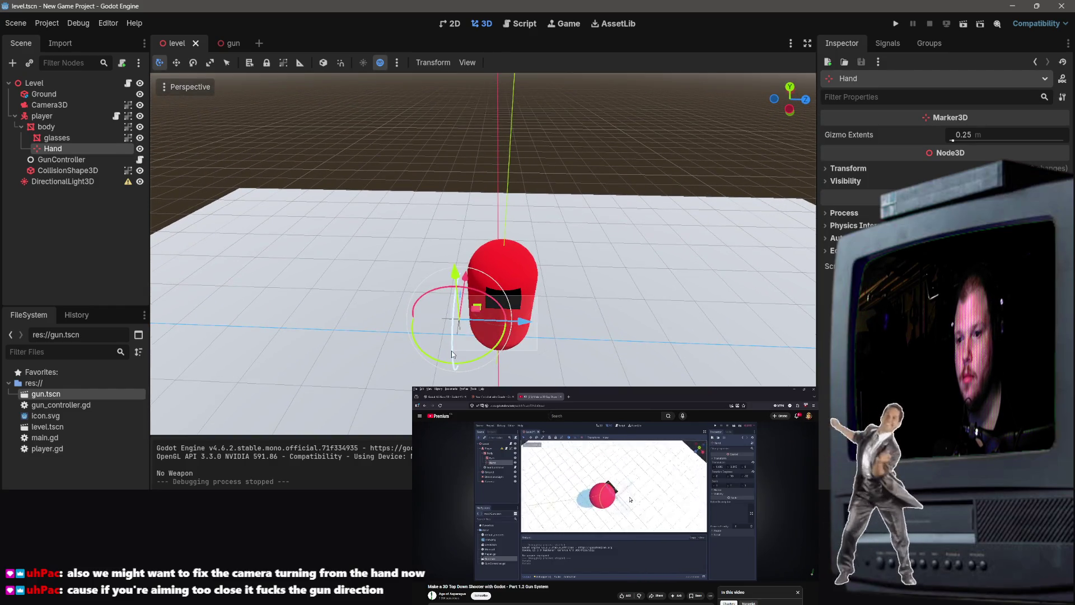
{"action": "left_click", "coordinate": [454, 333]}
{"action": "left_click", "coordinate": [458, 322]}
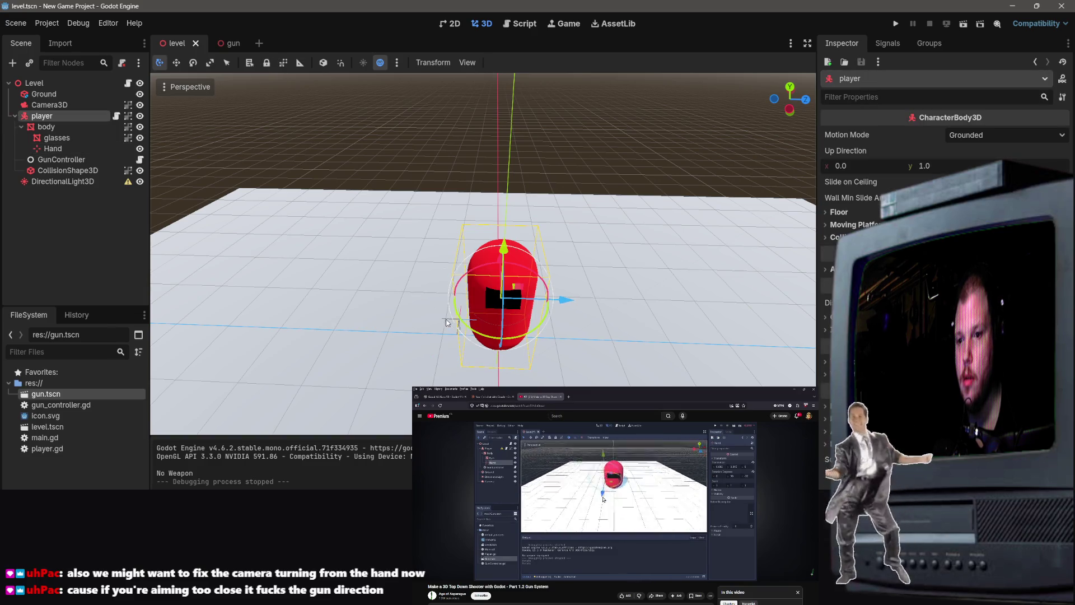
{"action": "left_click_drag", "start_coordinate": [449, 328], "coordinate": [457, 322]}
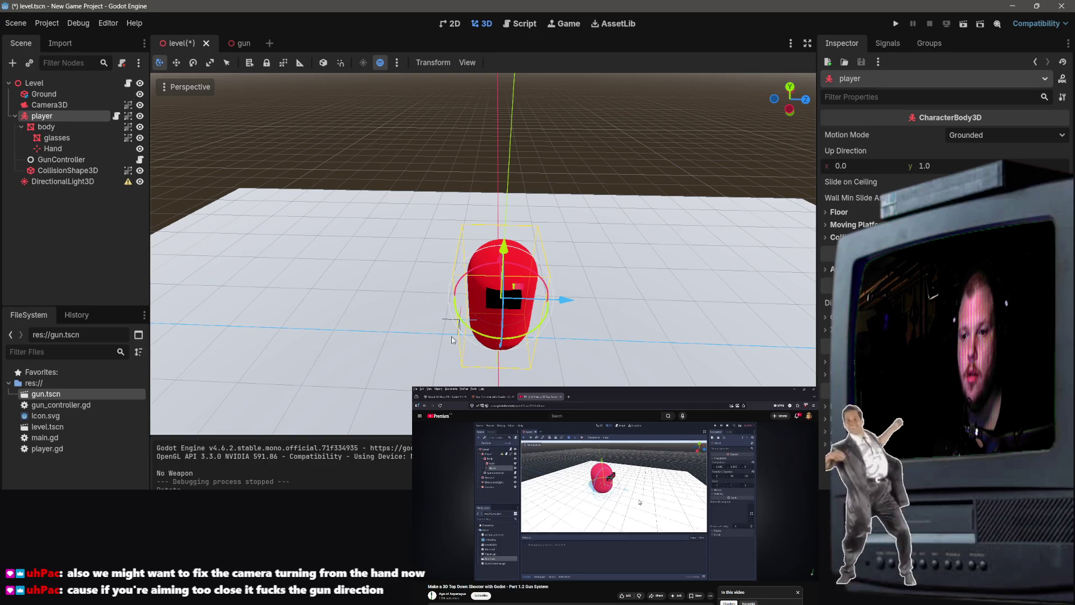
{"action": "mouse_move", "coordinate": [614, 504]}
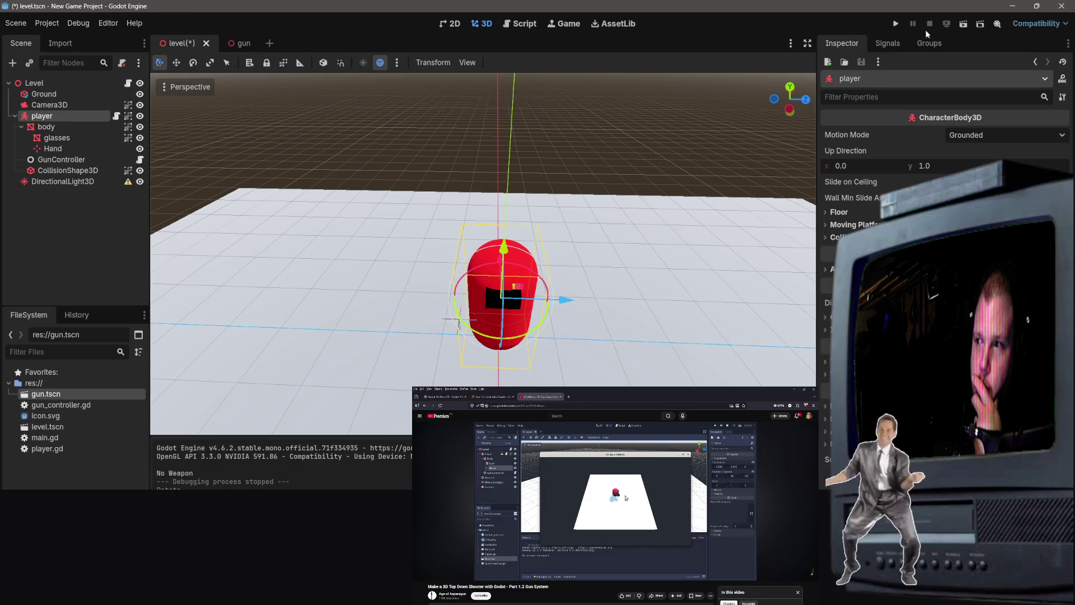
Step: Test-run the level as the current scene, skipping the main-scene prompt, to see the gun, then stop it
{"action": "left_click", "coordinate": [896, 25]}
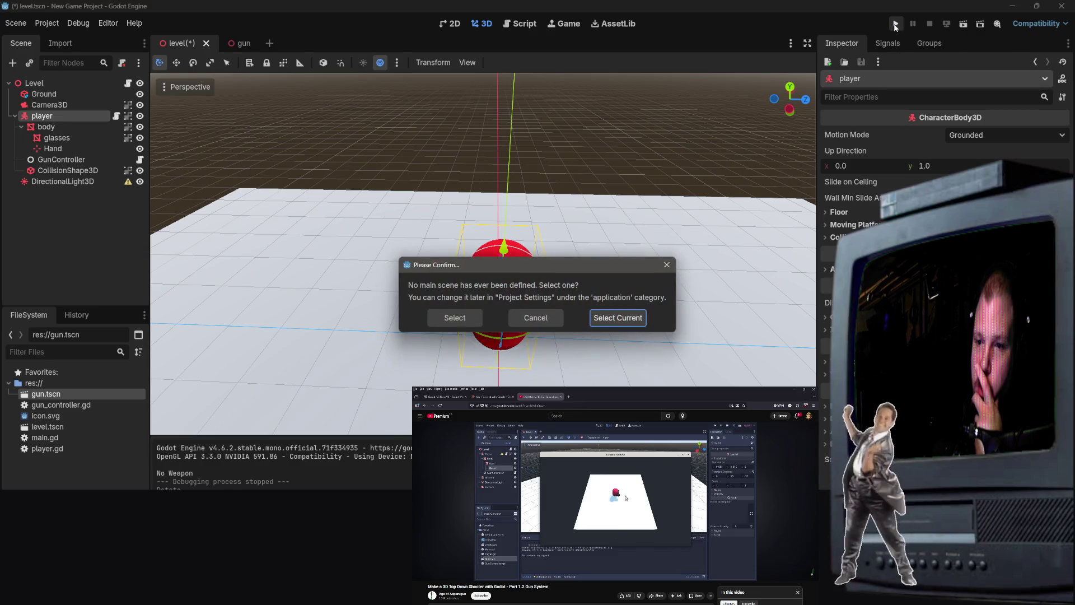
{"action": "left_click", "coordinate": [536, 318]}
{"action": "left_click", "coordinate": [965, 25]}
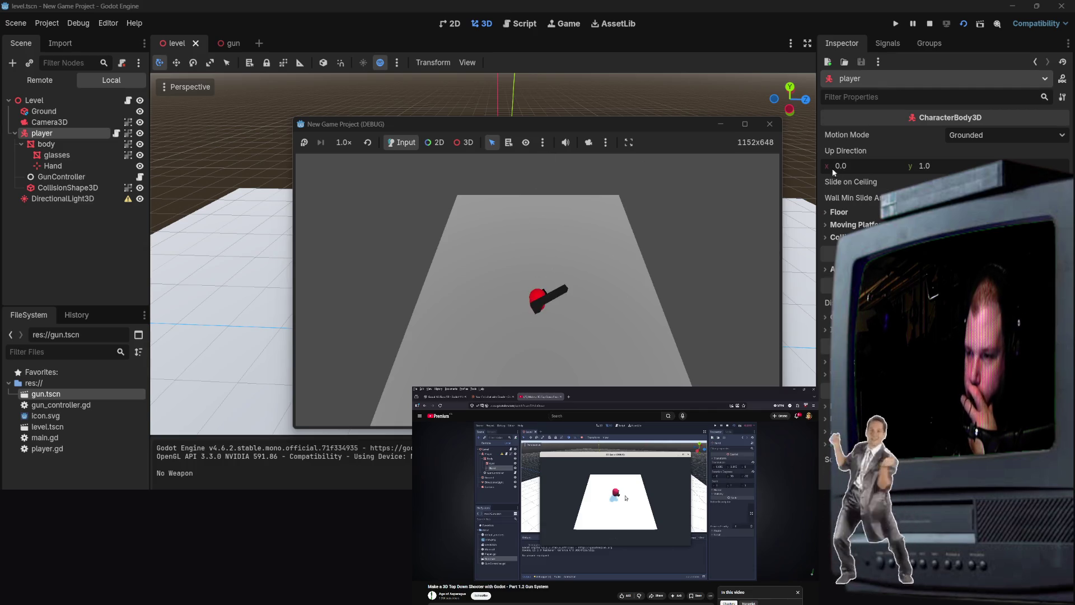
{"action": "left_click", "coordinate": [772, 125]}
{"action": "left_click_drag", "start_coordinate": [551, 329], "coordinate": [735, 125]}
Step: Rotate the player's Hand marker by -30° with the Rotate tool and save the level scene
{"action": "key", "text": "f"}
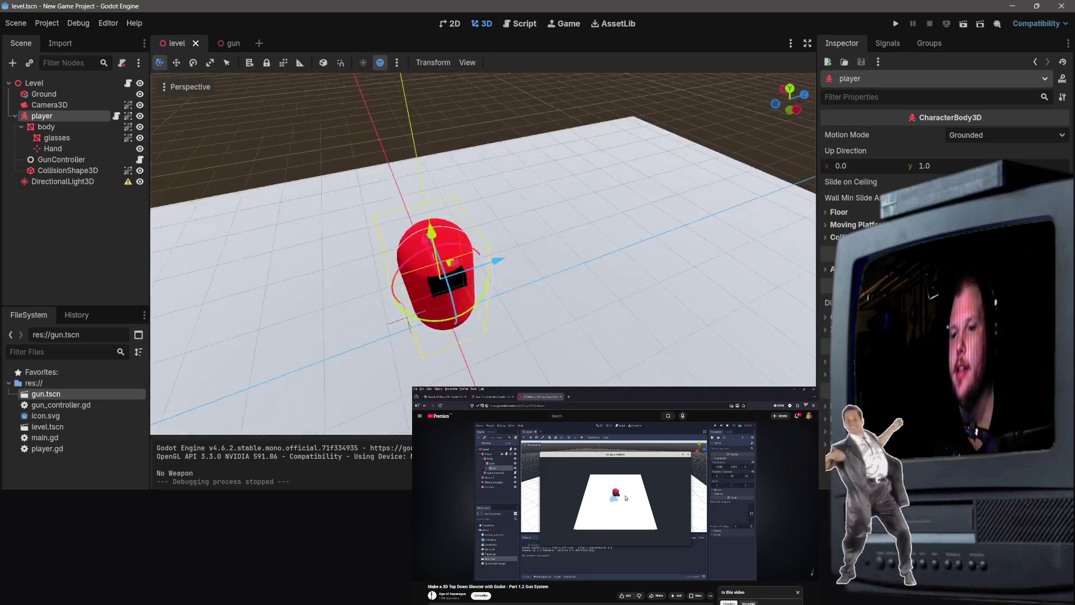
{"action": "right_click", "coordinate": [61, 148]}
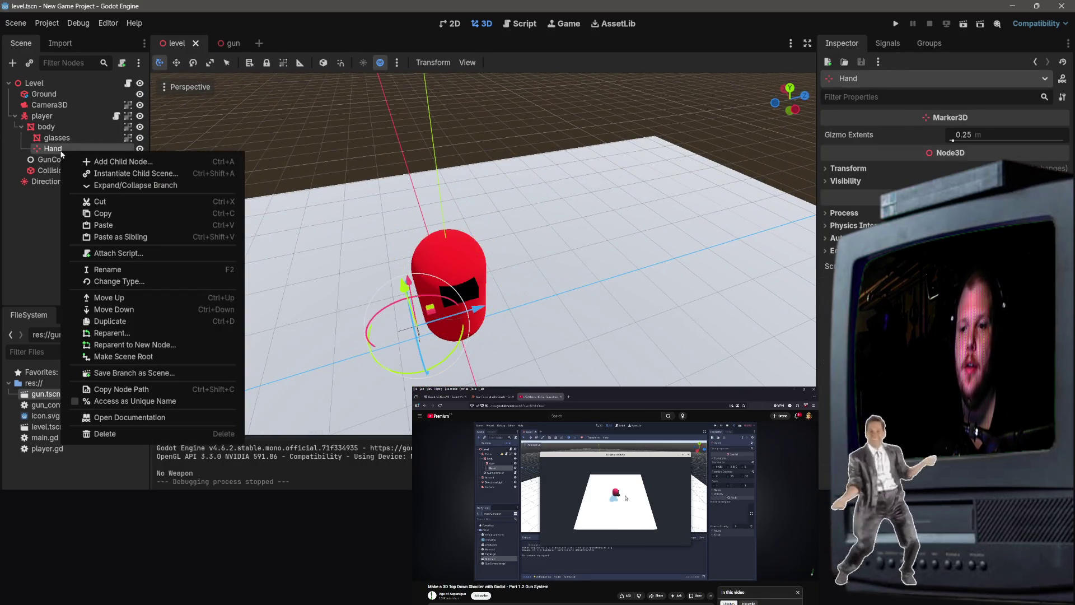
{"action": "left_click", "coordinate": [571, 289]}
{"action": "mouse_move", "coordinate": [641, 281]}
{"action": "left_mouse_down"}
{"action": "mouse_move", "coordinate": [605, 291]}
{"action": "mouse_move", "coordinate": [504, 280]}
{"action": "mouse_move", "coordinate": [426, 240]}
{"action": "left_mouse_up"}
{"action": "key", "text": "e"}
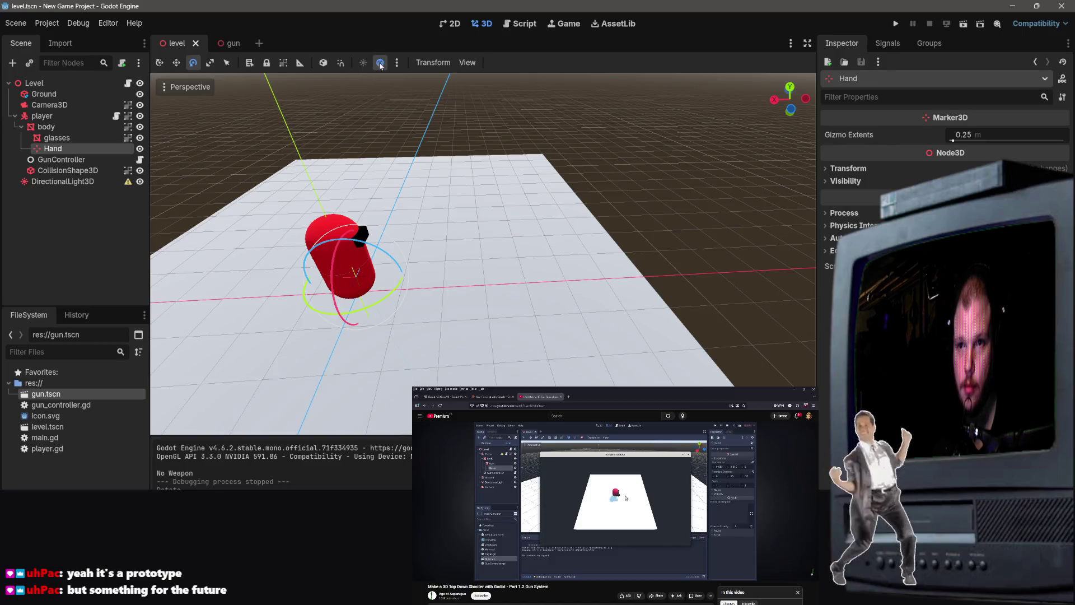
{"action": "mouse_move", "coordinate": [390, 259]}
{"action": "left_mouse_down"}
{"action": "mouse_move", "coordinate": [322, 235]}
{"action": "mouse_move", "coordinate": [356, 219]}
{"action": "left_mouse_up"}
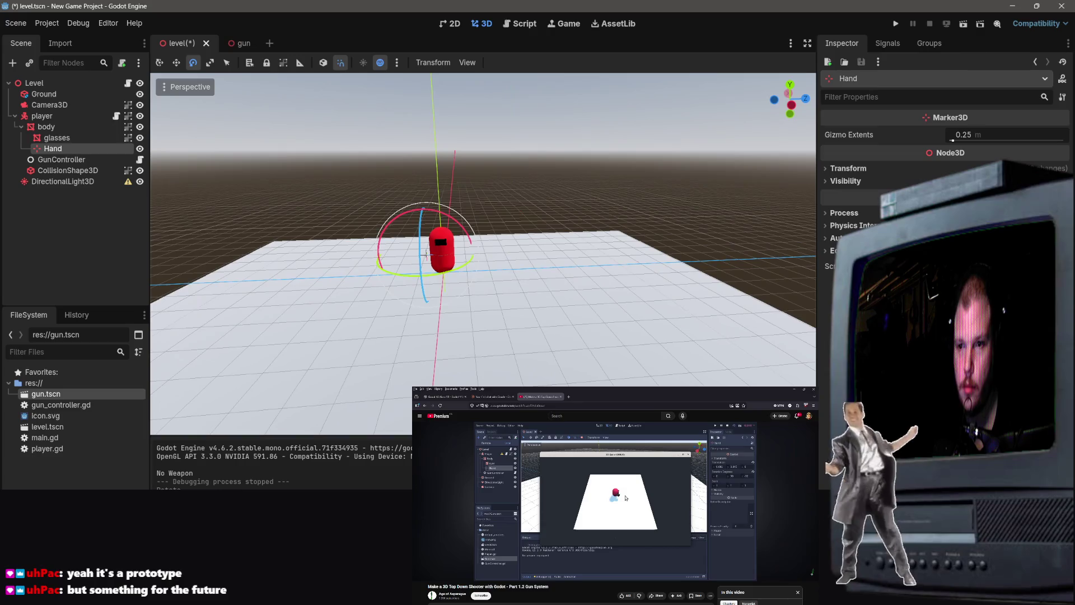
{"action": "key", "text": "ctrl+s"}
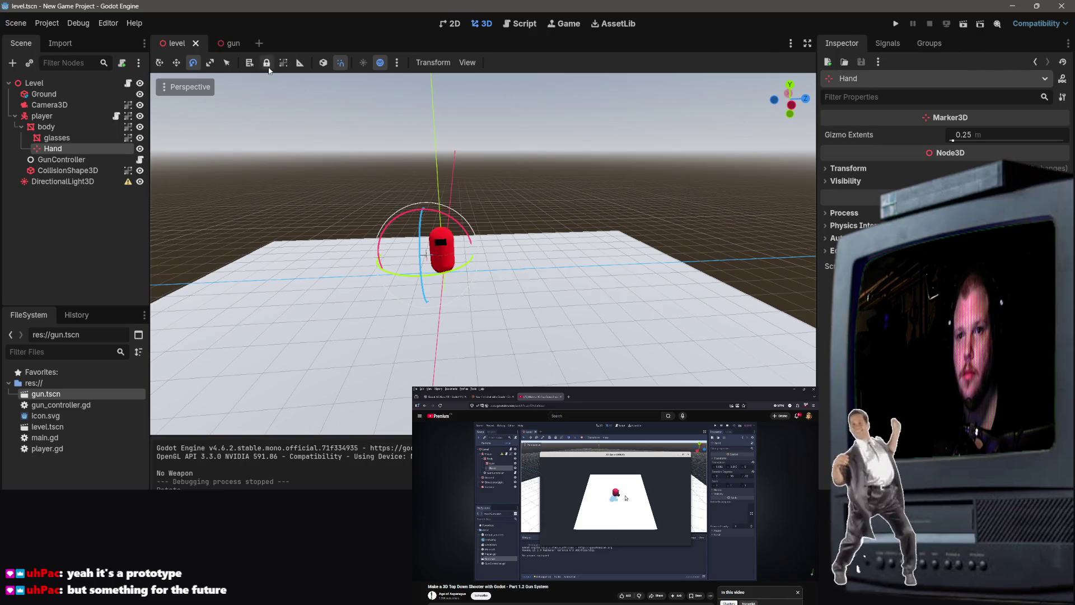
{"action": "left_click", "coordinate": [241, 44]}
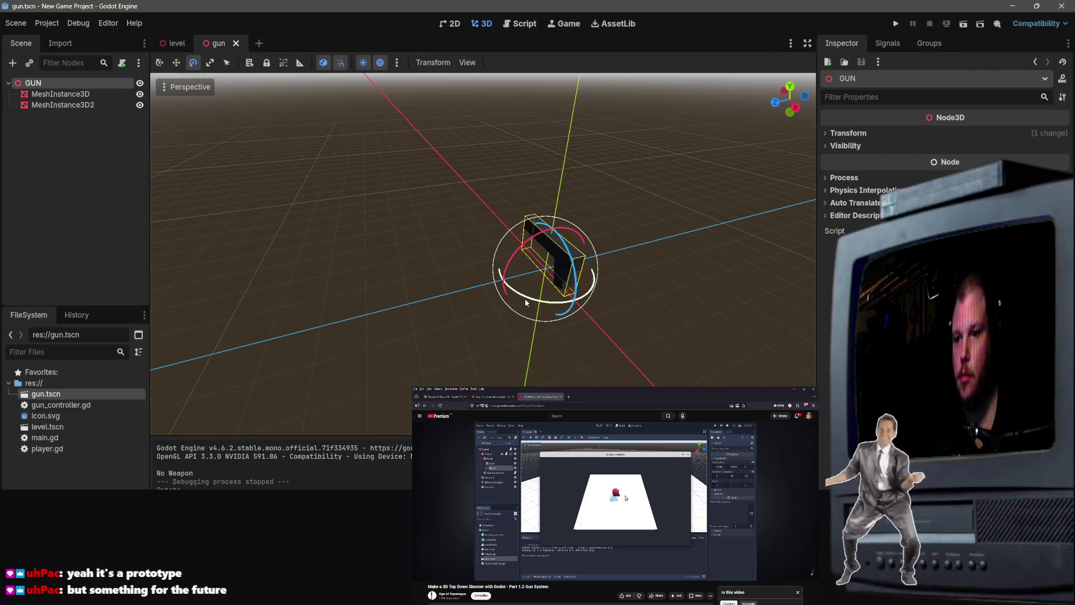
Step: Rotate the gun model 90 degrees and briefly test-run the gun scene
{"action": "left_click_drag", "start_coordinate": [525, 302], "coordinate": [596, 295]}
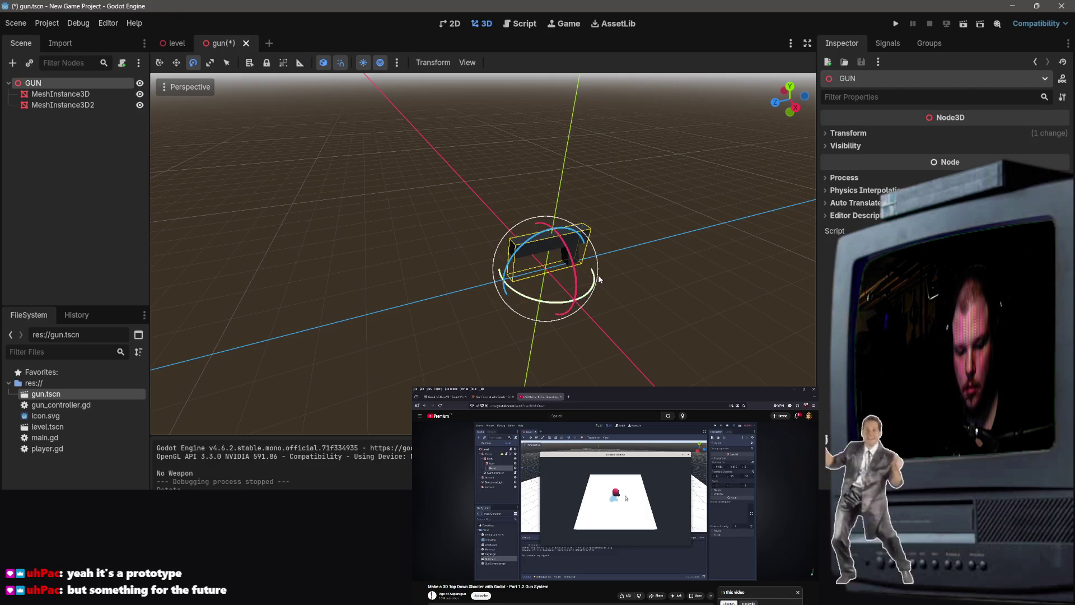
{"action": "left_click", "coordinate": [965, 25]}
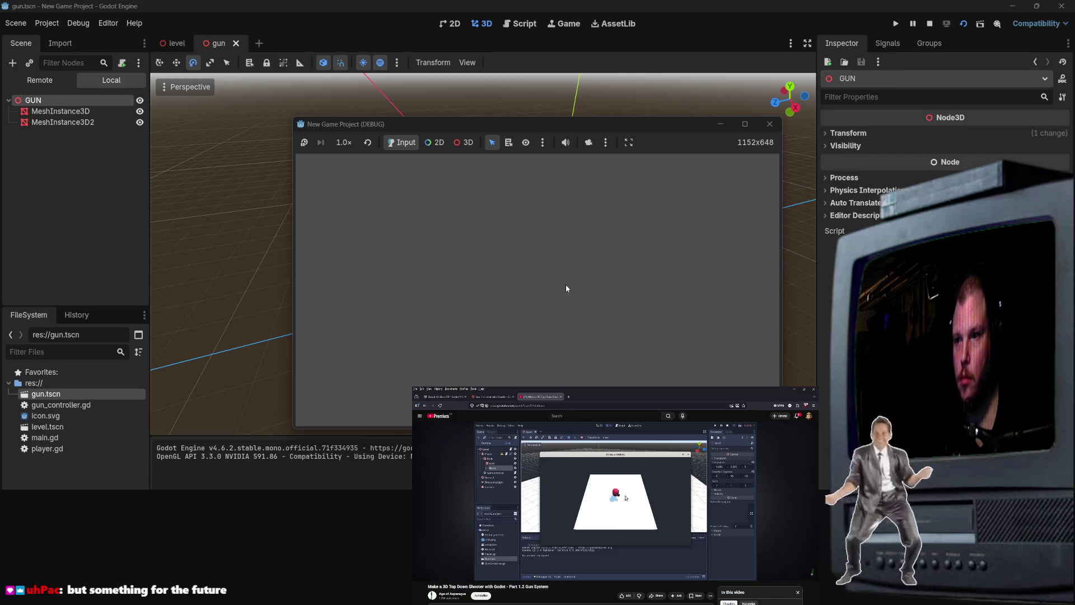
{"action": "left_click", "coordinate": [770, 124]}
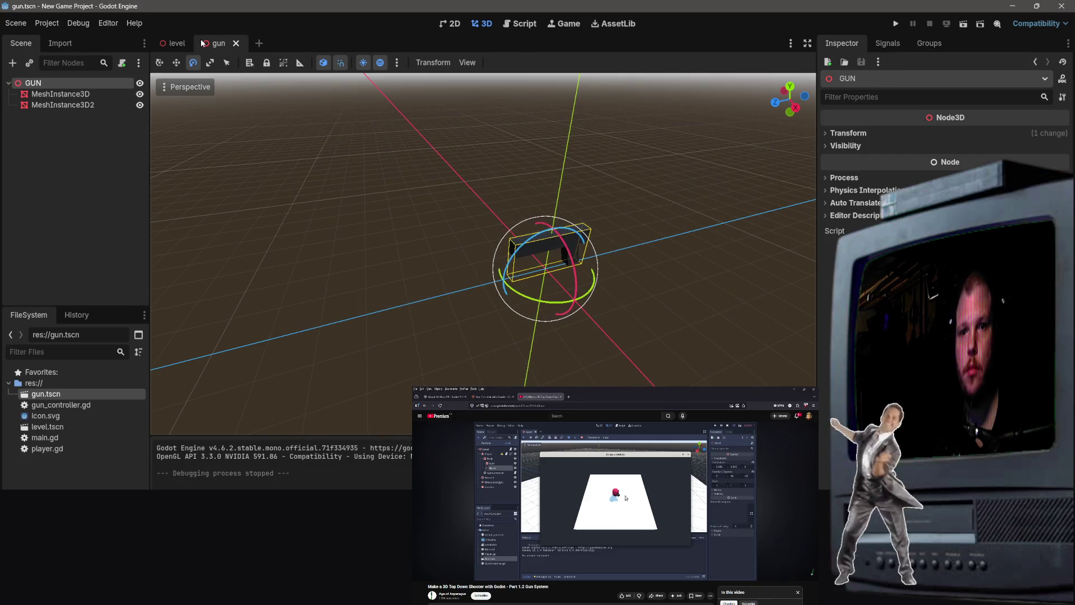
Step: Run the level scene and move the player around to check how the gun is held, then stop
{"action": "left_click", "coordinate": [173, 44]}
{"action": "left_click", "coordinate": [965, 25]}
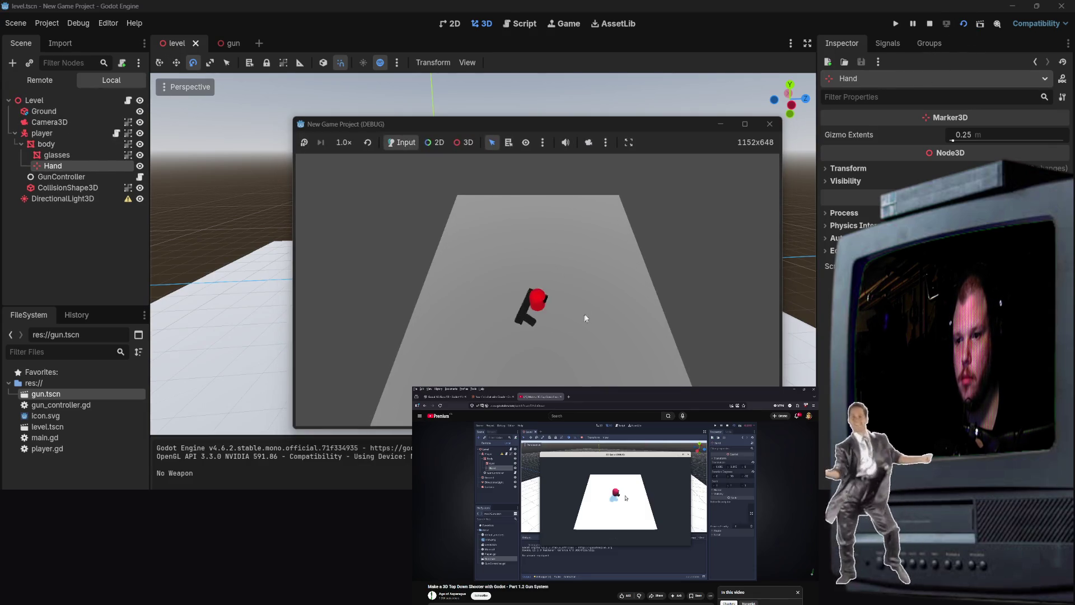
{"action": "key", "text": "a"}
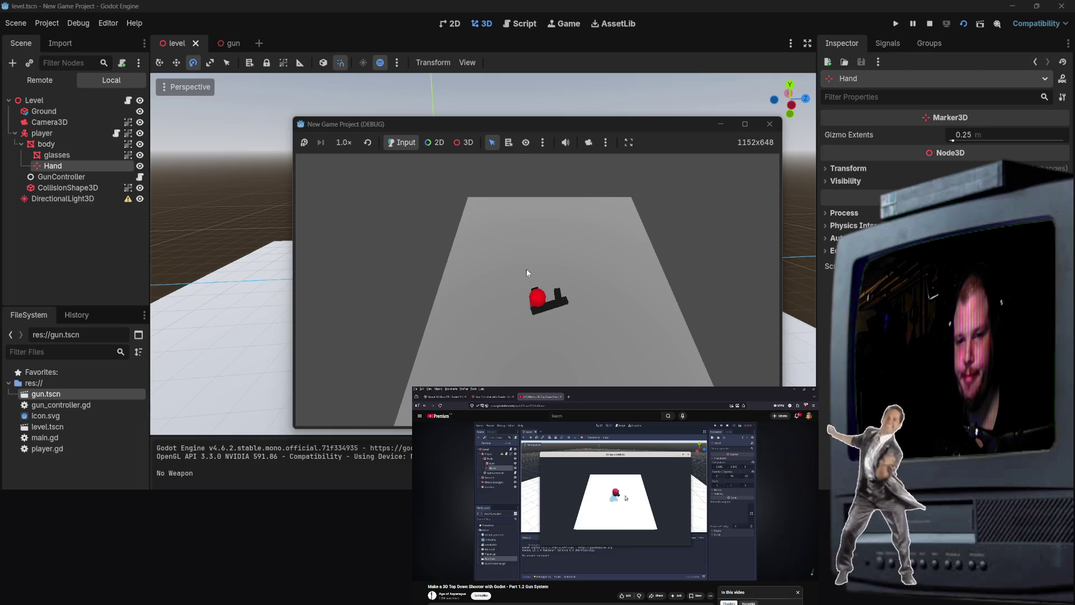
{"action": "left_click", "coordinate": [771, 124]}
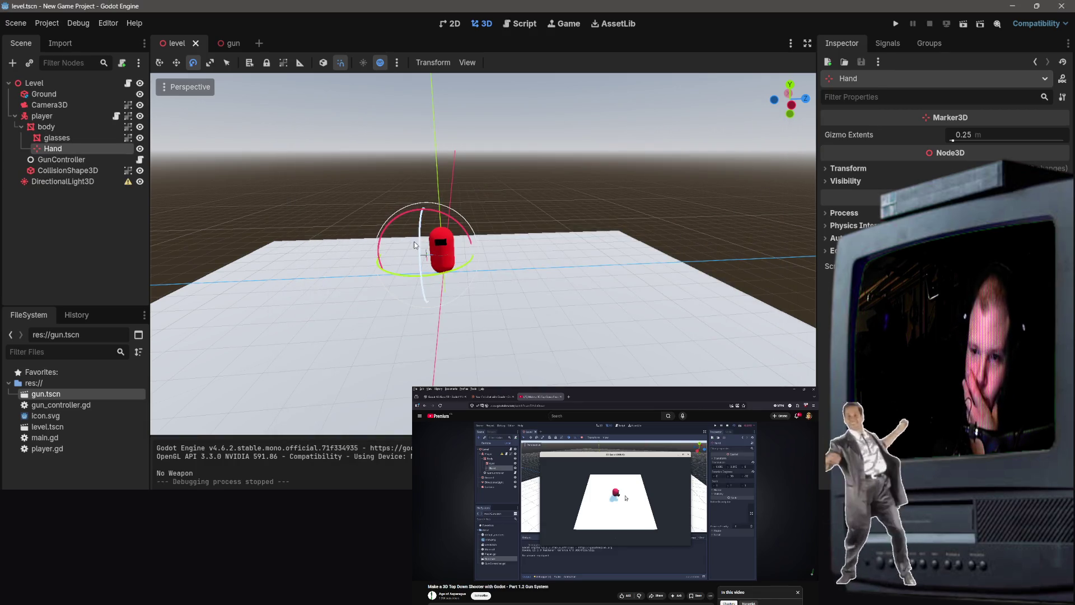
Step: Rotate the Hand marker 90 degrees and save the level scene
{"action": "mouse_move", "coordinate": [574, 288]}
{"action": "left_mouse_down"}
{"action": "mouse_move", "coordinate": [512, 190]}
{"action": "mouse_move", "coordinate": [613, 163]}
{"action": "mouse_move", "coordinate": [583, 201]}
{"action": "mouse_move", "coordinate": [563, 269]}
{"action": "mouse_move", "coordinate": [532, 266]}
{"action": "mouse_move", "coordinate": [540, 274]}
{"action": "left_mouse_up"}
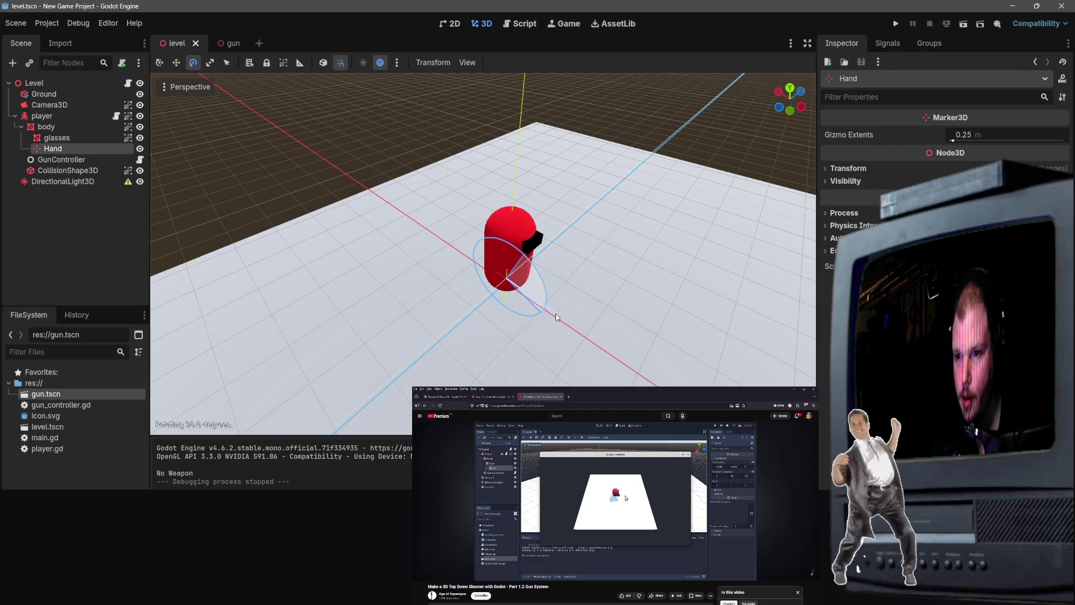
{"action": "mouse_move", "coordinate": [556, 315]}
{"action": "left_mouse_down"}
{"action": "mouse_move", "coordinate": [454, 263]}
{"action": "mouse_move", "coordinate": [437, 269]}
{"action": "mouse_move", "coordinate": [481, 280]}
{"action": "mouse_move", "coordinate": [529, 344]}
{"action": "mouse_move", "coordinate": [477, 376]}
{"action": "mouse_move", "coordinate": [448, 352]}
{"action": "mouse_move", "coordinate": [415, 275]}
{"action": "left_mouse_up"}
{"action": "key", "text": "ctrl+s"}
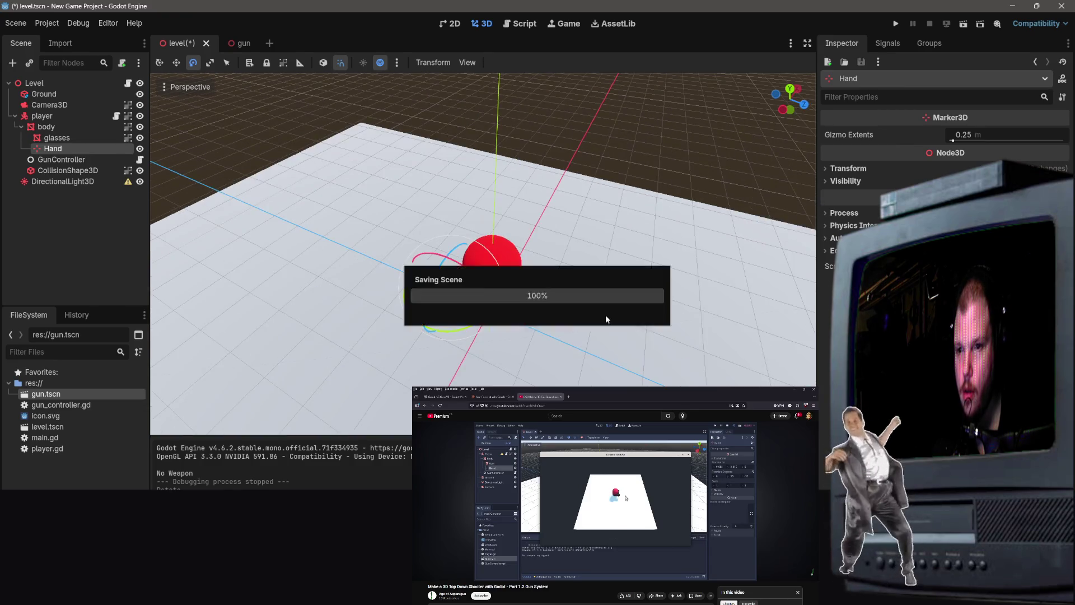
Step: Test-run the level, moving the player to watch the gun follow, then stop the game
{"action": "left_click", "coordinate": [958, 25]}
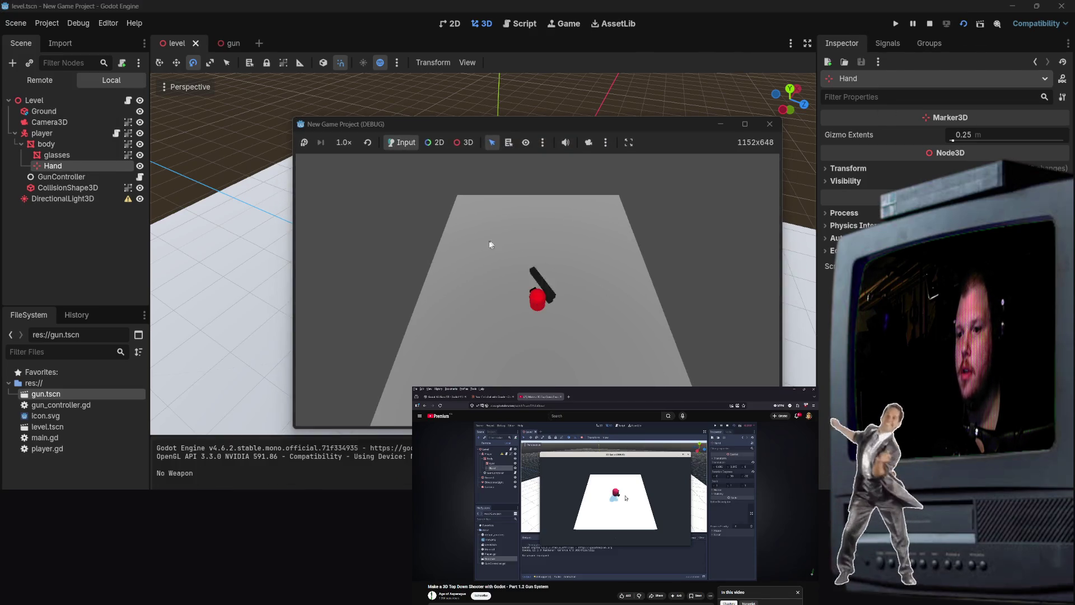
{"action": "key", "text": "w"}
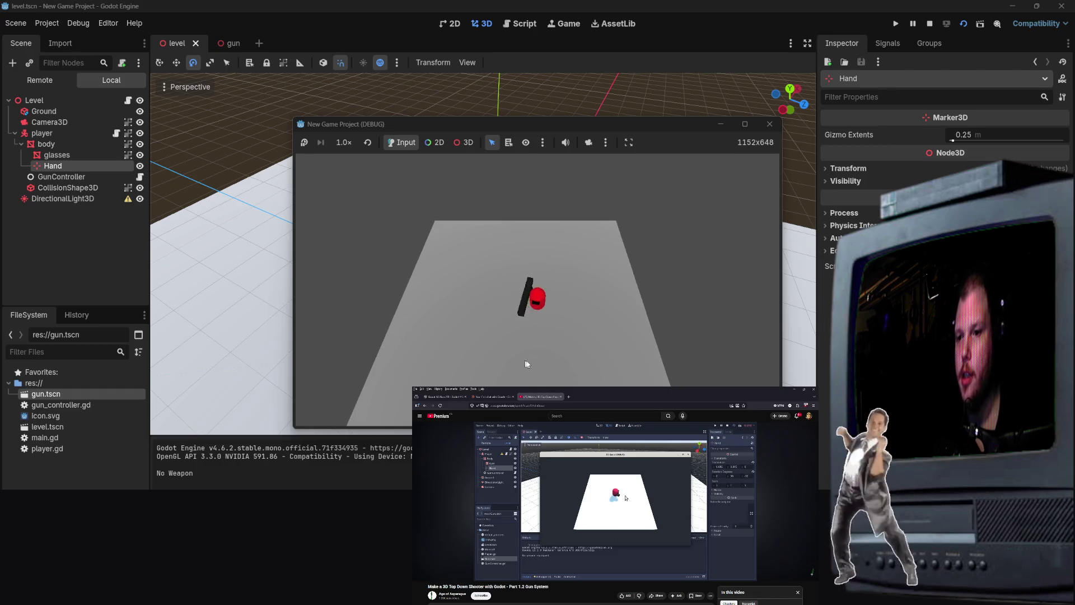
{"action": "left_click", "coordinate": [770, 124]}
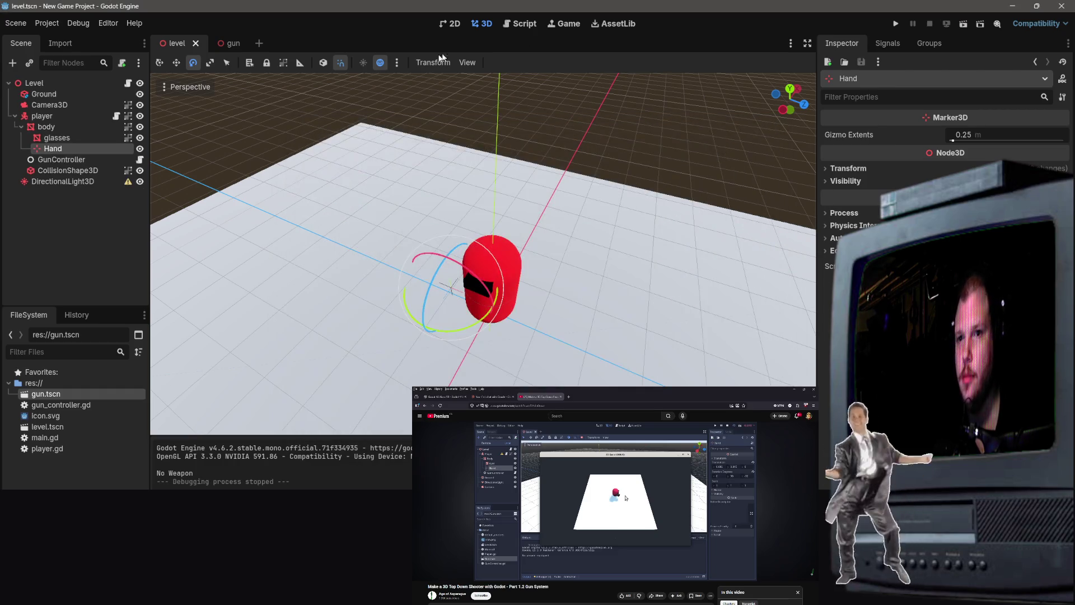
{"action": "left_click", "coordinate": [236, 43]}
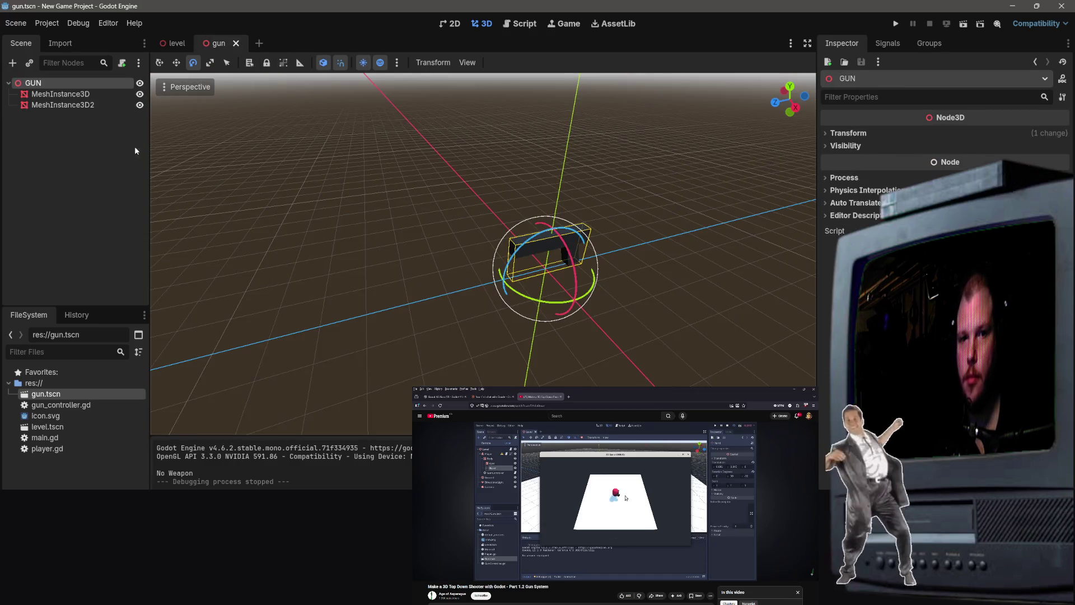
Step: Scale the GUN model to about 0.5 on the X axis and save gun.tscn
{"action": "left_click", "coordinate": [210, 63]}
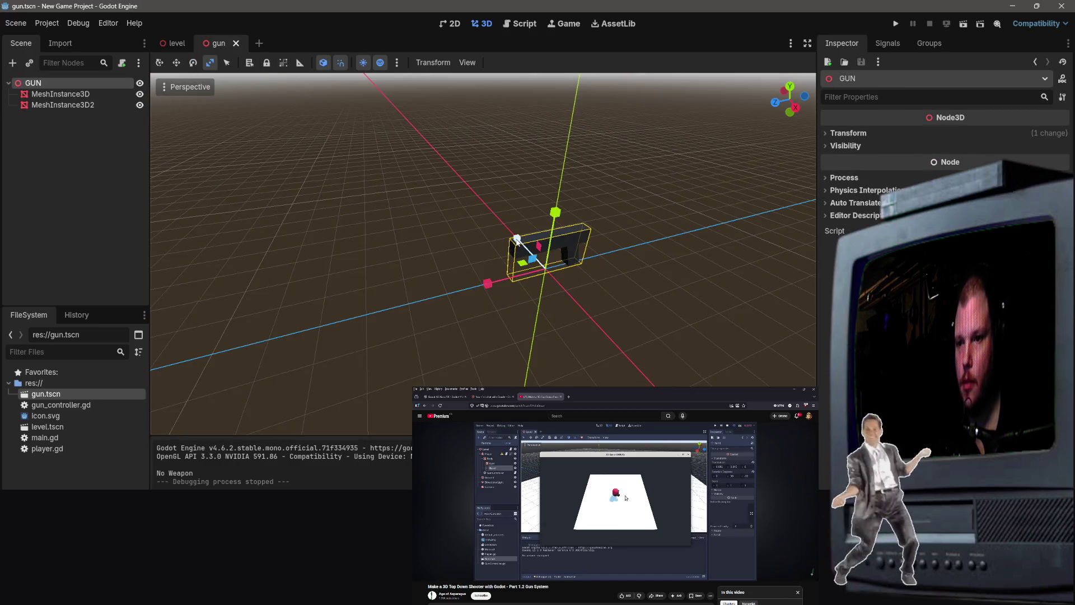
{"action": "left_click_drag", "start_coordinate": [536, 261], "coordinate": [545, 270]}
{"action": "scroll", "coordinate": [545, 270], "scroll_direction": "up", "scroll_amount": 5}
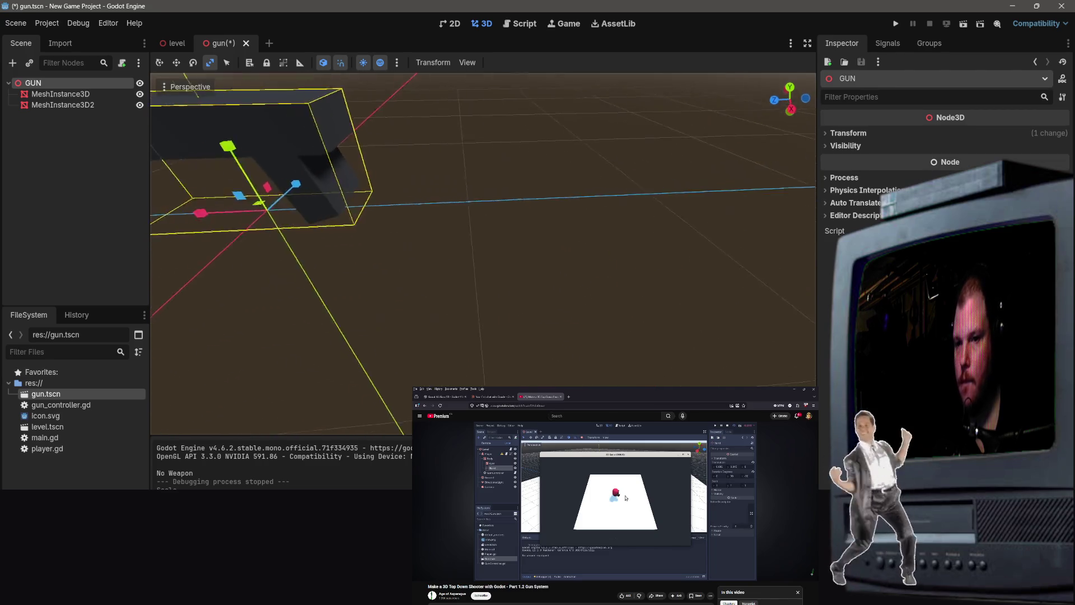
{"action": "scroll", "coordinate": [482, 254], "scroll_direction": "down", "scroll_amount": 5}
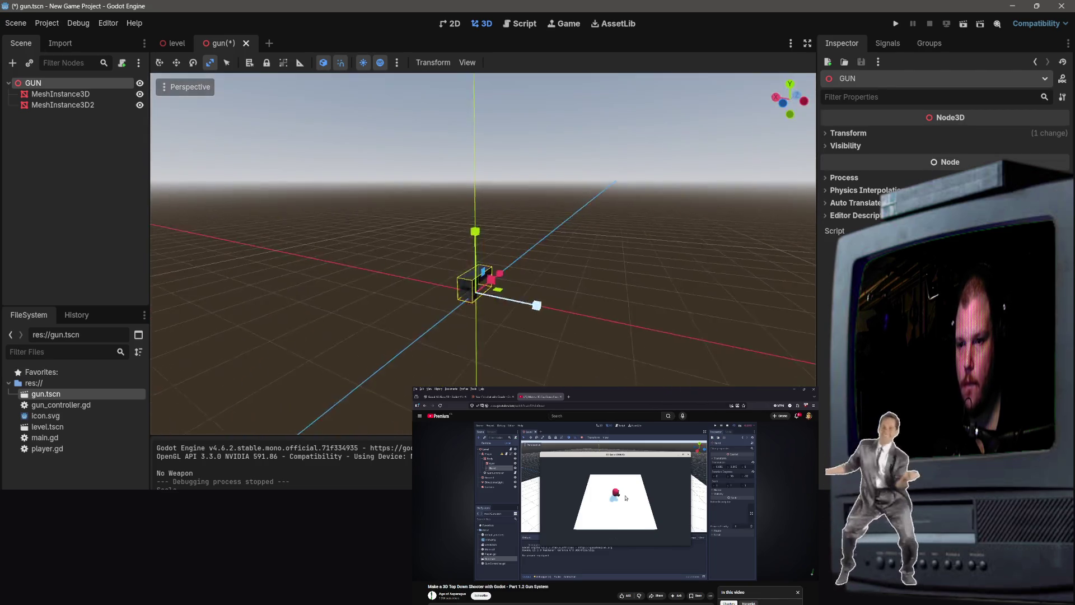
{"action": "scroll", "coordinate": [561, 260], "scroll_direction": "up", "scroll_amount": 3}
{"action": "scroll", "coordinate": [561, 259], "scroll_direction": "down", "scroll_amount": 2}
{"action": "scroll", "coordinate": [561, 260], "scroll_direction": "up", "scroll_amount": 3}
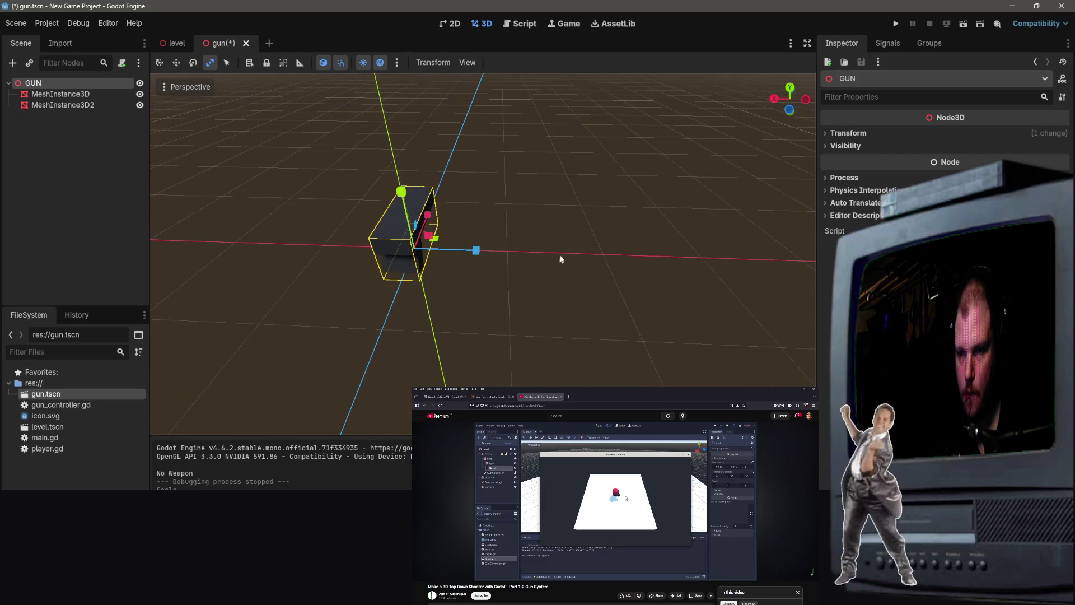
{"action": "left_click_drag", "start_coordinate": [484, 254], "coordinate": [442, 256]}
{"action": "key", "text": "ctrl+z"}
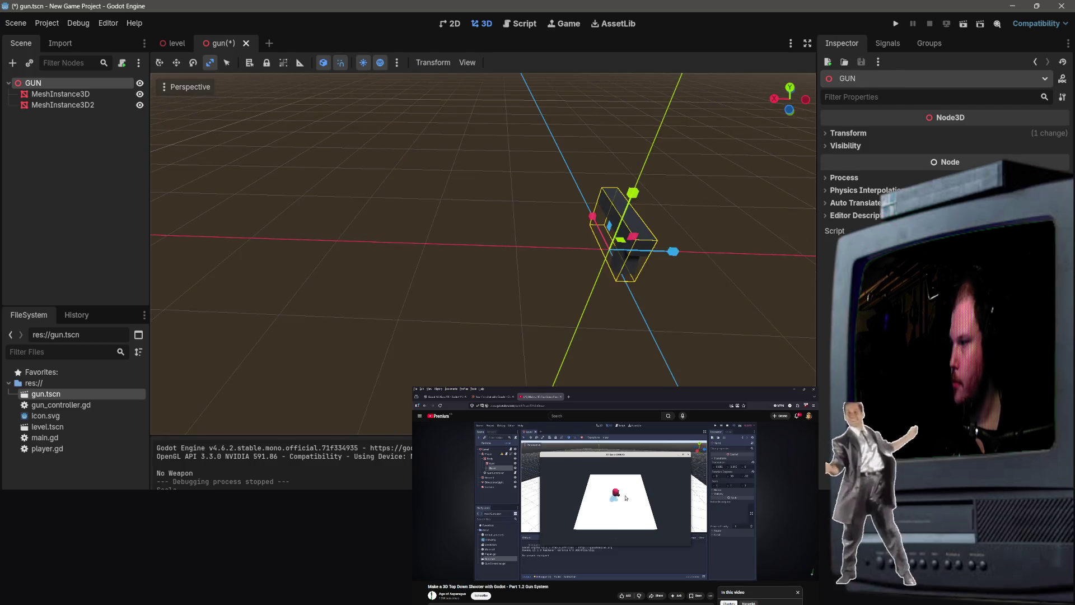
{"action": "key", "text": "ctrl+s"}
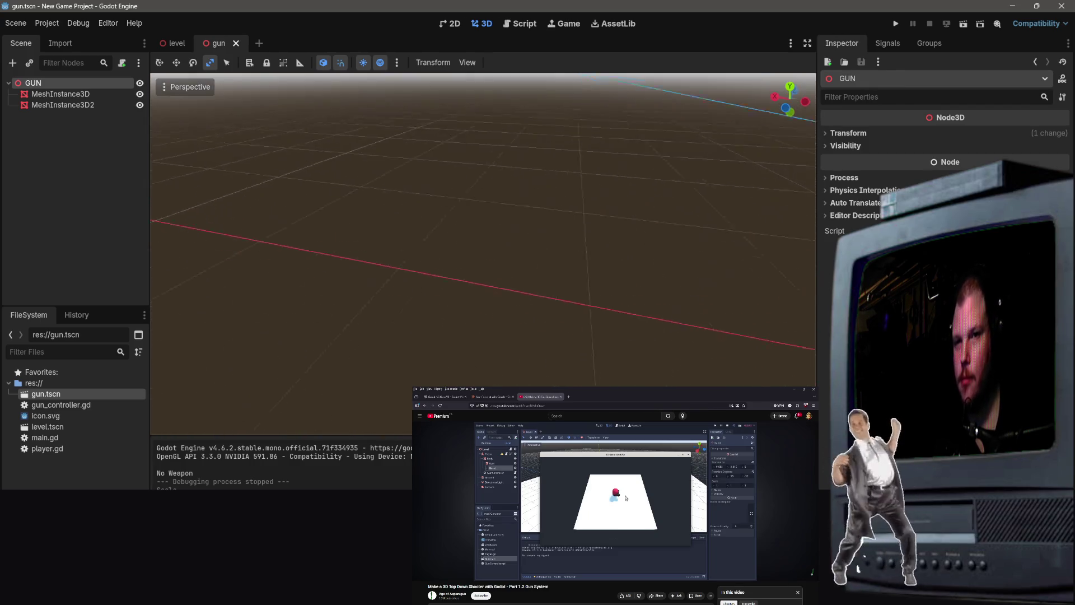
Step: Frame the GUN model, bring the tutorial video back into view, and deselect GUN
{"action": "key", "text": "f"}
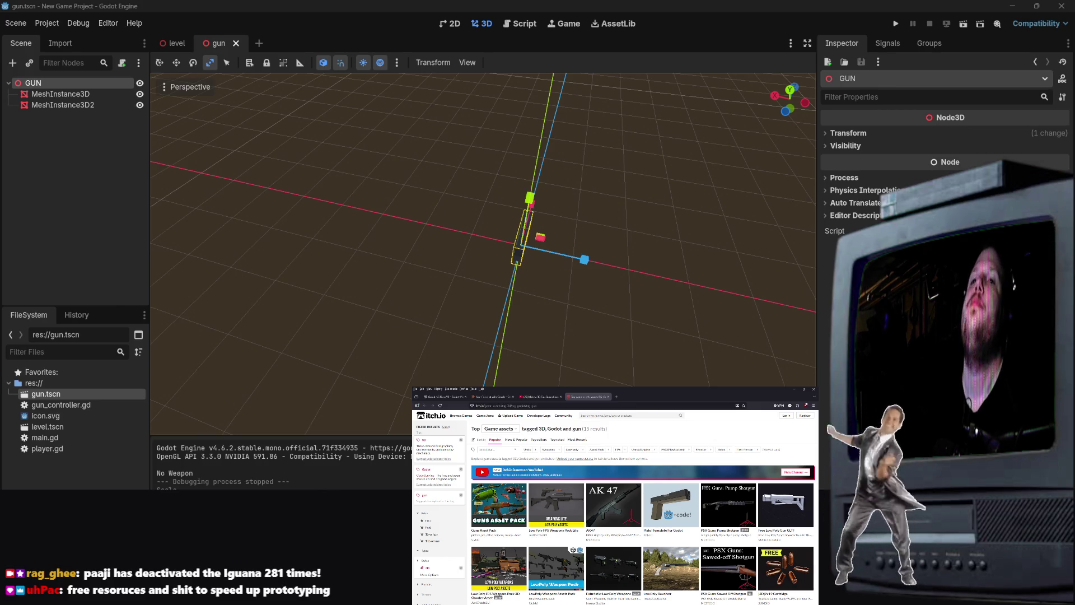
{"action": "key", "text": "ctrl+shift+Tab"}
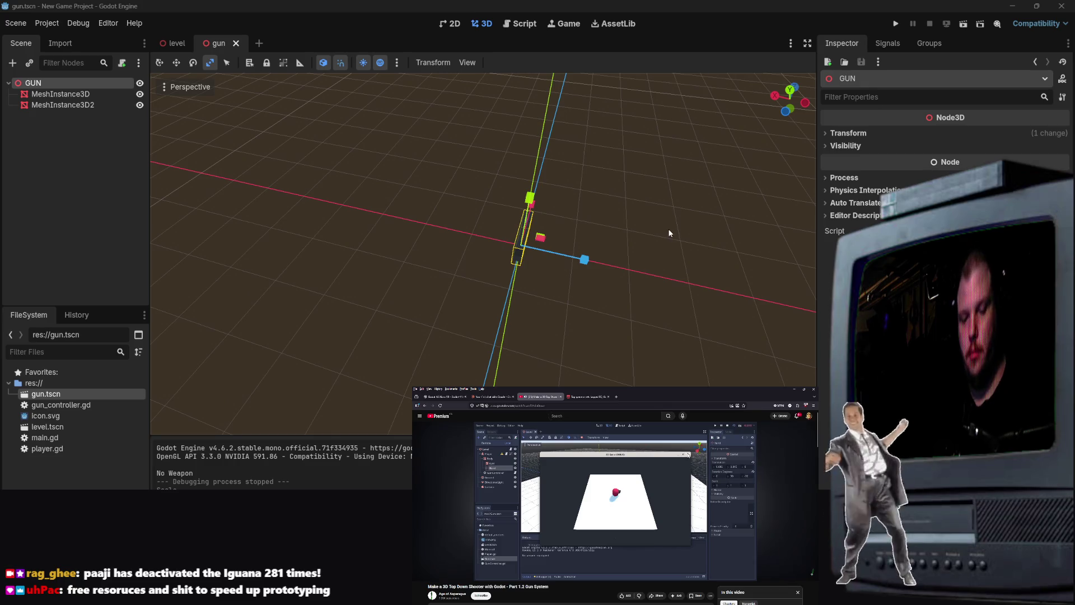
{"action": "left_click", "coordinate": [658, 212]}
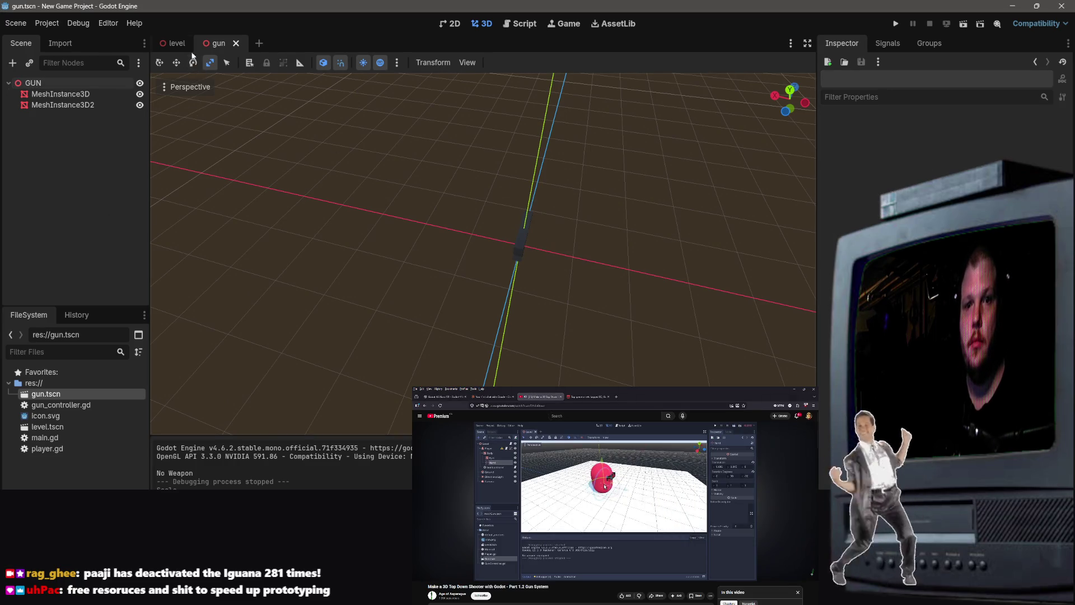
Step: Run the level with F5, walk the player back and forth to test the thinner gun, stop, and select Ground
{"action": "left_click", "coordinate": [176, 43]}
{"action": "key", "text": "F5"}
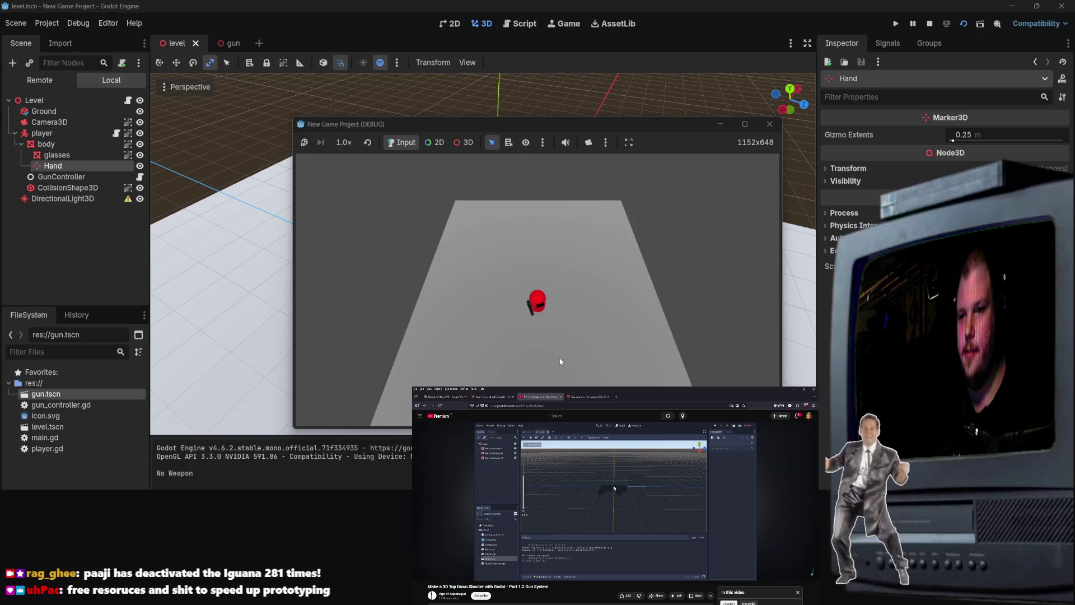
{"action": "key", "text": "s"}
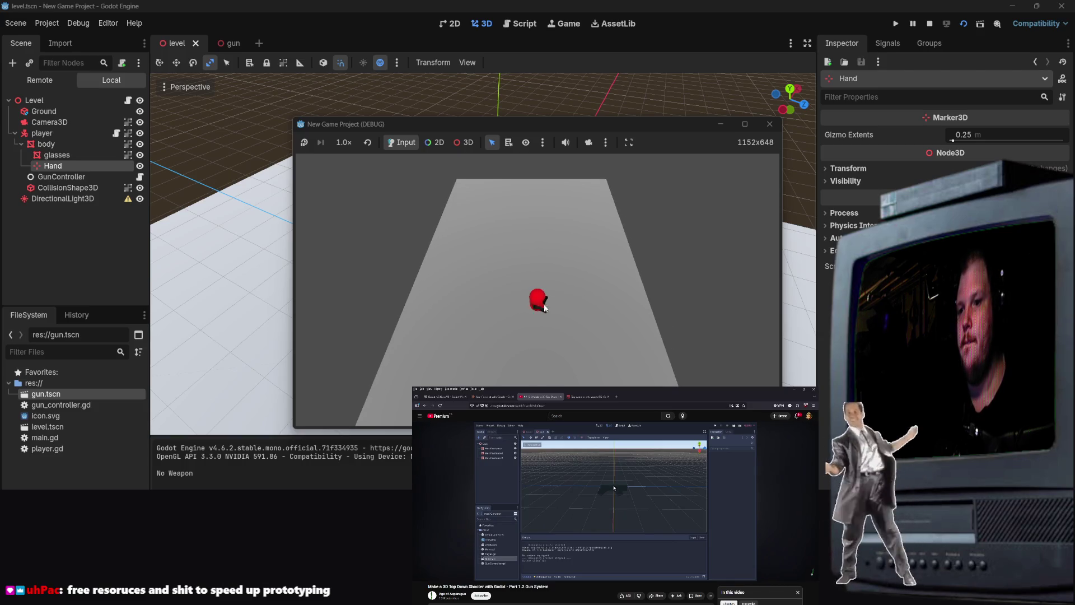
{"action": "key", "text": "w"}
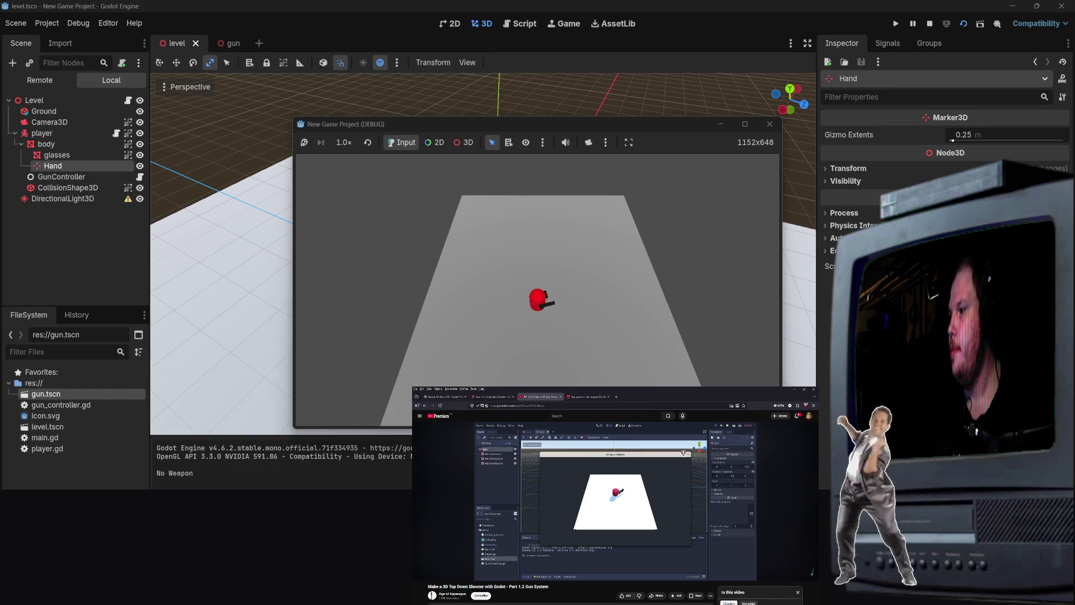
{"action": "key", "text": "F8"}
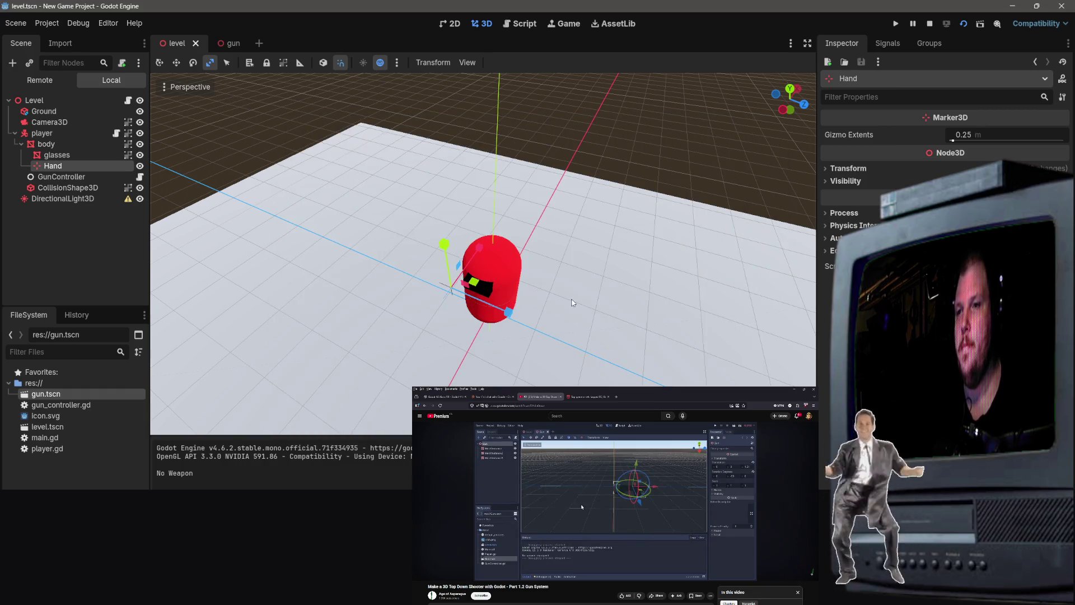
{"action": "left_click", "coordinate": [572, 302]}
{"action": "mouse_move", "coordinate": [529, 469]}
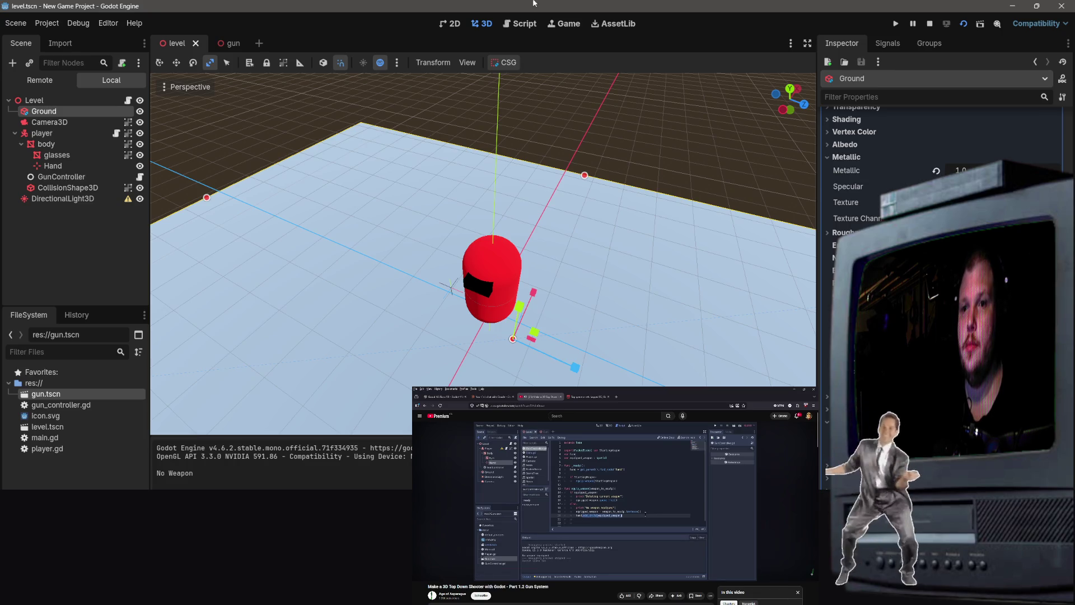
Step: In gun_controller.gd, declare the hand variable as 'var hand: Marker3D' and save the script
{"action": "left_click", "coordinate": [140, 176]}
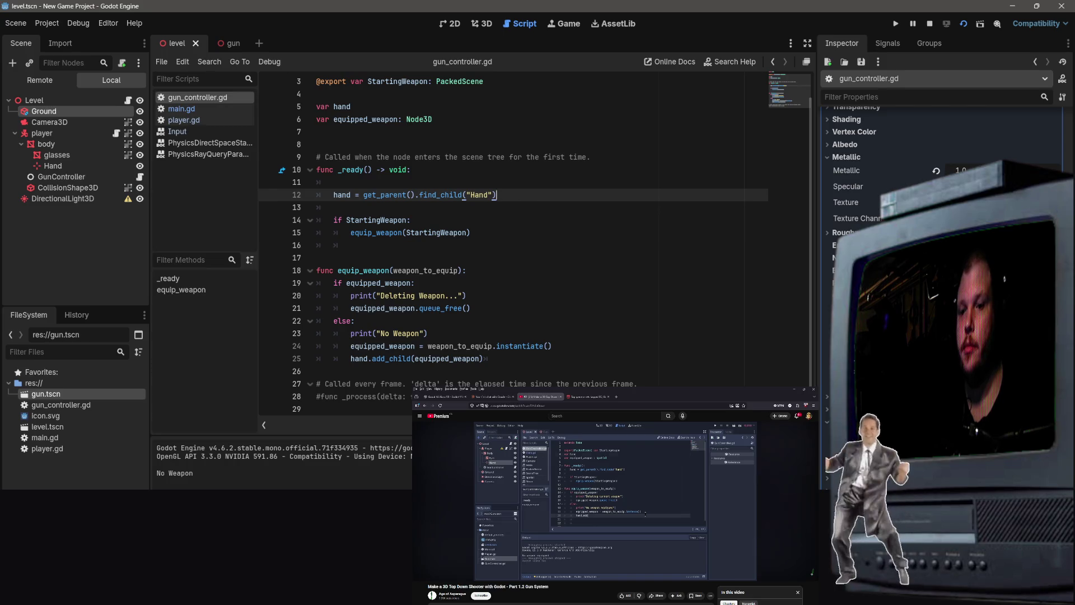
{"action": "left_click", "coordinate": [560, 371]}
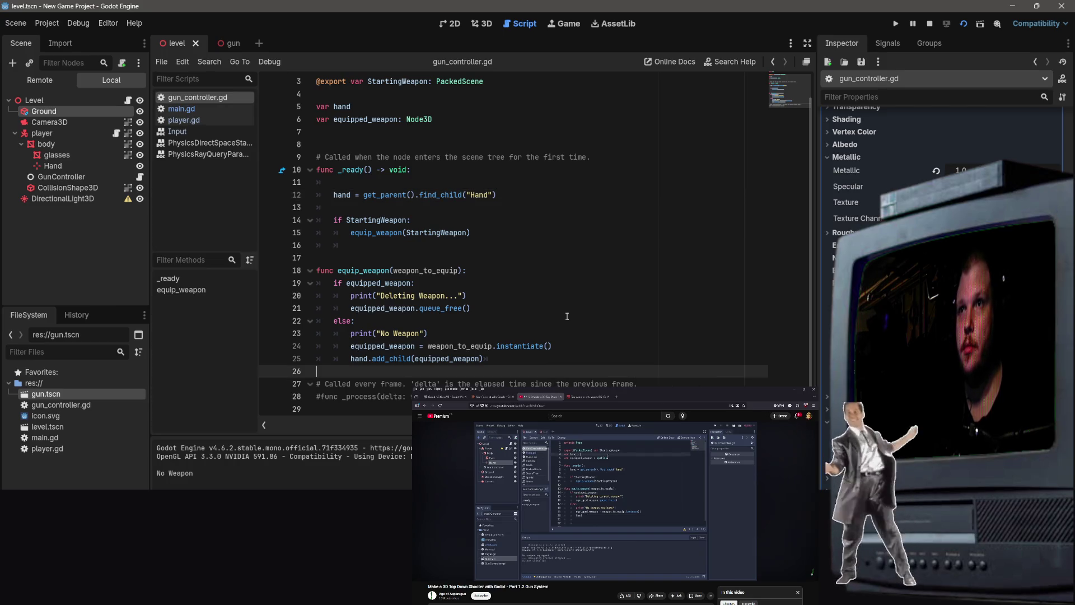
{"action": "left_click", "coordinate": [389, 109]}
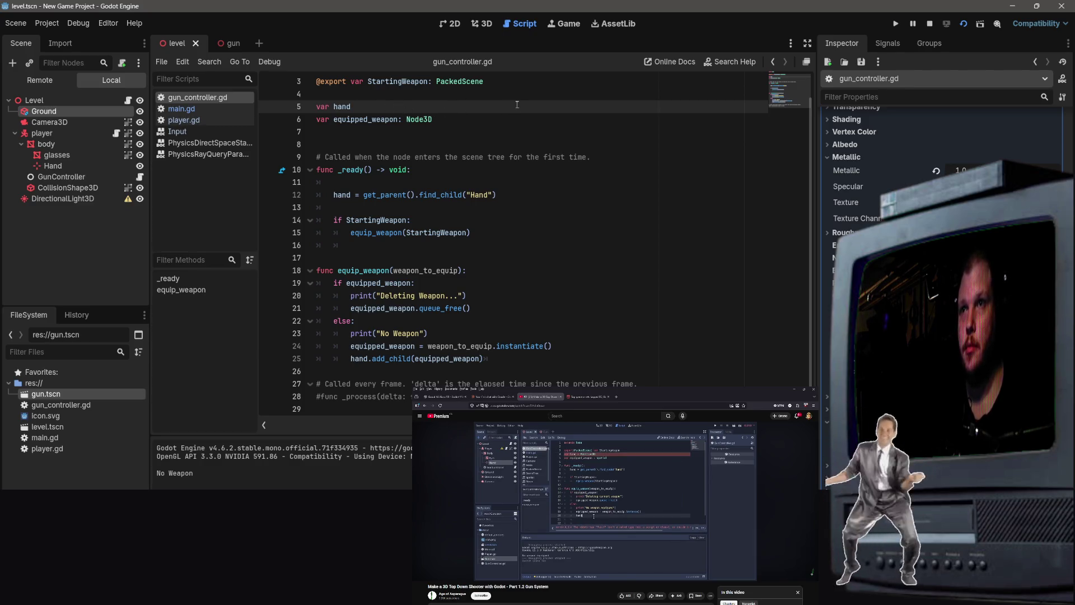
{"action": "type", "text": ": "}
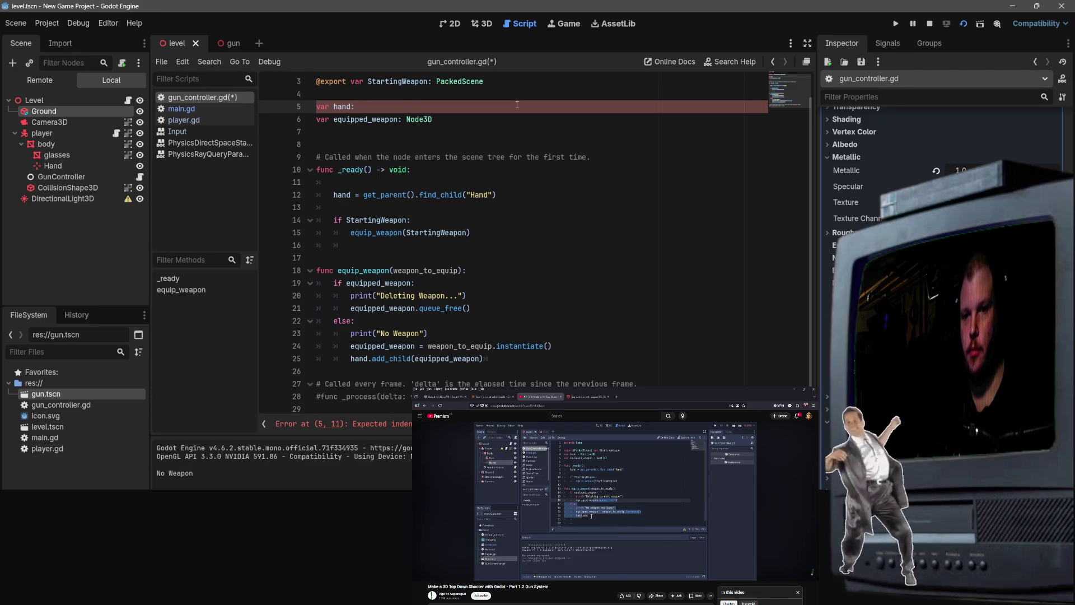
{"action": "type", "text": " Ma"}
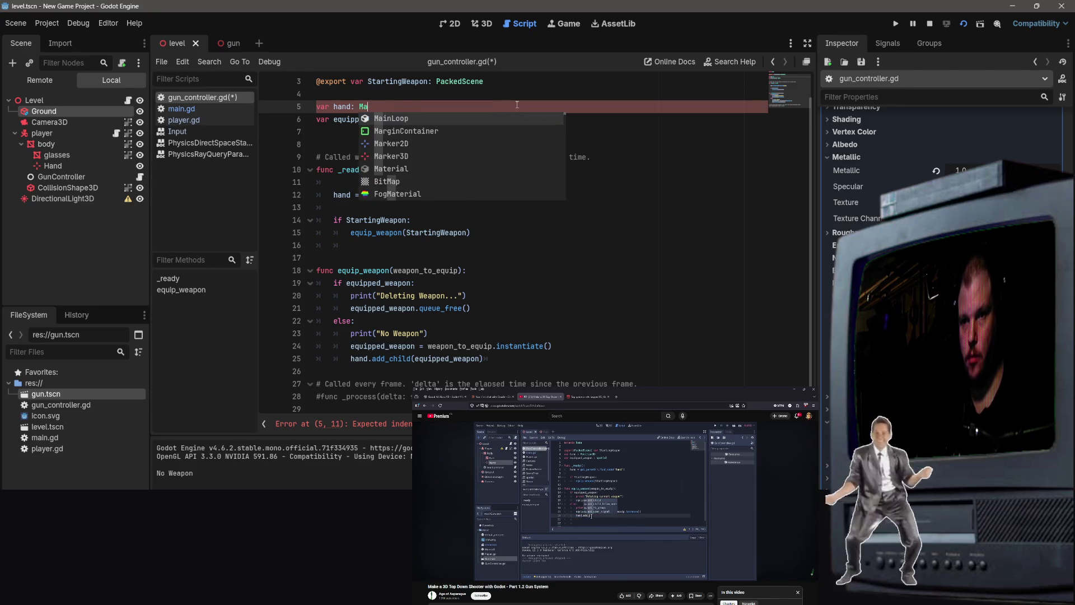
{"action": "type", "text": "rker3"}
{"action": "key", "text": "Return"}
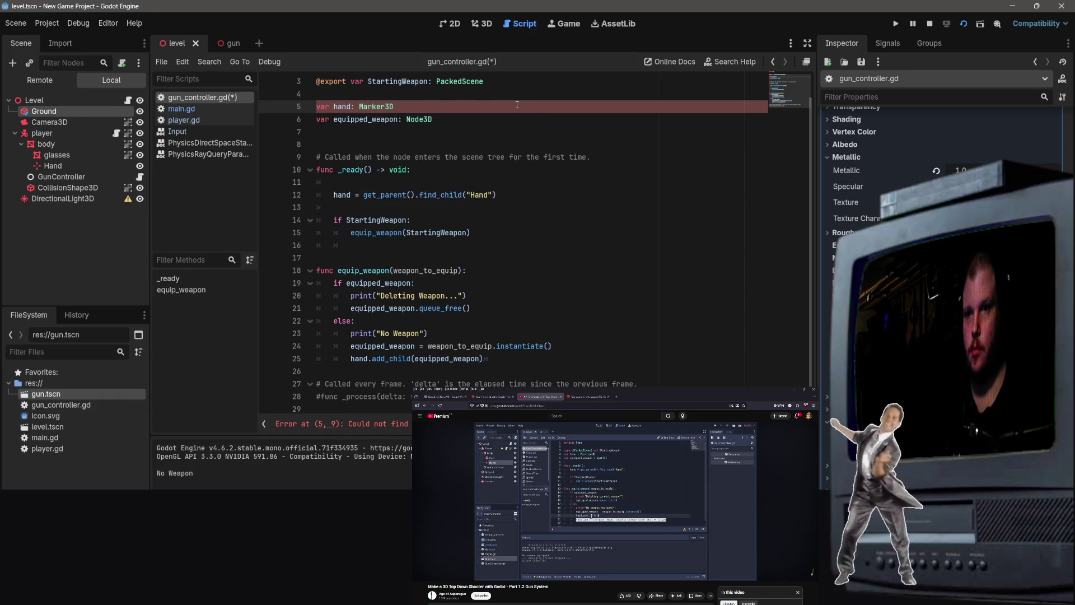
{"action": "left_click", "coordinate": [522, 187]}
{"action": "right_click", "coordinate": [560, 247]}
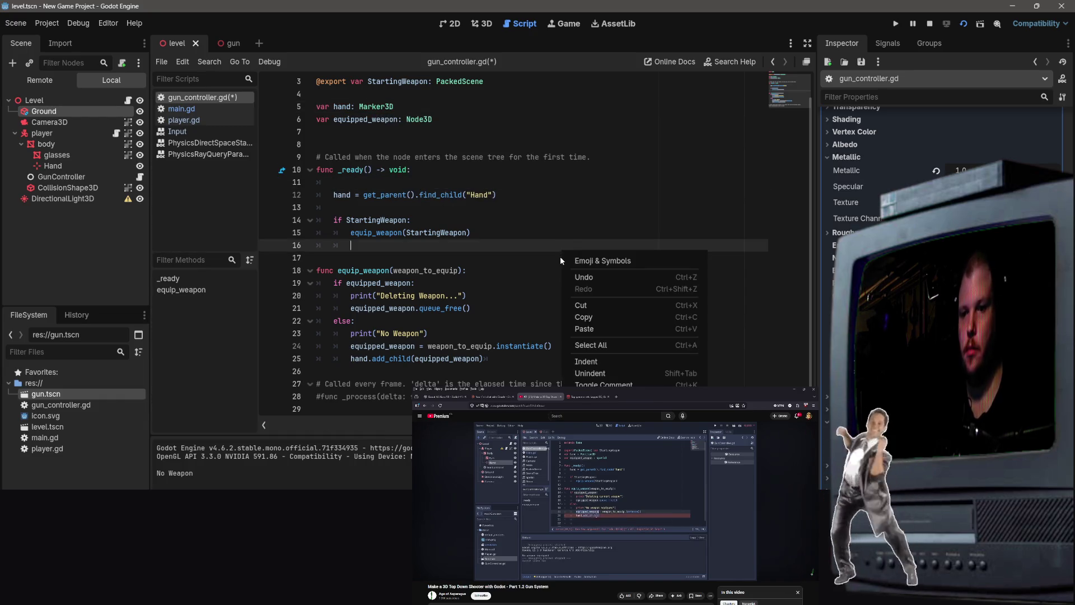
{"action": "key", "text": "Escape"}
{"action": "key", "text": "ctrl+s"}
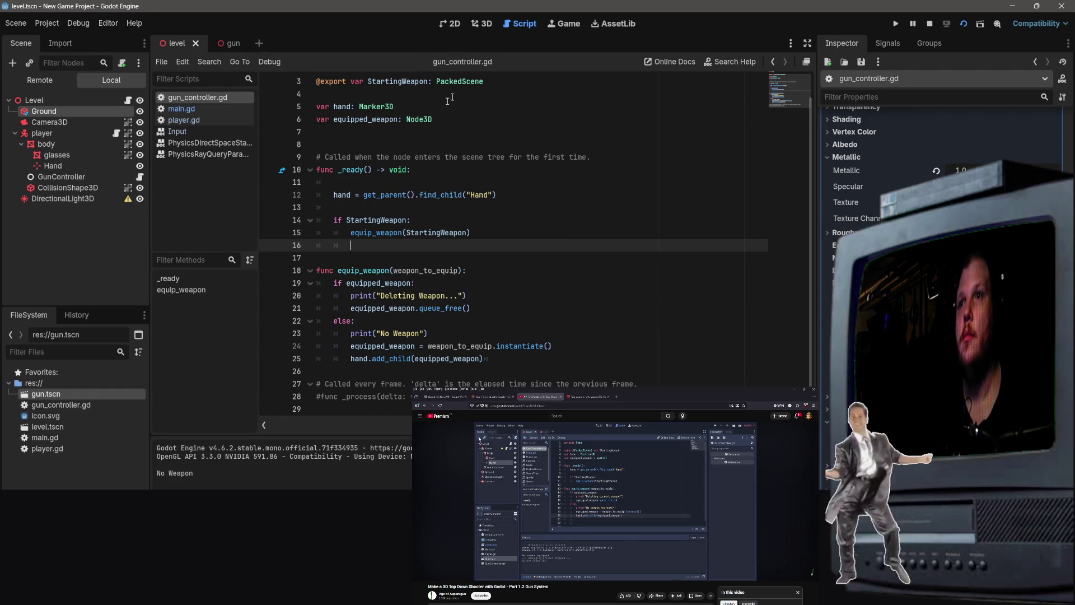
{"action": "left_click", "coordinate": [74, 254]}
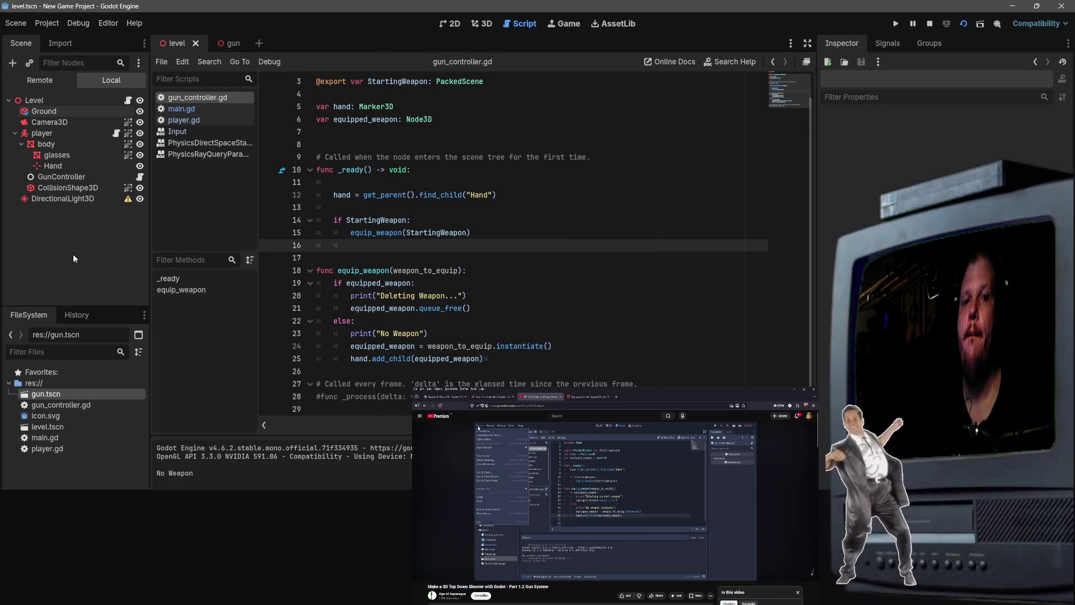
Step: Abandon the node search and create a new 3D scene with a Node3D root
{"action": "left_click", "coordinate": [12, 62]}
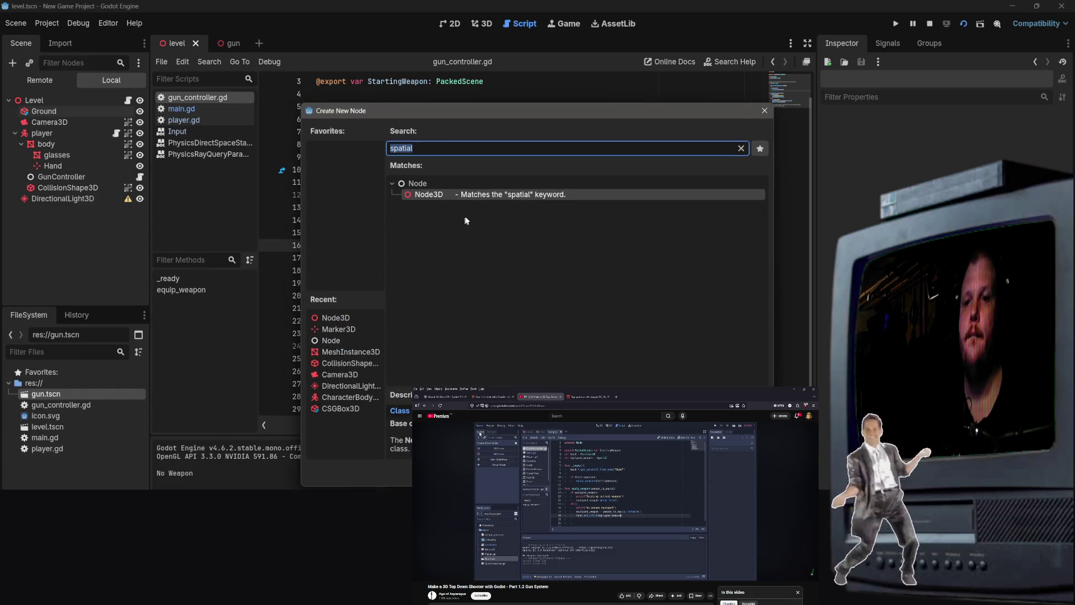
{"action": "type", "text": "bulle"}
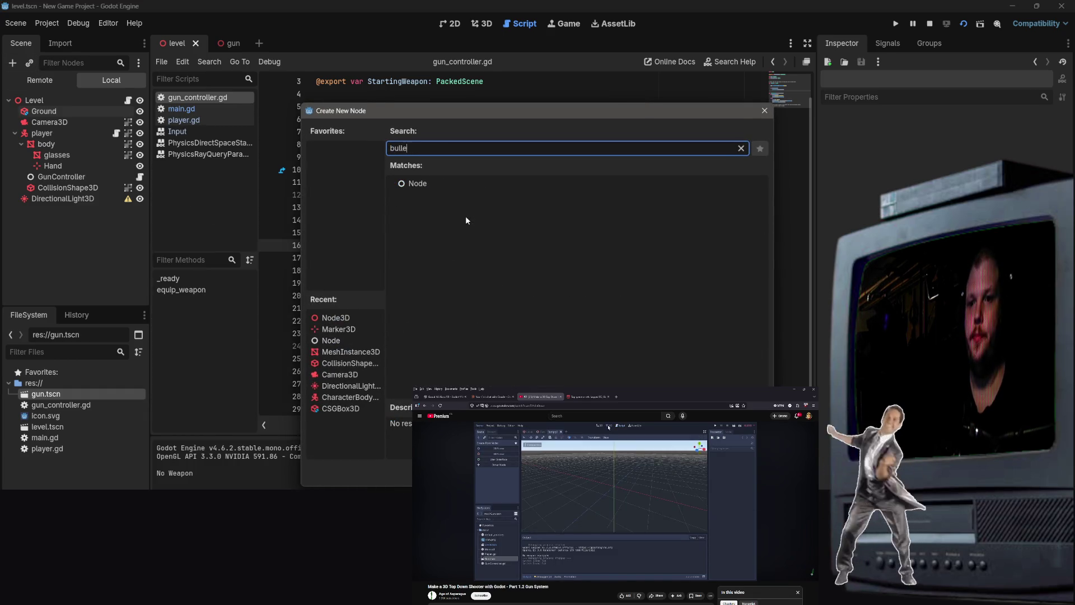
{"action": "key", "text": "BackSpace"}
{"action": "key", "text": "BackSpace"}
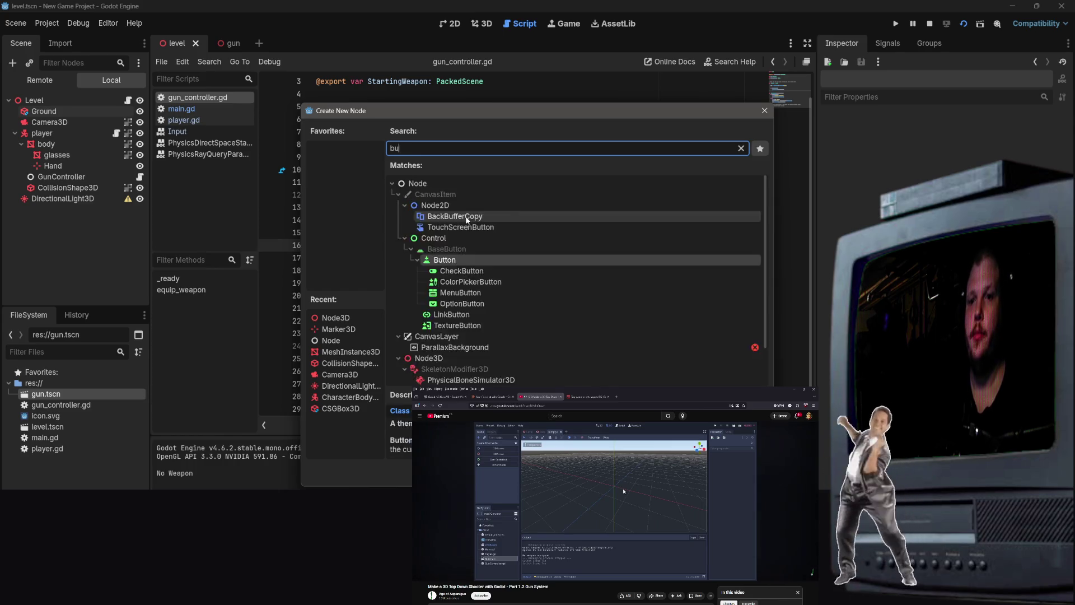
{"action": "key", "text": "Escape"}
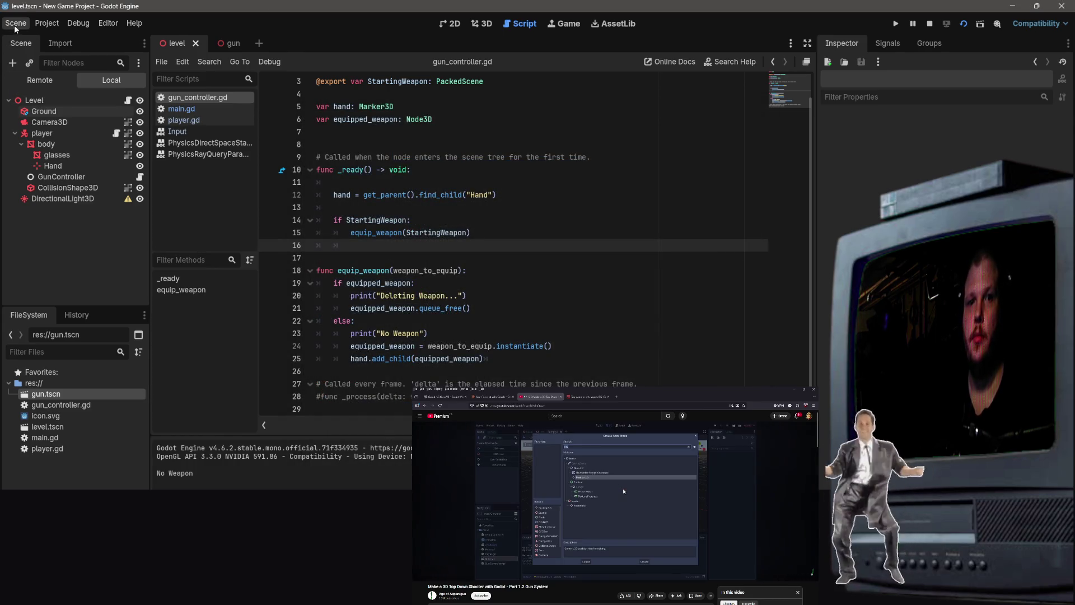
{"action": "left_click", "coordinate": [15, 23]}
{"action": "left_click", "coordinate": [24, 45]}
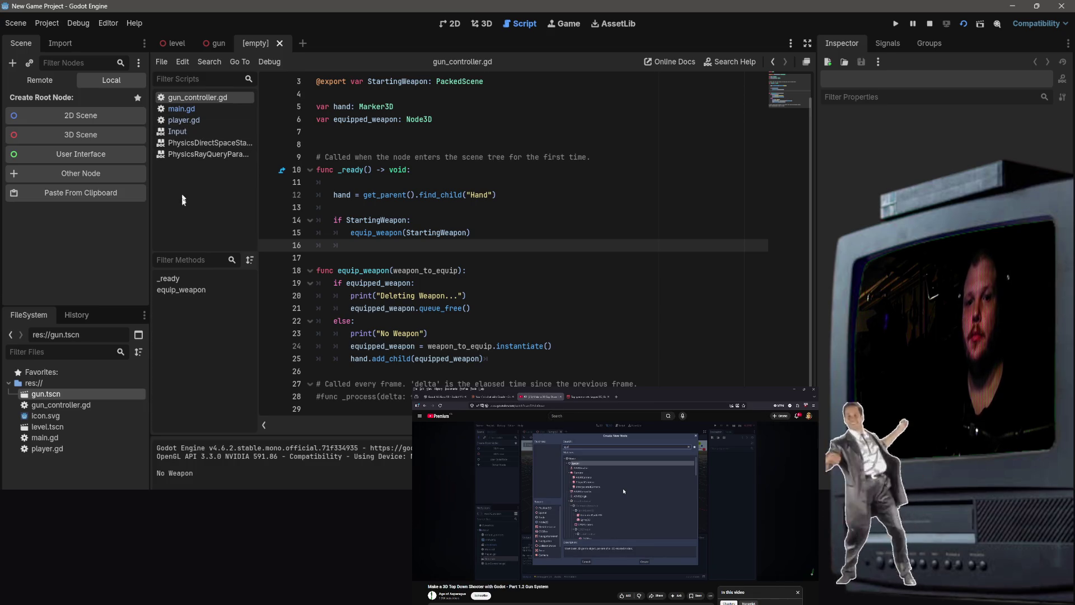
{"action": "left_click", "coordinate": [74, 137]}
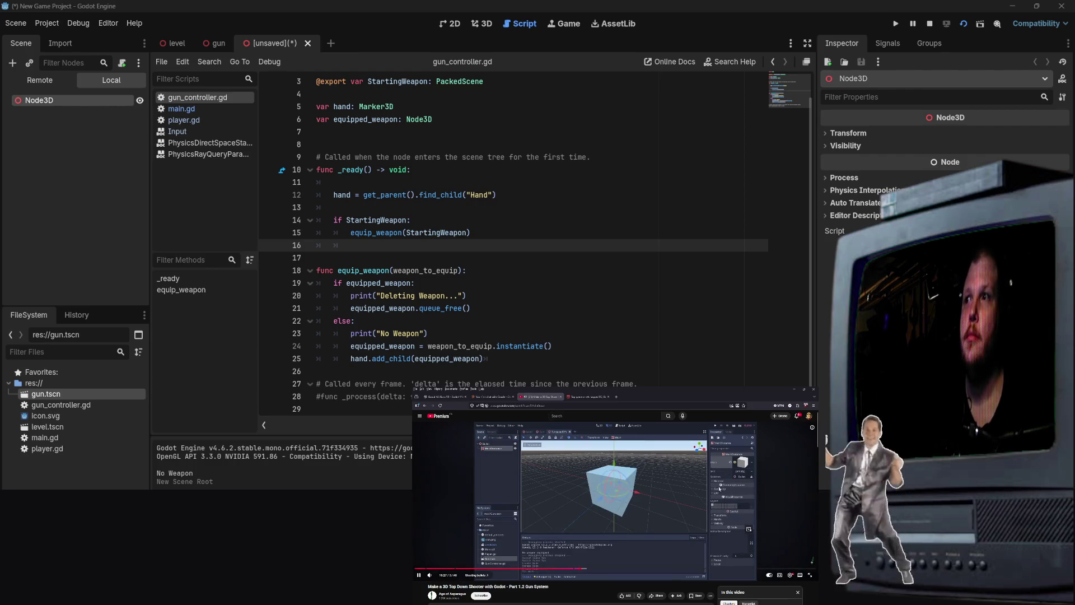
Step: Add a child Node3D under the root and show the new scene in the 3D view
{"action": "left_click", "coordinate": [595, 486]}
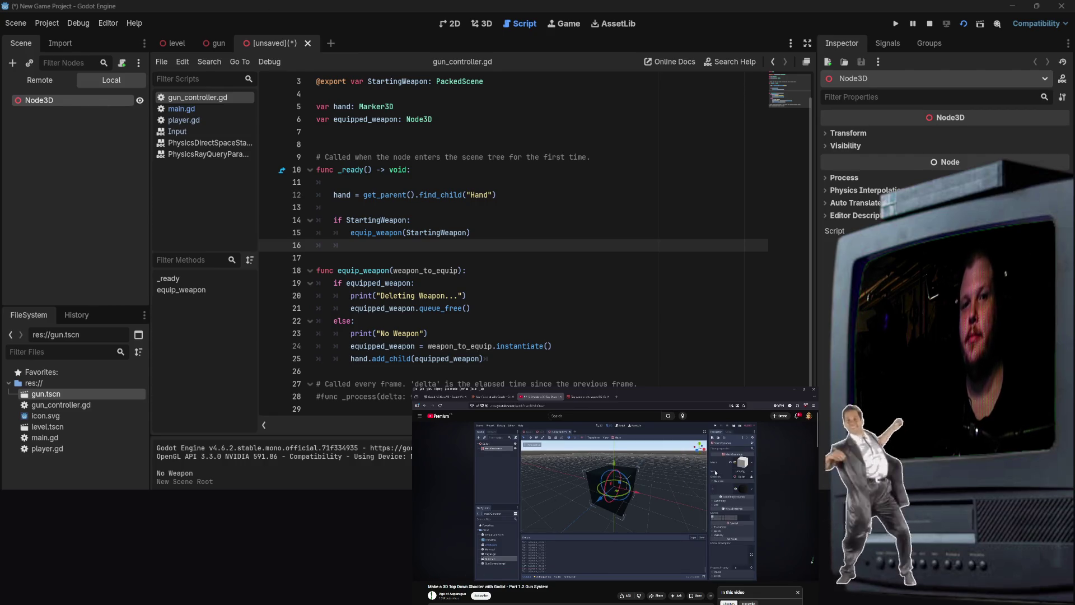
{"action": "right_click", "coordinate": [28, 102]}
{"action": "left_click", "coordinate": [50, 112]}
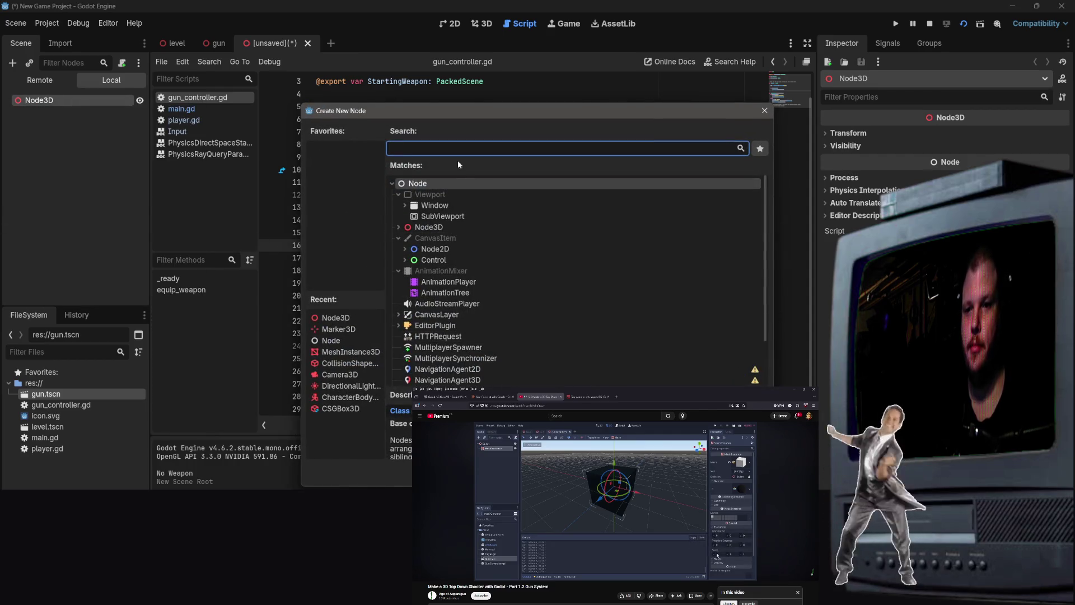
{"action": "left_click", "coordinate": [442, 228]}
{"action": "key", "text": "Return"}
{"action": "left_click", "coordinate": [216, 43]}
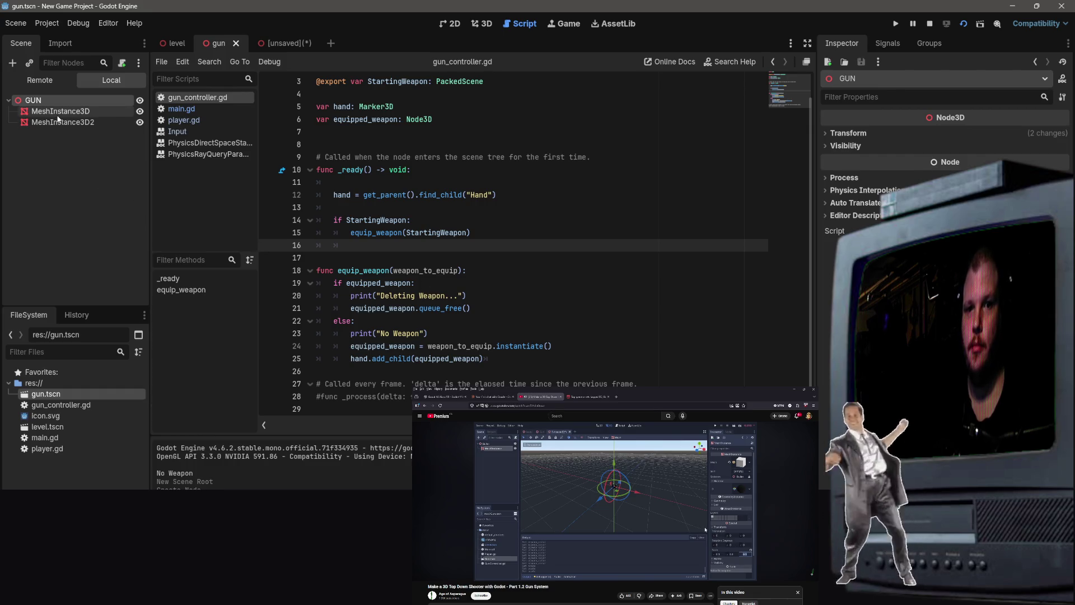
{"action": "left_click", "coordinate": [278, 45]}
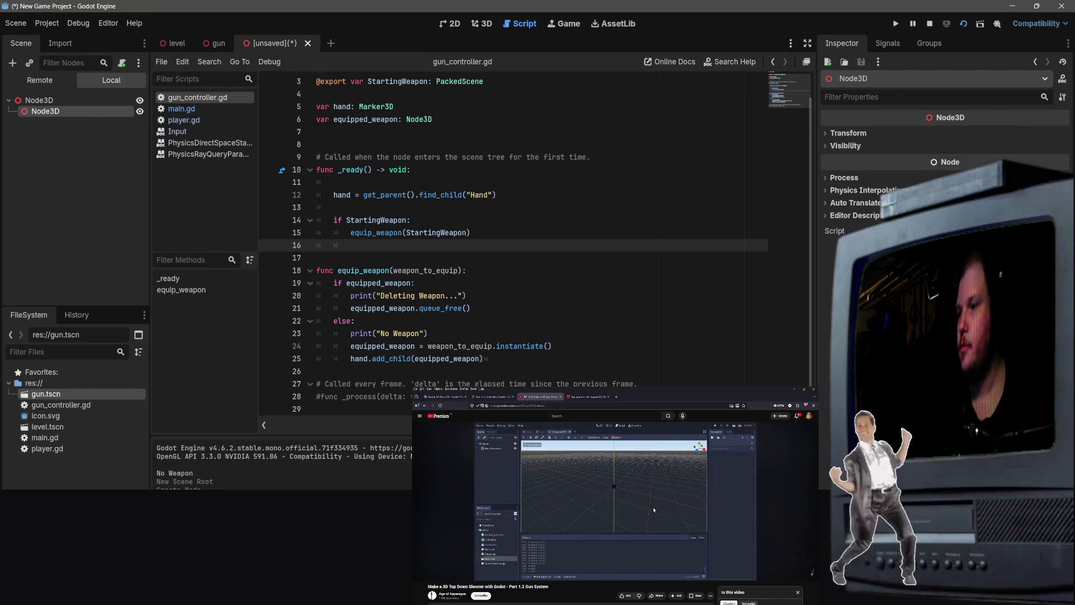
{"action": "left_click", "coordinate": [485, 25]}
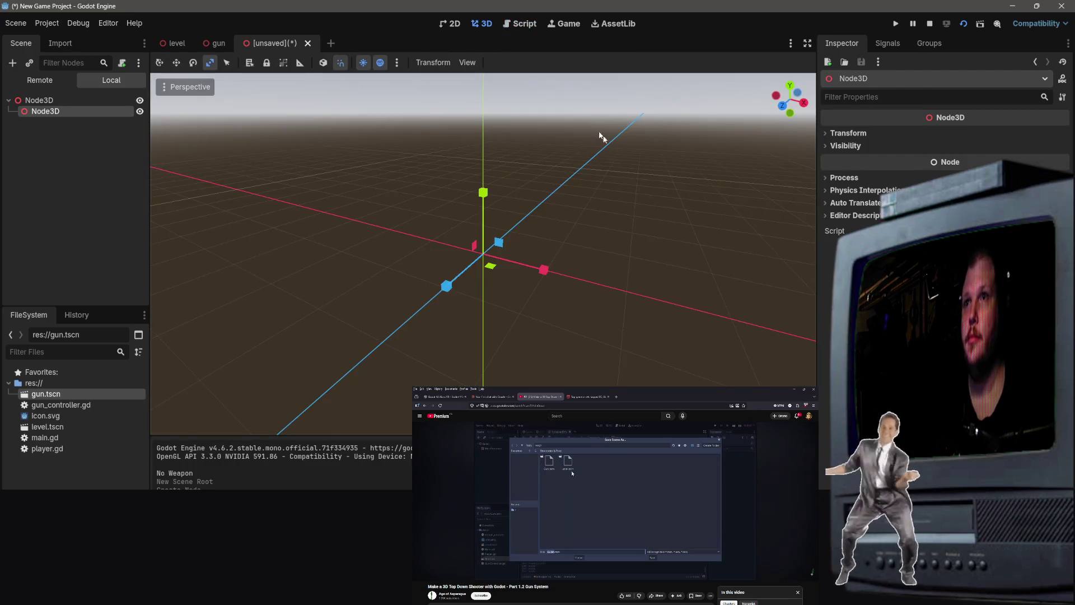
Step: Delete the child Node3D from the new scene
{"action": "left_click", "coordinate": [616, 502]}
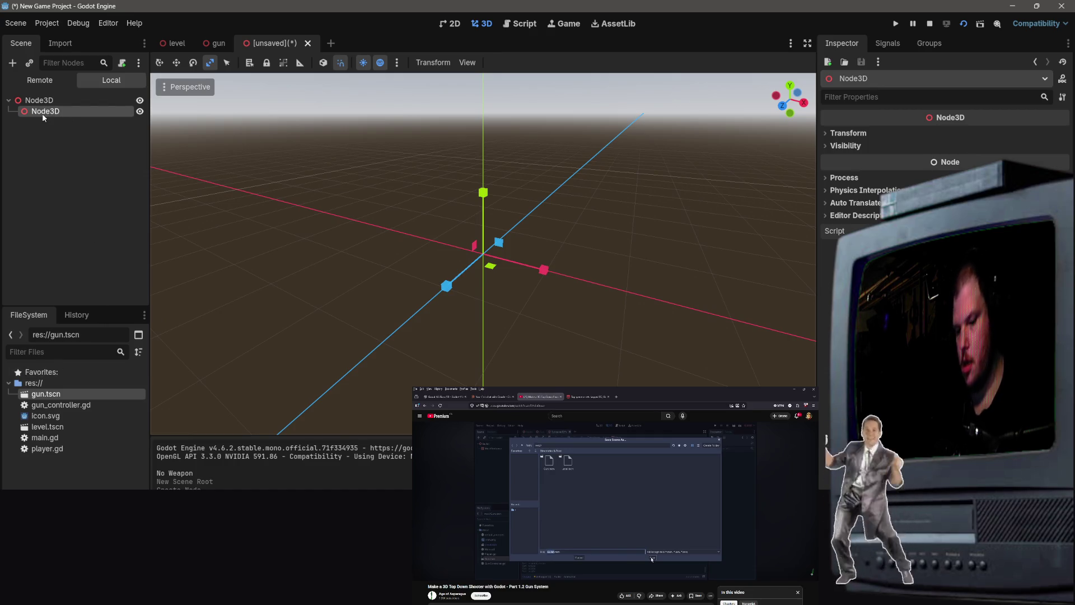
{"action": "key", "text": "Delete"}
{"action": "left_click", "coordinate": [517, 312]}
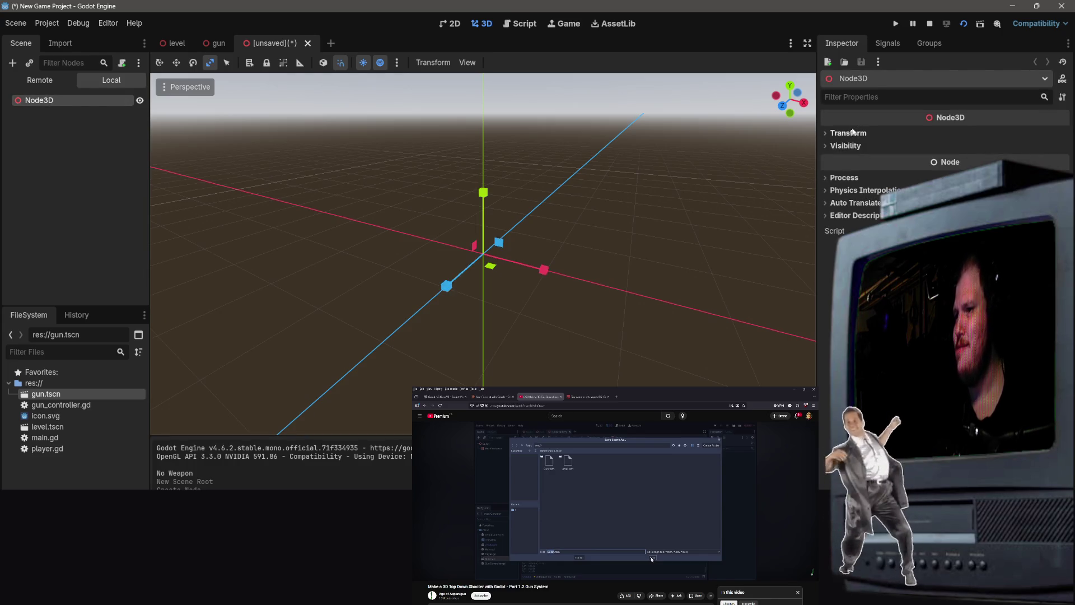
{"action": "left_click", "coordinate": [884, 98]}
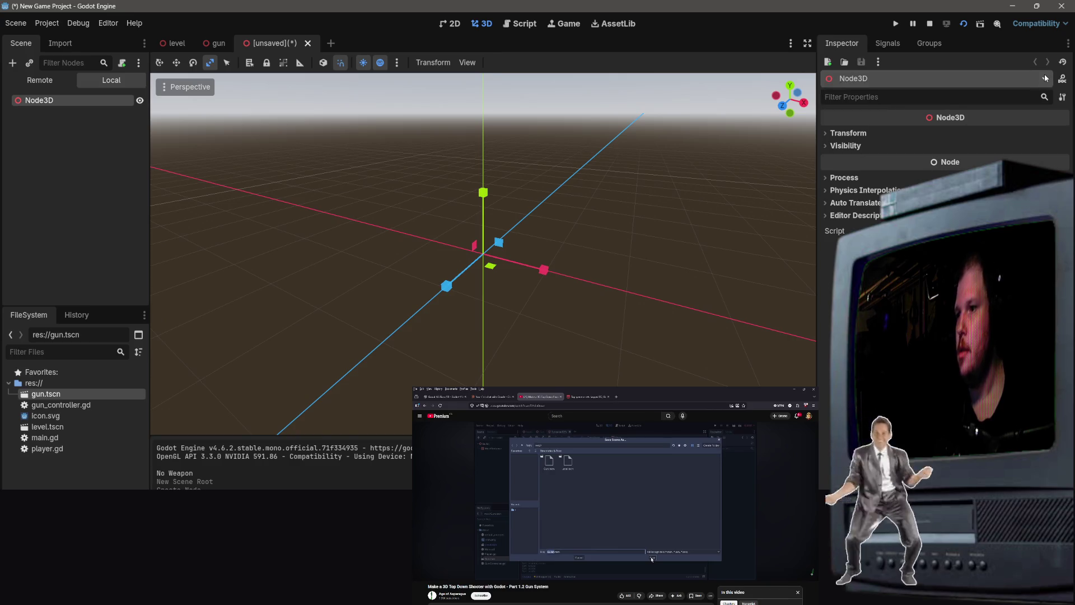
Step: Add a MeshInstance3D child under the root Node3D by searching 'mesh'
{"action": "right_click", "coordinate": [51, 101]}
{"action": "left_click", "coordinate": [62, 112]}
{"action": "type", "text": "mesh"}
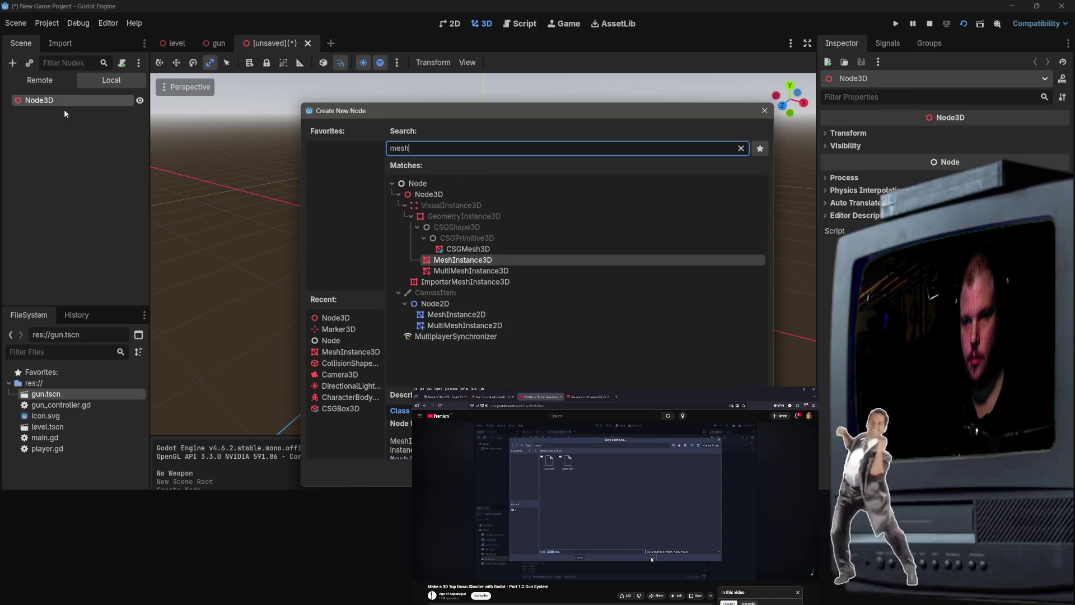
{"action": "key", "text": "Return"}
{"action": "right_click", "coordinate": [65, 111]}
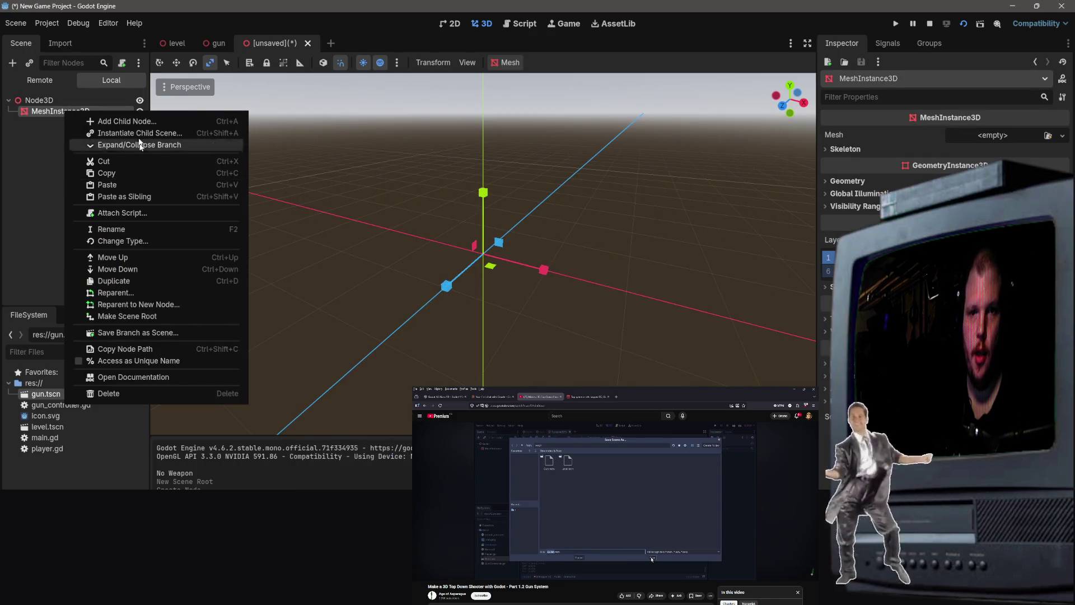
Step: Assign a New SphereMesh to the MeshInstance3D's Mesh property and expand its Geometry settings
{"action": "key", "text": "Escape"}
{"action": "left_click", "coordinate": [1063, 135]}
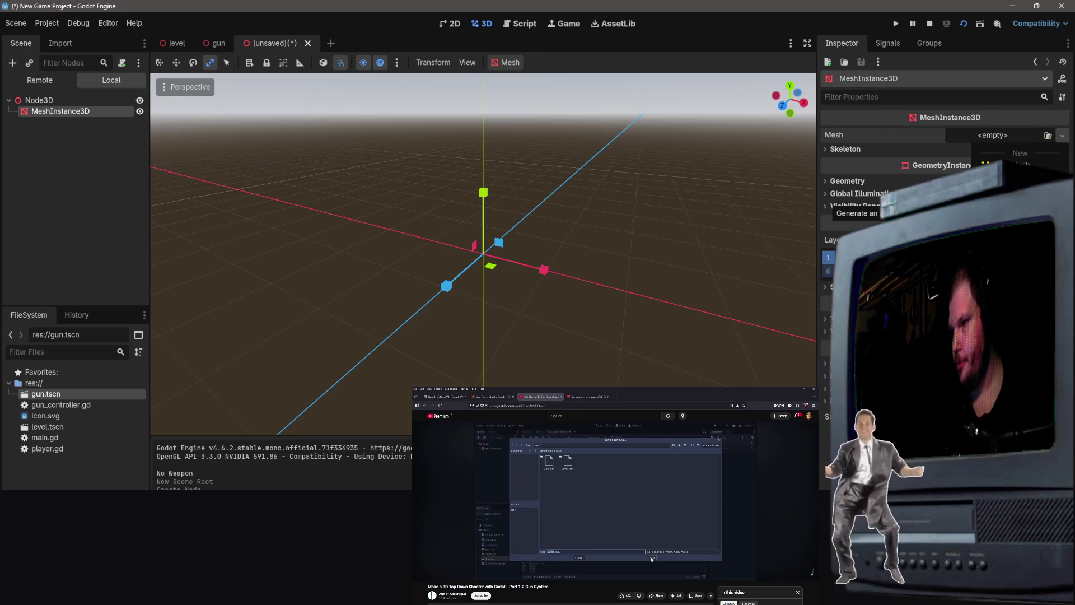
{"action": "left_click", "coordinate": [1008, 202]}
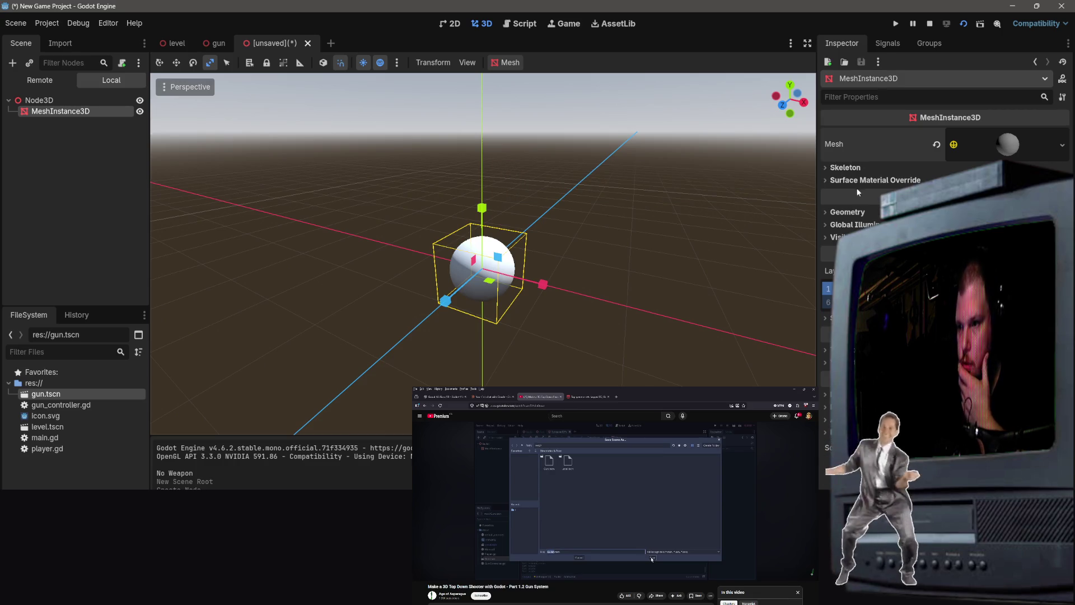
{"action": "left_click", "coordinate": [847, 213]}
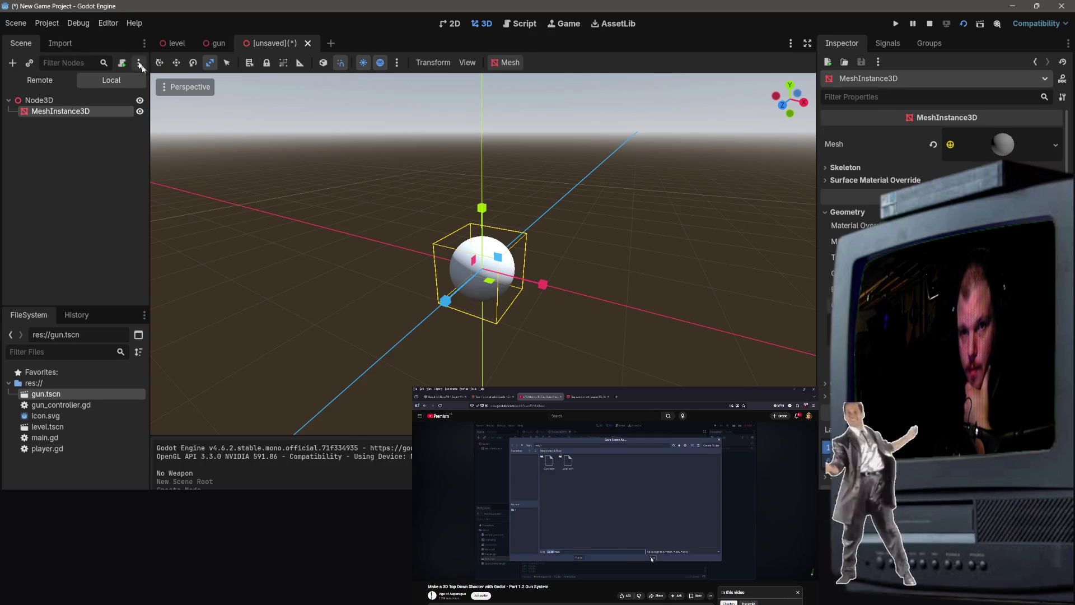
{"action": "left_click", "coordinate": [177, 62]}
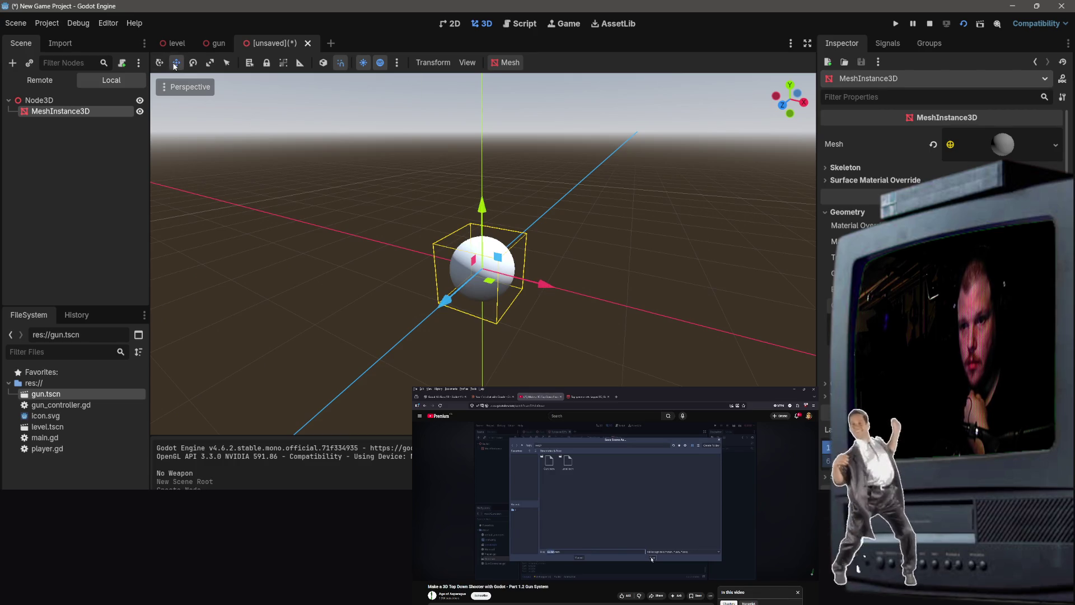
Step: Shrink the sphere with the Scale tool, then squash it into a thin ellipsoid
{"action": "left_click", "coordinate": [160, 63]}
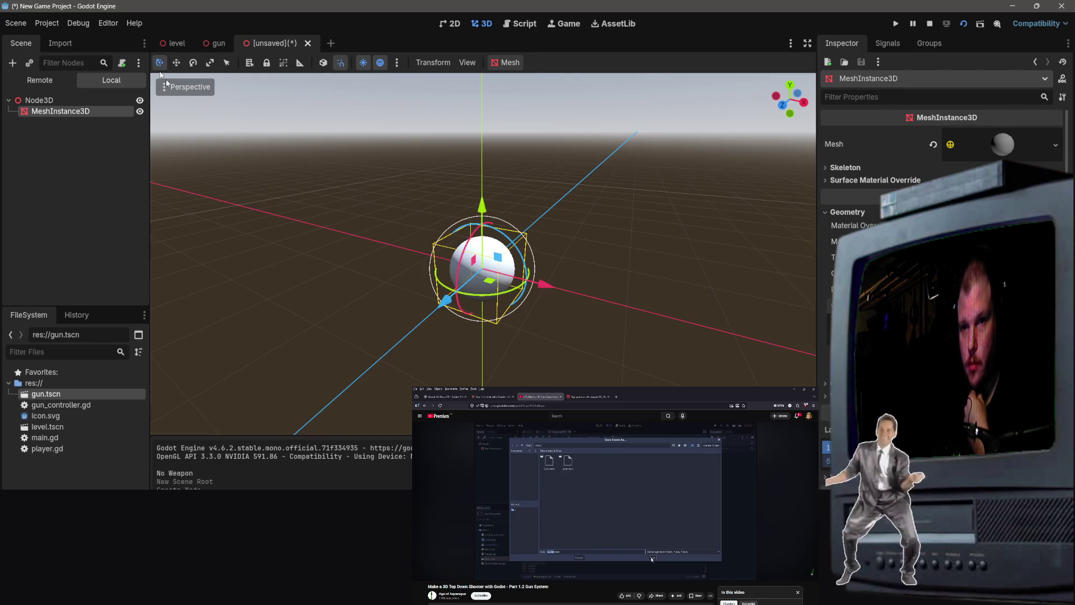
{"action": "left_click_drag", "start_coordinate": [498, 261], "coordinate": [498, 261]}
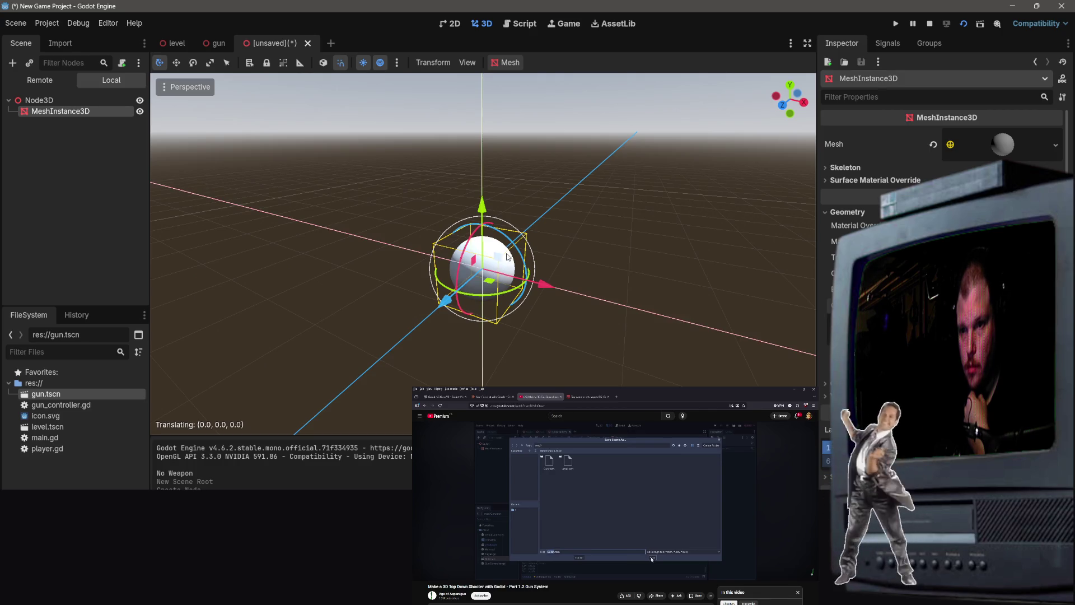
{"action": "left_click", "coordinate": [210, 62]}
{"action": "left_click_drag", "start_coordinate": [498, 257], "coordinate": [483, 270]}
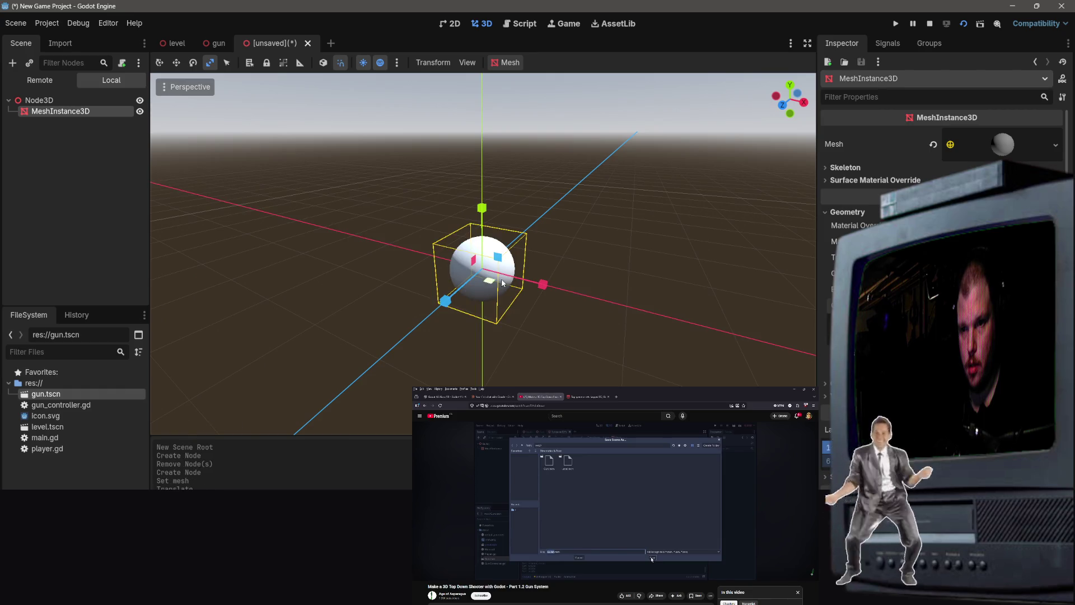
{"action": "scroll", "coordinate": [608, 305], "scroll_direction": "up", "scroll_amount": 5}
{"action": "scroll", "coordinate": [608, 306], "scroll_direction": "down", "scroll_amount": 5}
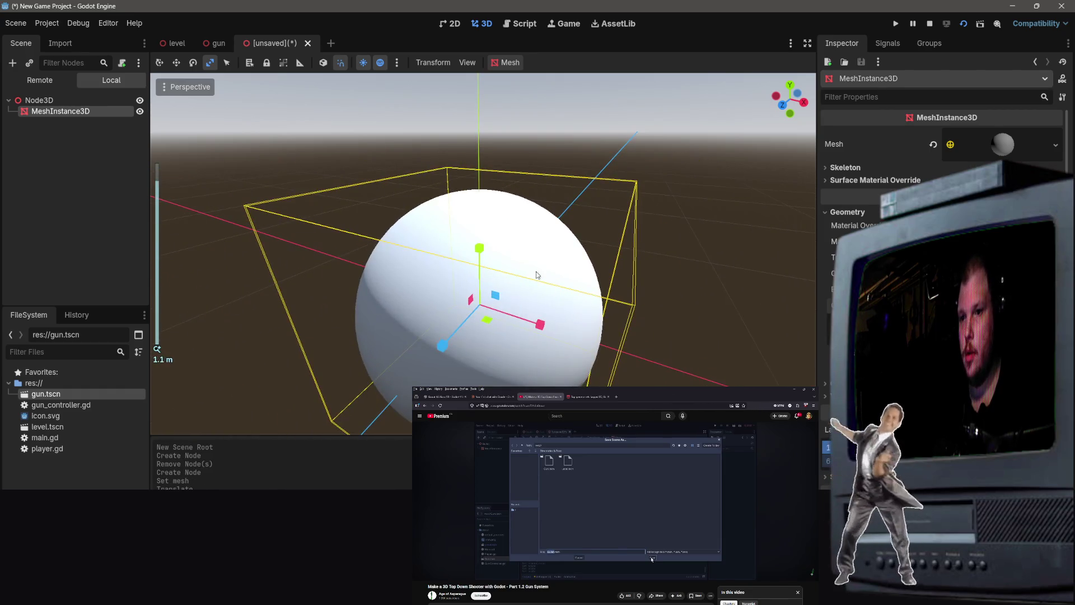
{"action": "left_click_drag", "start_coordinate": [501, 301], "coordinate": [479, 312]}
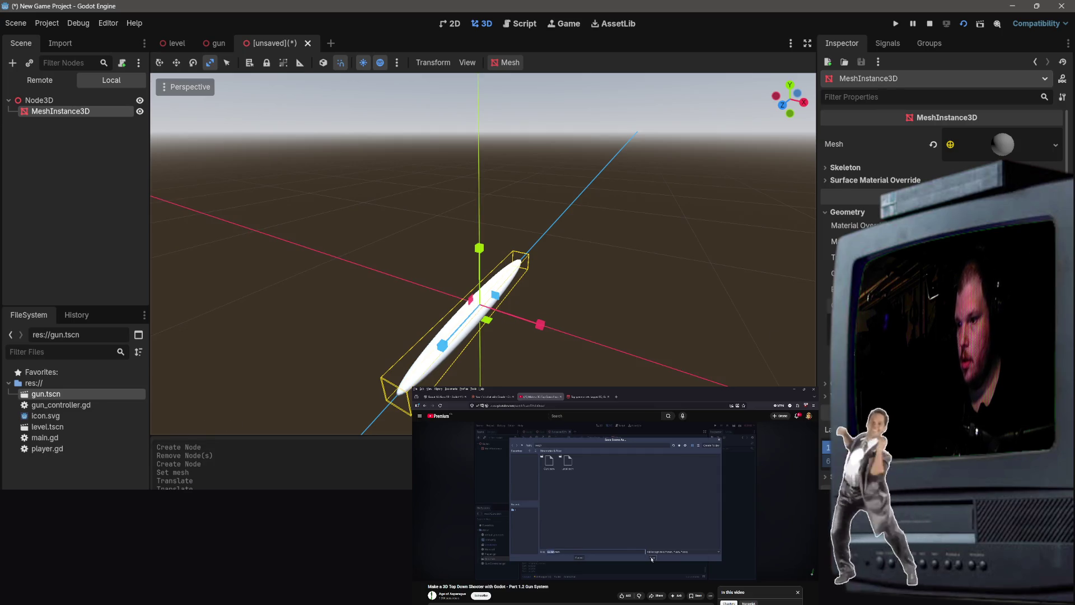
{"action": "scroll", "coordinate": [941, 224], "scroll_direction": "down", "scroll_amount": 3}
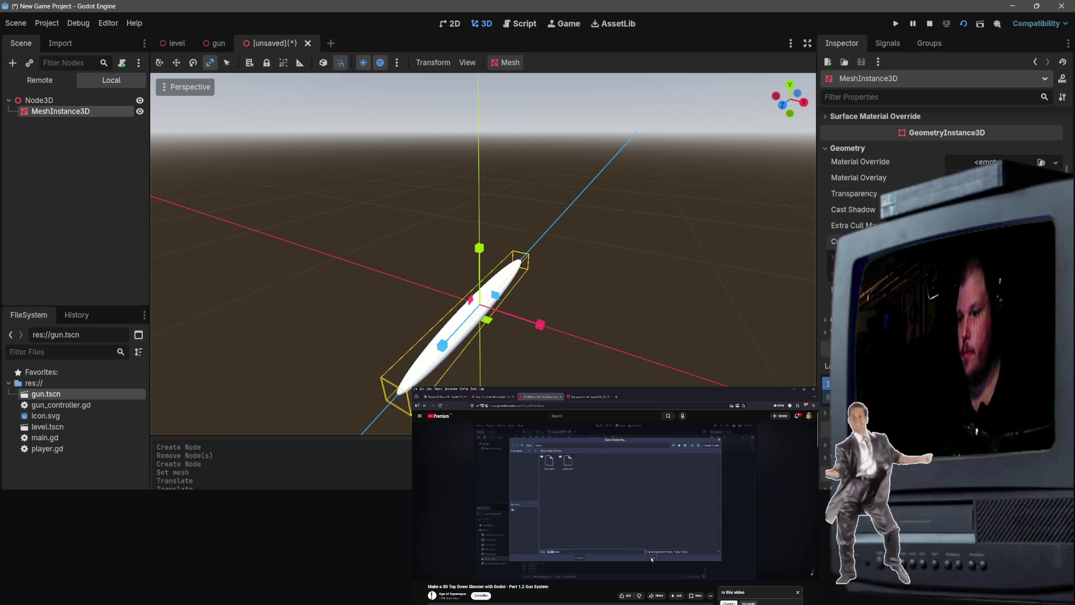
Step: Undo the ellipsoid squash and the previous scale change
{"action": "key", "text": "ctrl+z"}
{"action": "scroll", "coordinate": [828, 449], "scroll_direction": "down", "scroll_amount": 3}
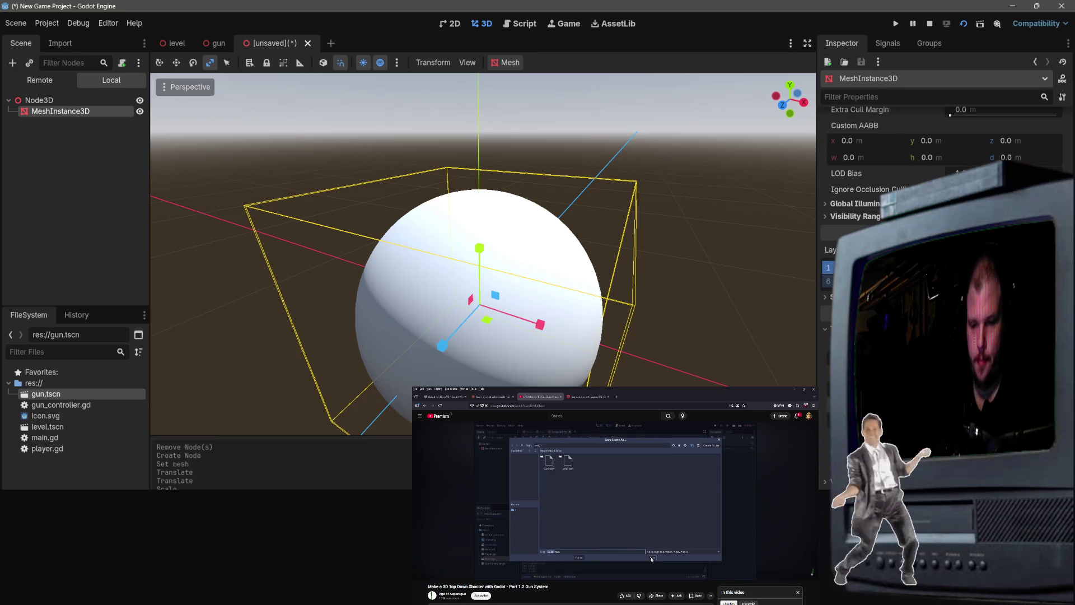
{"action": "key", "text": "ctrl+z"}
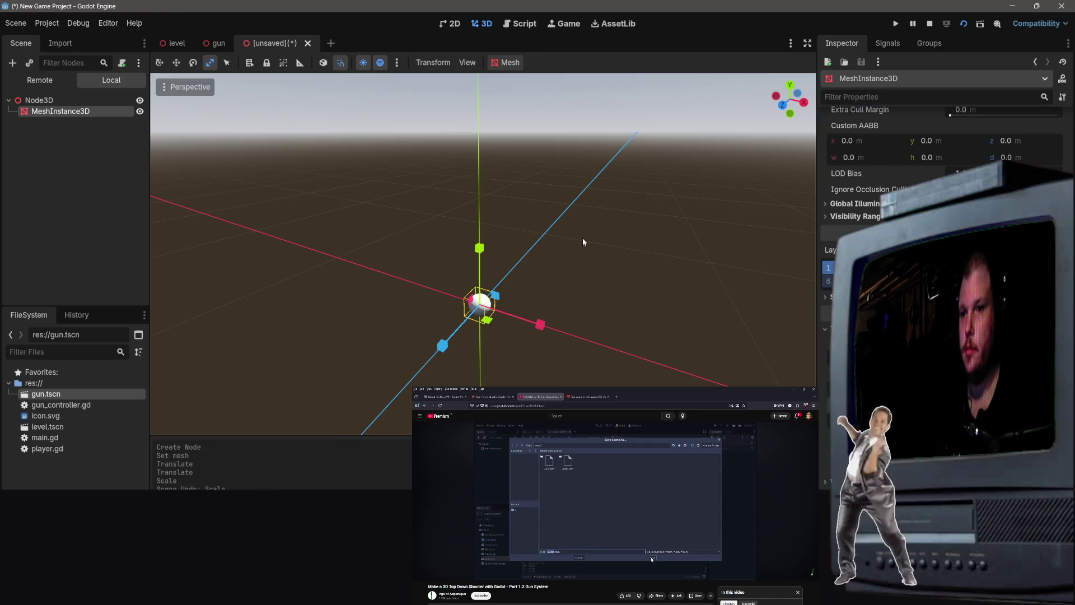
{"action": "scroll", "coordinate": [582, 238], "scroll_direction": "down", "scroll_amount": 2}
{"action": "scroll", "coordinate": [525, 183], "scroll_direction": "up", "scroll_amount": 1}
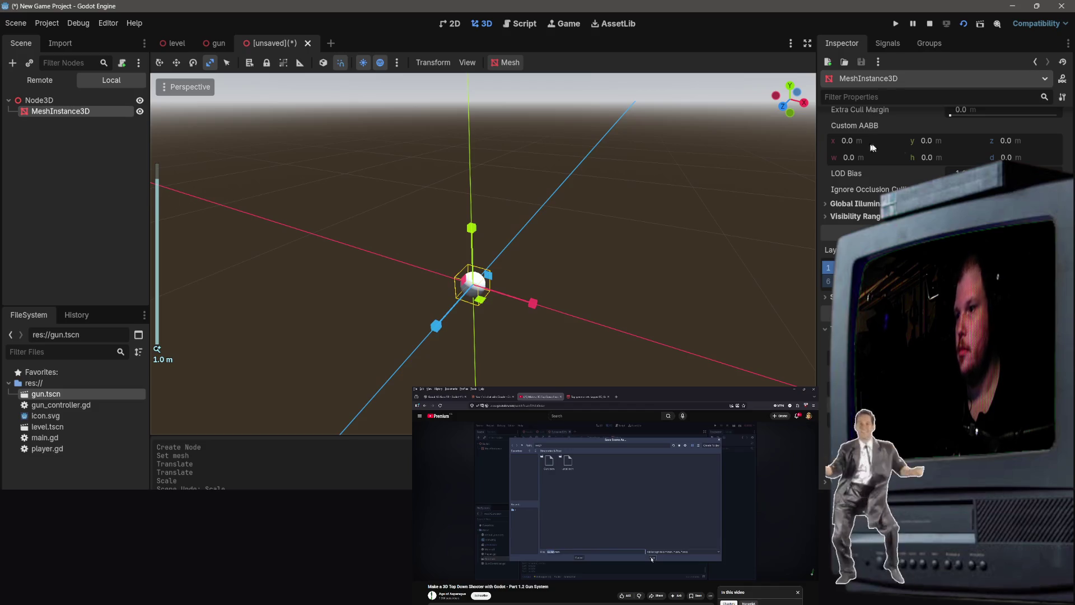
{"action": "scroll", "coordinate": [941, 162], "scroll_direction": "up", "scroll_amount": 5}
{"action": "scroll", "coordinate": [975, 145], "scroll_direction": "up", "scroll_amount": 1}
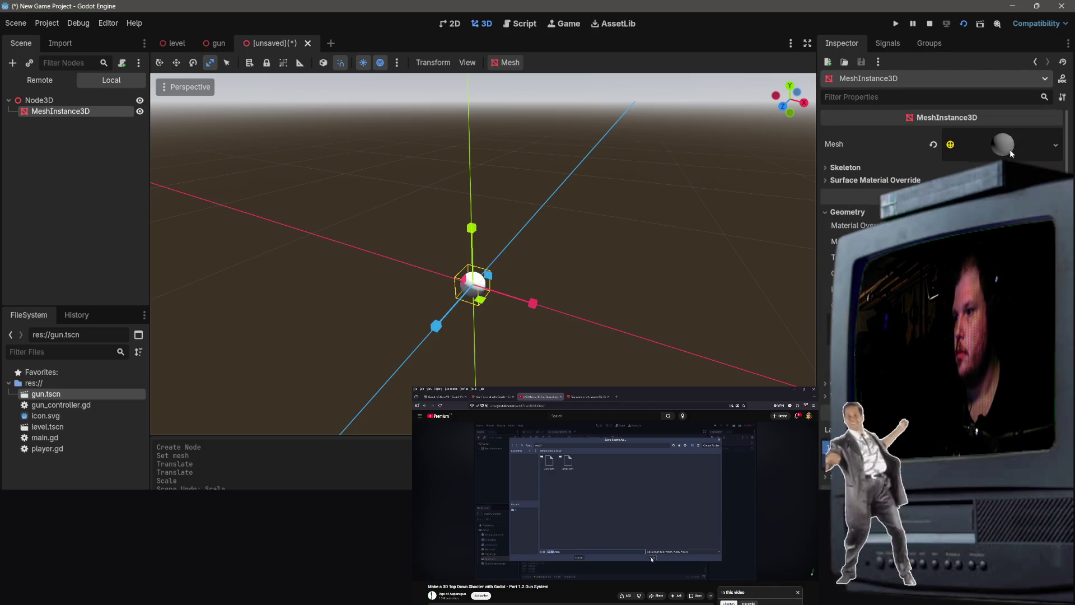
Step: Redo the scale-down so the sphere is a small ball, and make it yellow
{"action": "left_click", "coordinate": [1003, 147]}
{"action": "left_click", "coordinate": [1007, 151]}
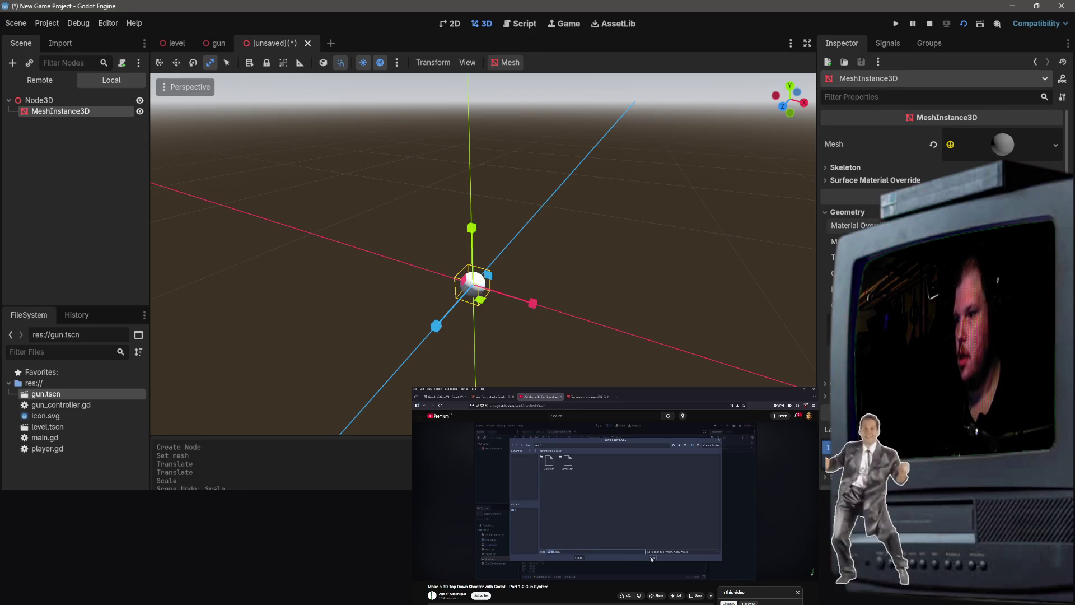
{"action": "key", "text": "ctrl+shift+z"}
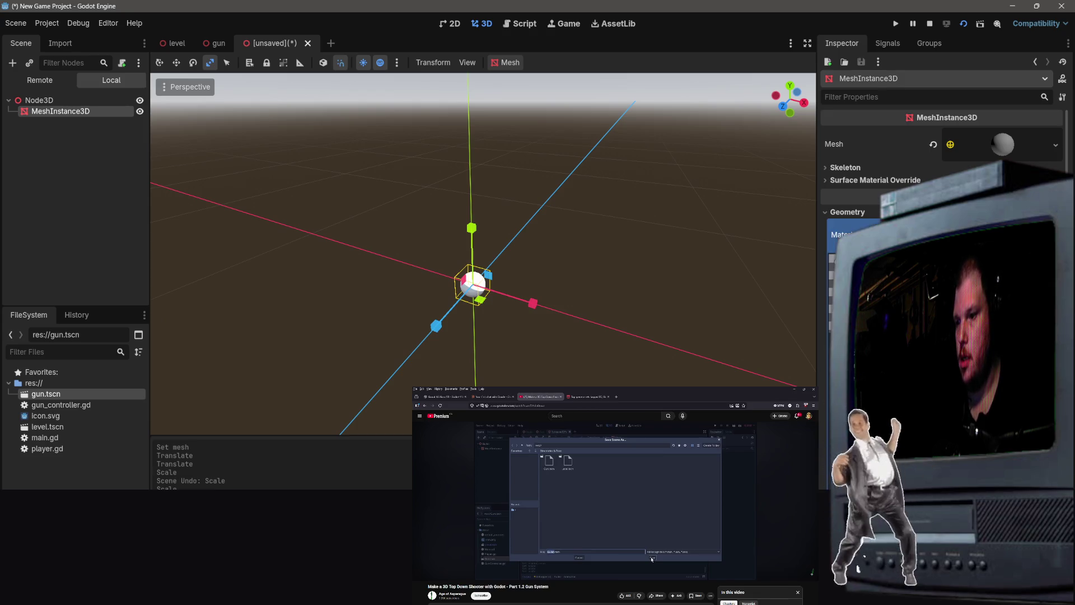
{"action": "mouse_move", "coordinate": [1003, 144]}
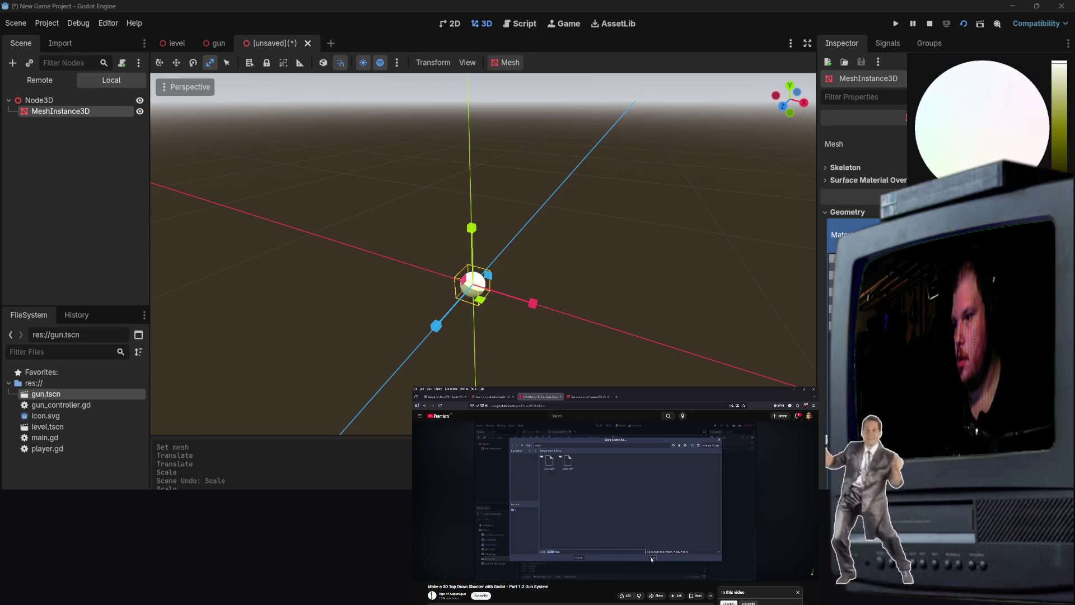
{"action": "left_click", "coordinate": [1060, 64]}
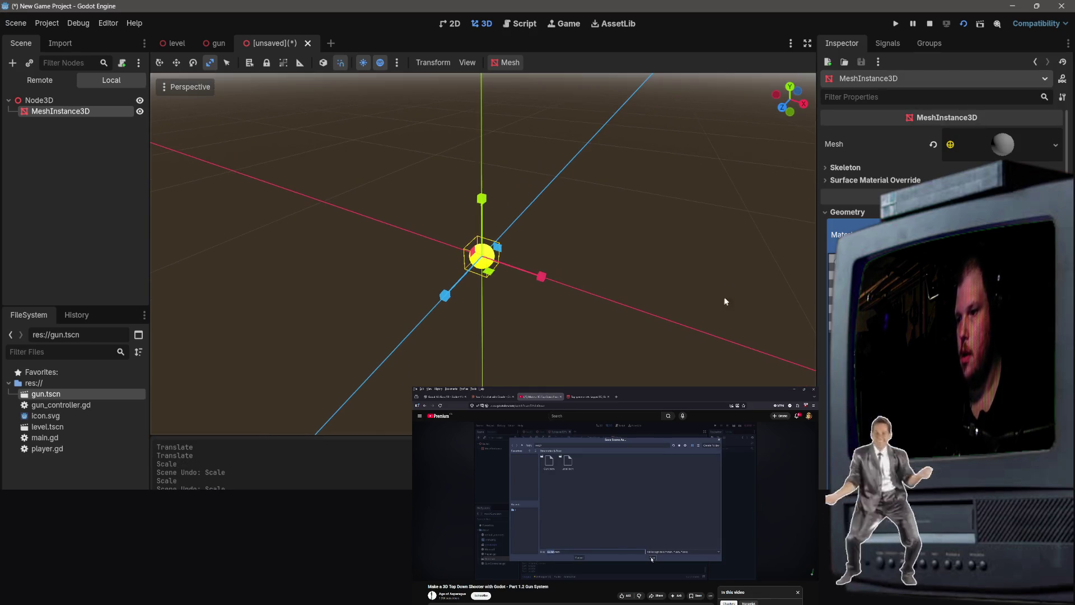
Step: Save the yellow sphere scene as bullet.tscn
{"action": "left_click_drag", "start_coordinate": [725, 300], "coordinate": [724, 264]}
{"action": "key", "text": "ctrl+s"}
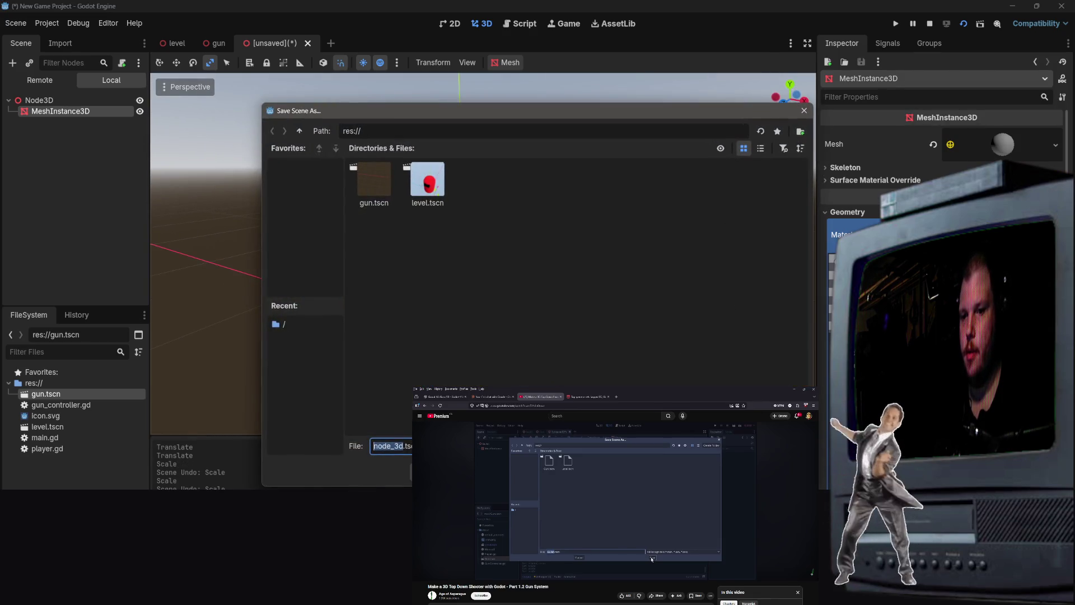
{"action": "type", "text": "bullet.tscn"}
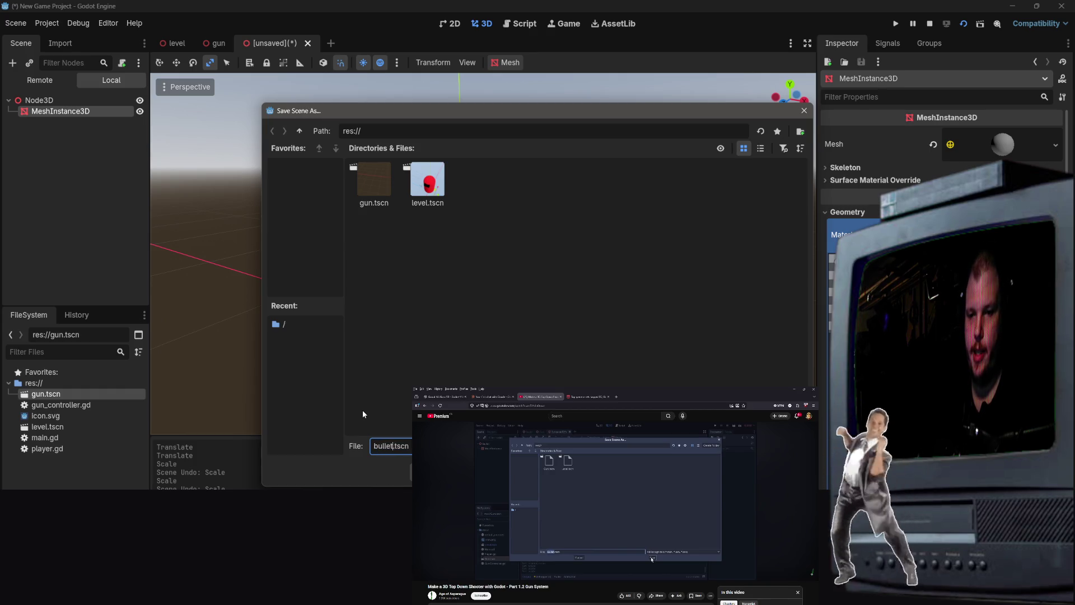
{"action": "key", "text": "Return"}
Step: Resume the tutorial, deselect the sphere, and return to the gun scene
{"action": "left_click", "coordinate": [616, 501]}
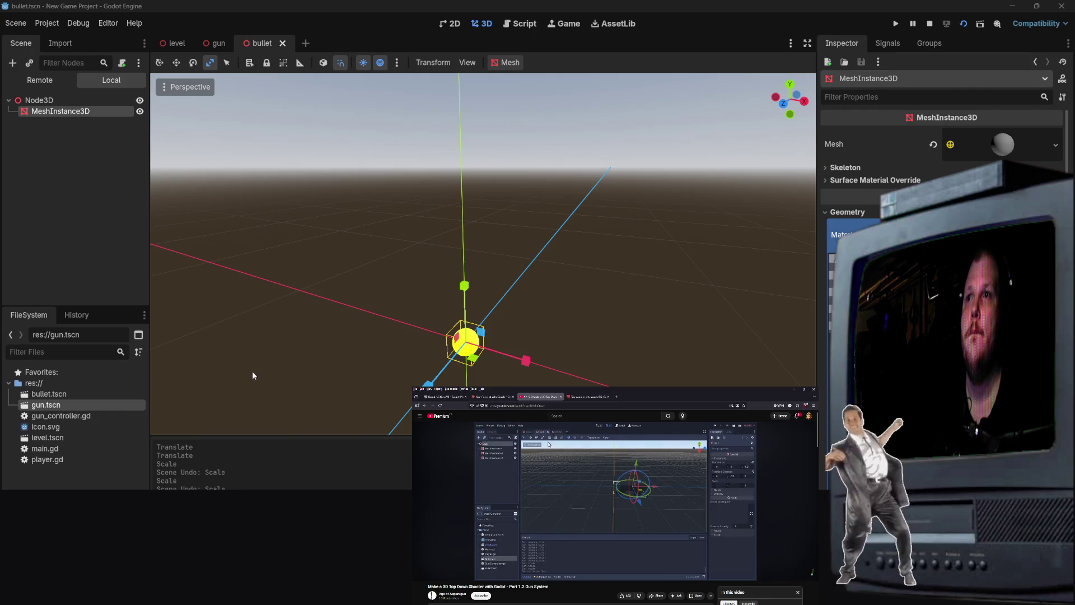
{"action": "left_click", "coordinate": [195, 408]}
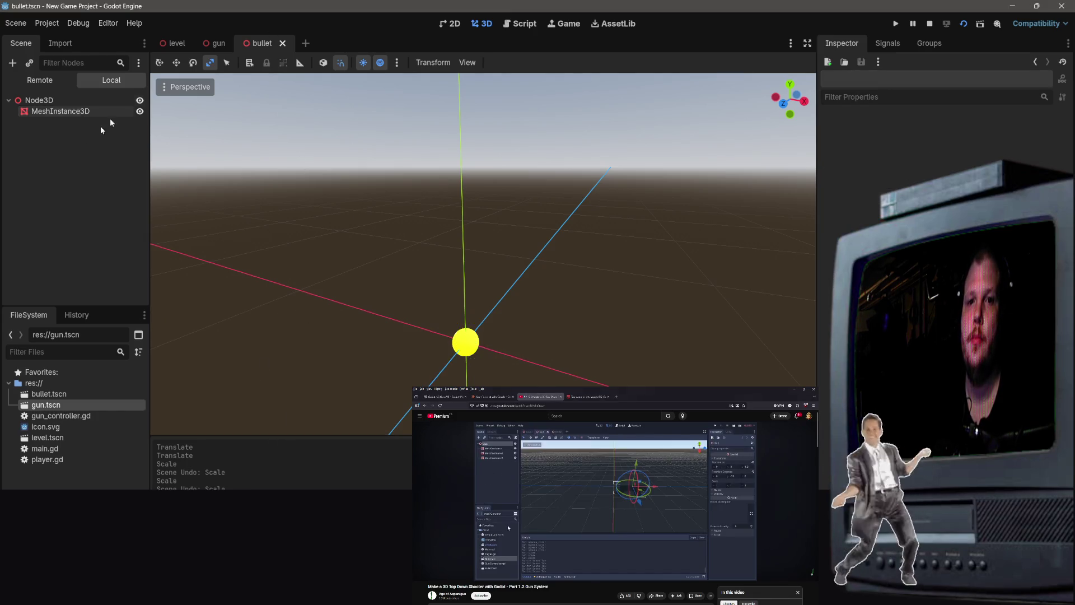
{"action": "left_click", "coordinate": [209, 44]}
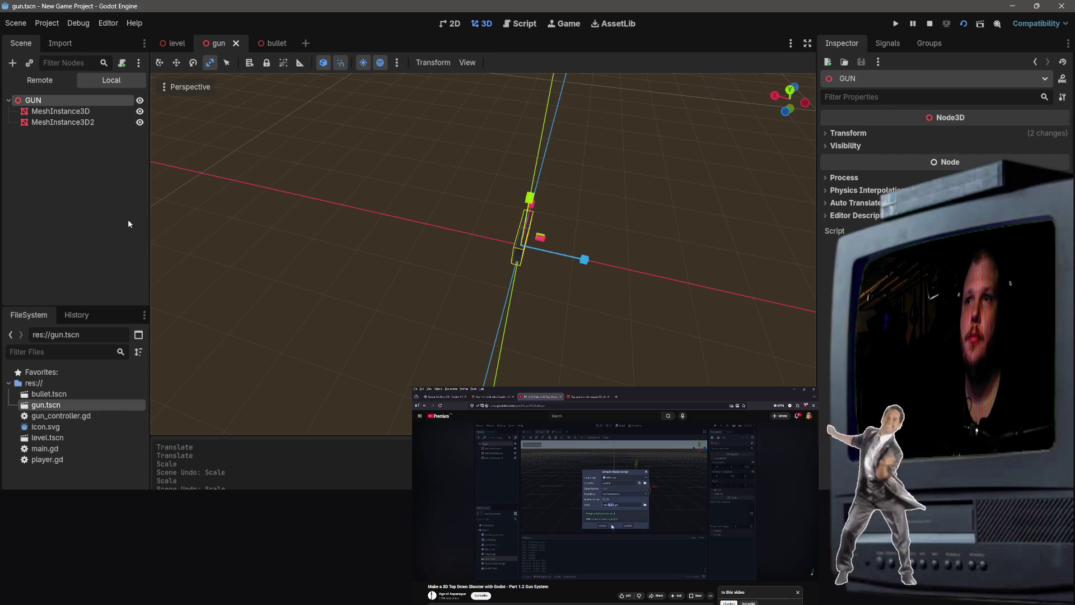
Step: Open and dismiss the GUN node's context menu, then skip ahead in the tutorial
{"action": "right_click", "coordinate": [123, 101]}
{"action": "left_click", "coordinate": [86, 218]}
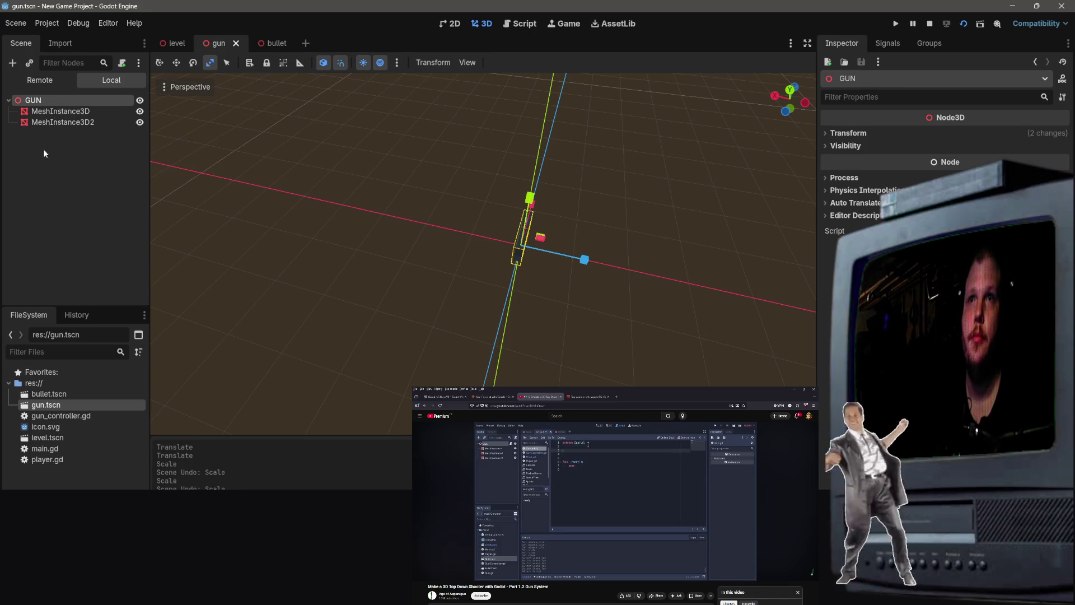
{"action": "left_click", "coordinate": [92, 202]}
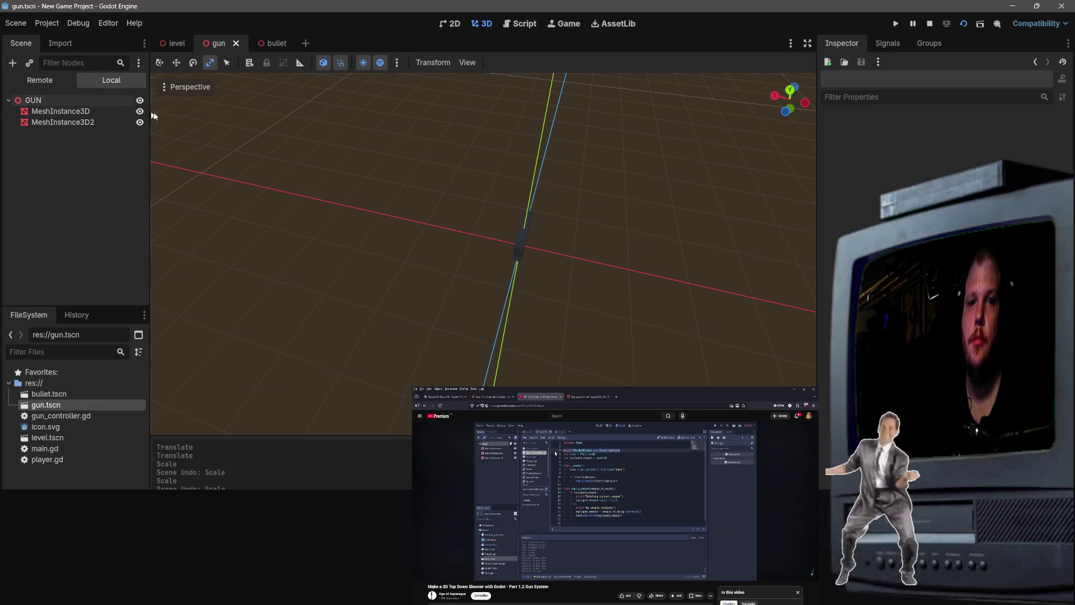
{"action": "left_click", "coordinate": [749, 529]}
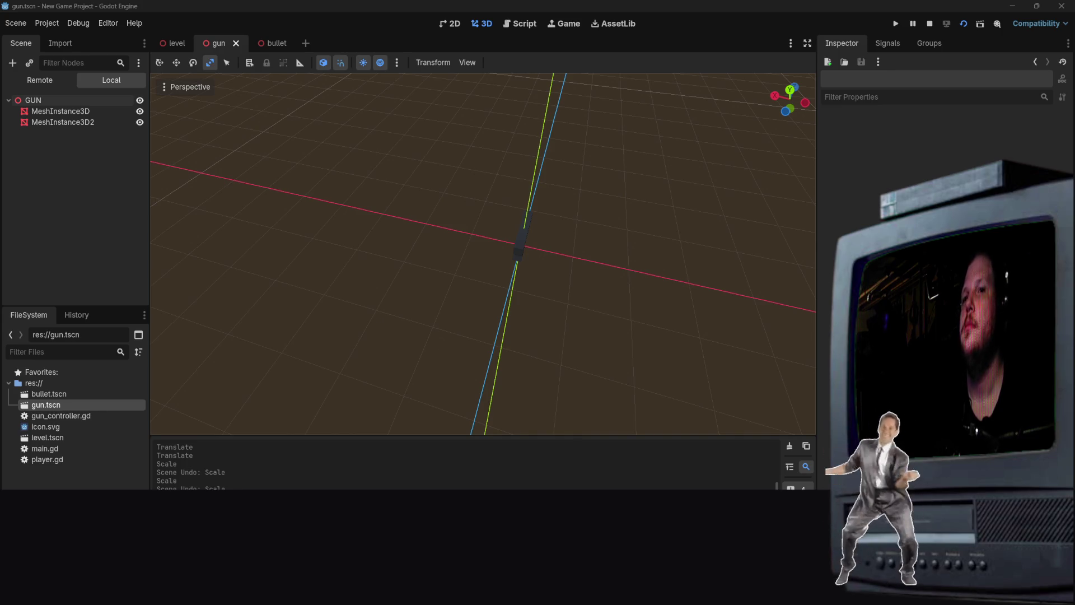
Step: Toggle the desktop view, resume the tutorial, and reopen the GUN node's context menu
{"action": "key", "text": "super+d"}
{"action": "key", "text": "super+d"}
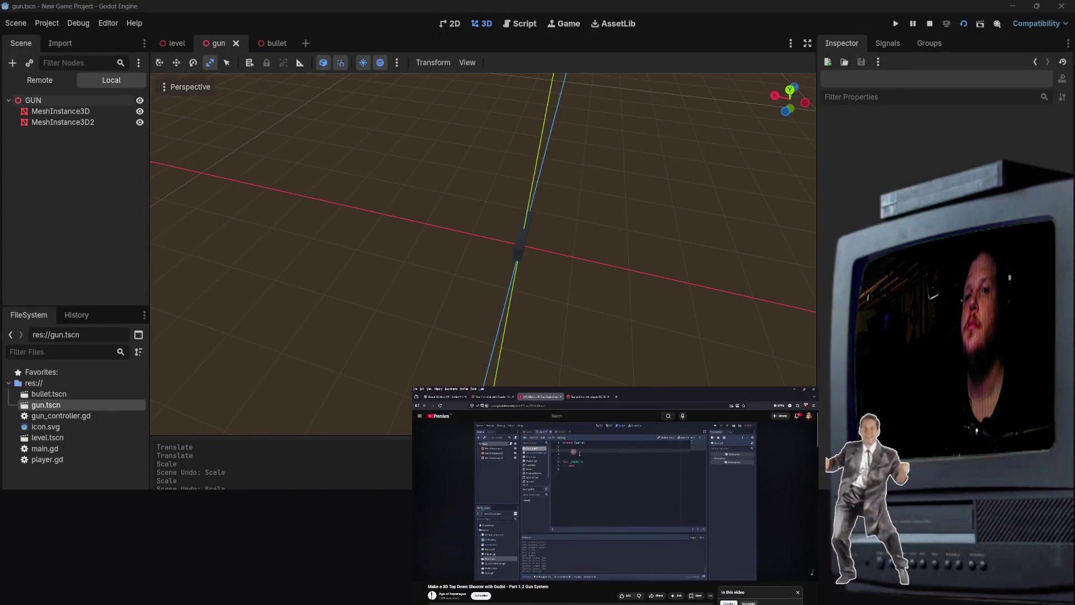
{"action": "key", "text": "super+d"}
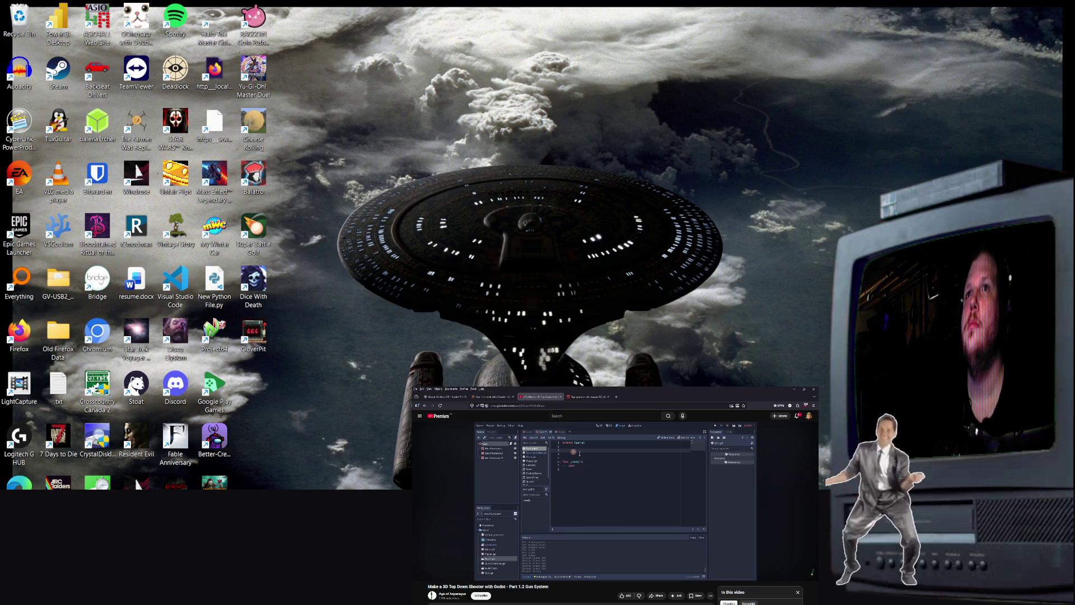
{"action": "key", "text": "super+d"}
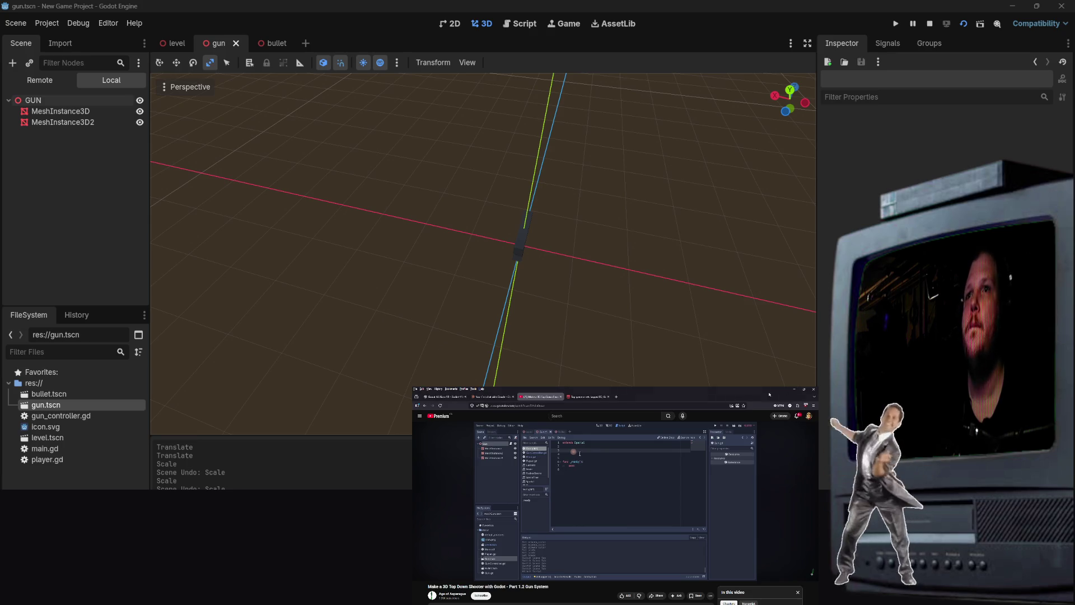
{"action": "left_click", "coordinate": [623, 541]}
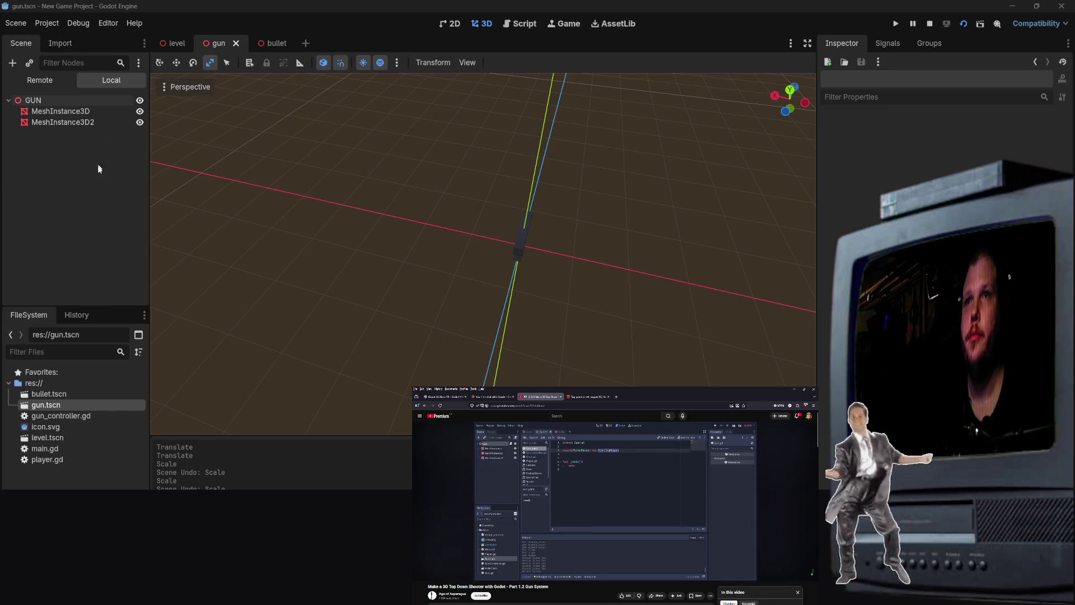
{"action": "right_click", "coordinate": [42, 104]}
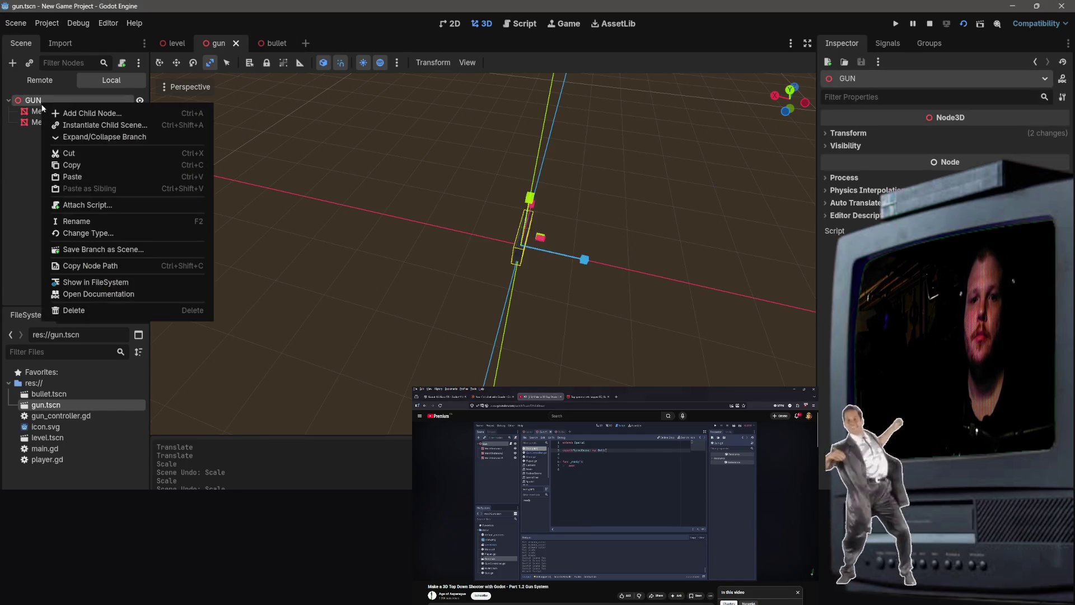
Step: Create res://gun.gd with the default template on GUN and place the caret on line 2
{"action": "left_click", "coordinate": [85, 205]}
{"action": "left_click", "coordinate": [586, 537]}
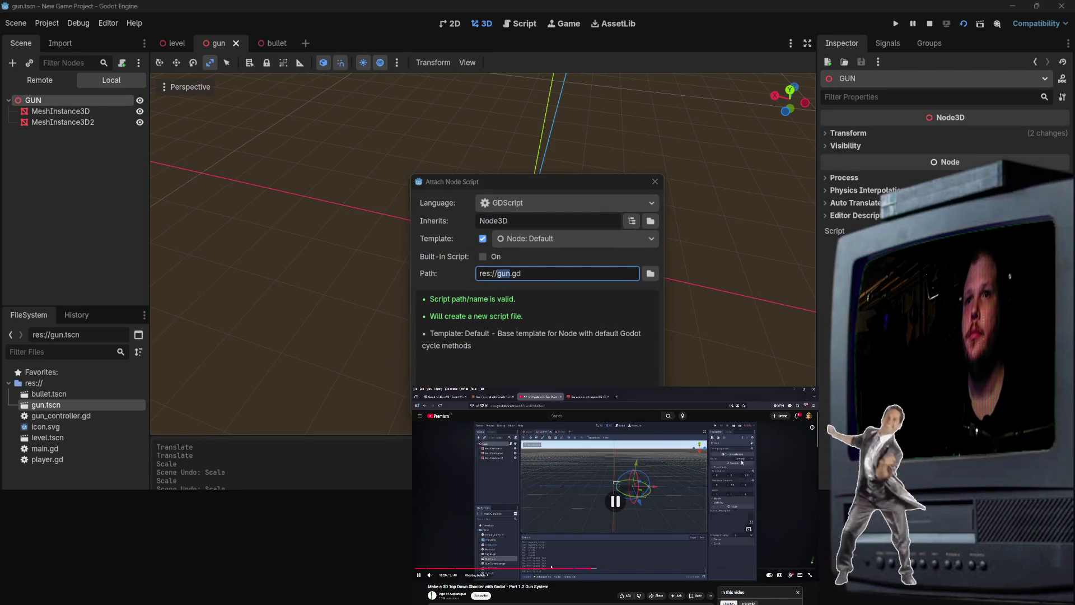
{"action": "left_click", "coordinate": [585, 569]}
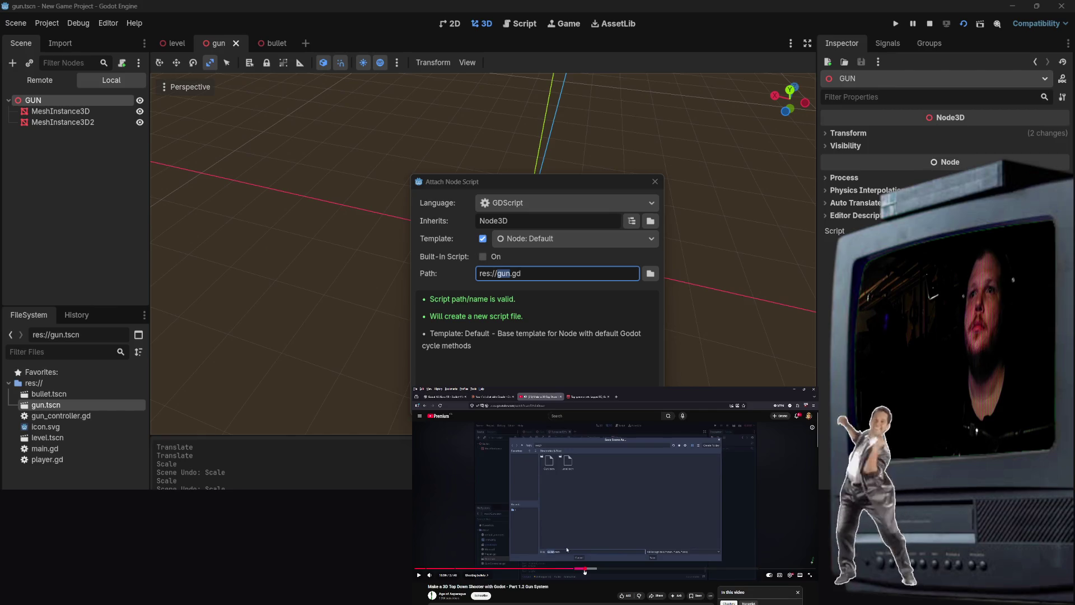
{"action": "left_click", "coordinate": [593, 553]}
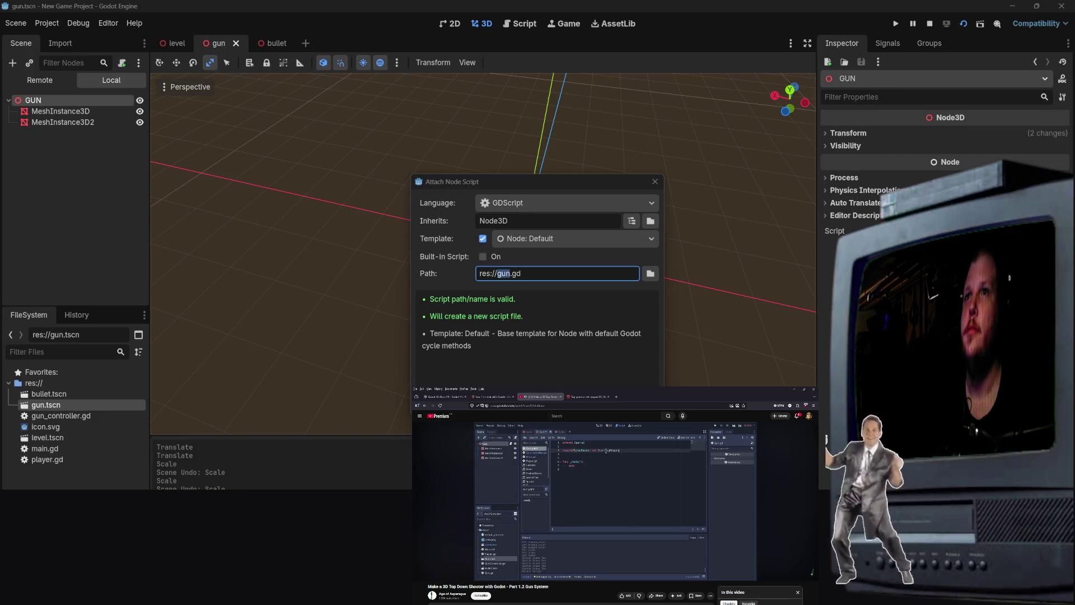
{"action": "left_click", "coordinate": [638, 508]}
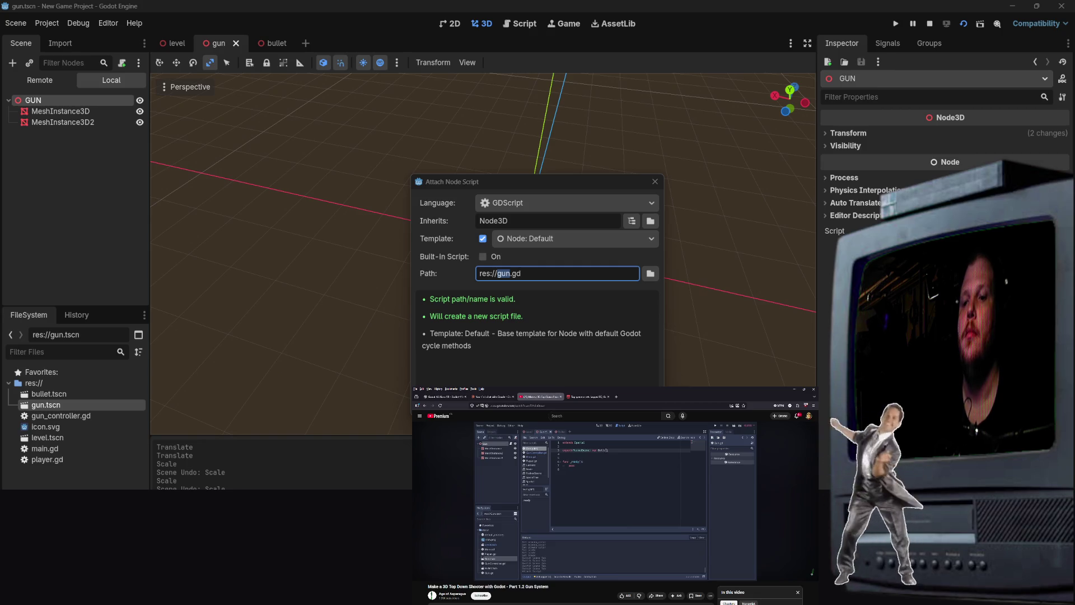
{"action": "key", "text": "Return"}
{"action": "left_click", "coordinate": [447, 94]}
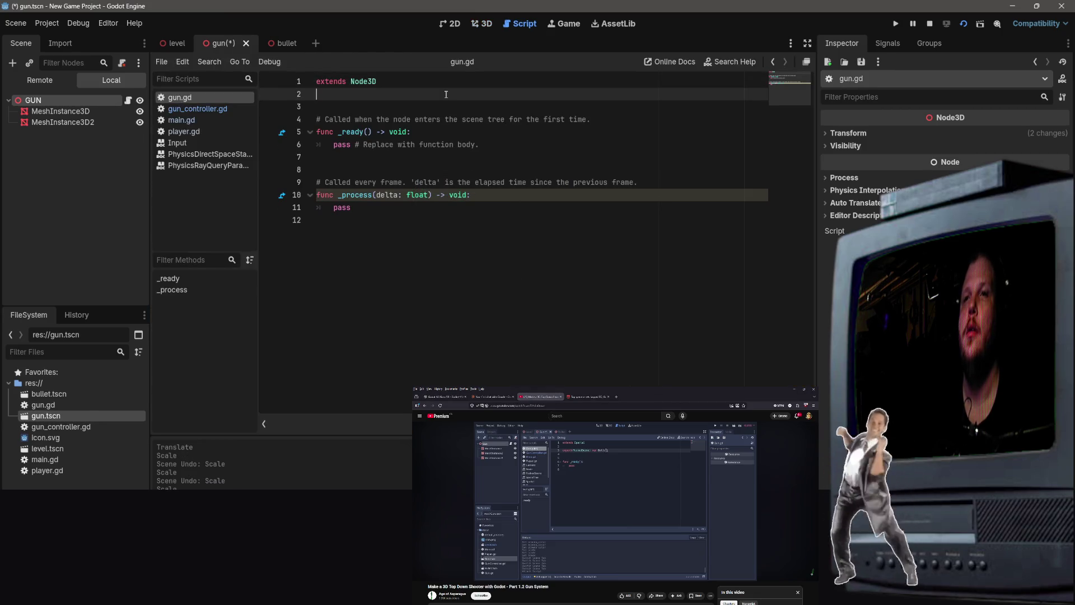
{"action": "key", "text": "Return"}
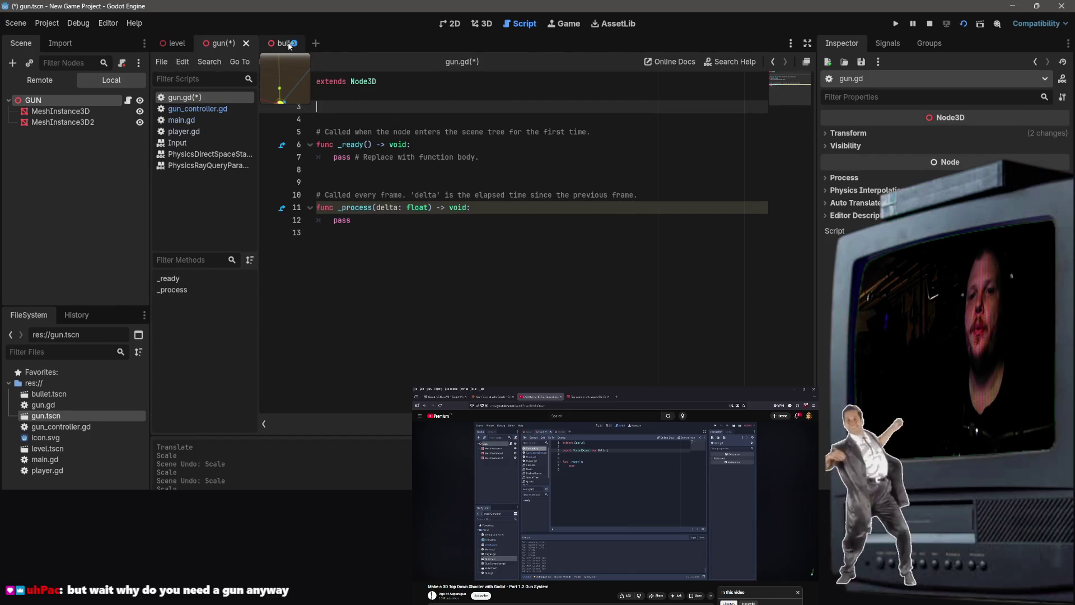
{"action": "mouse_move", "coordinate": [178, 50]}
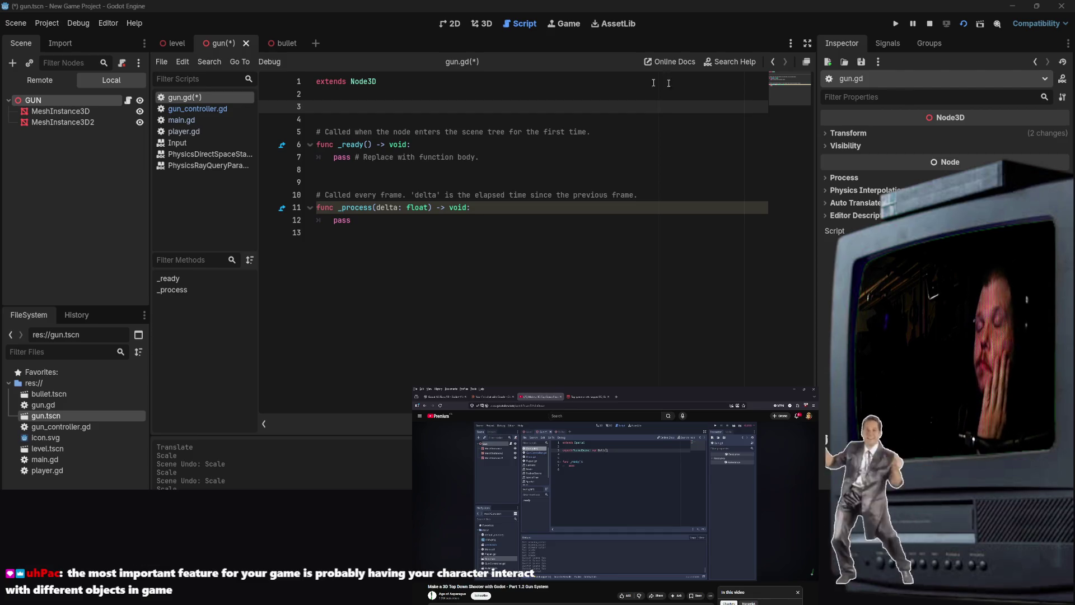
{"action": "left_click", "coordinate": [484, 520]}
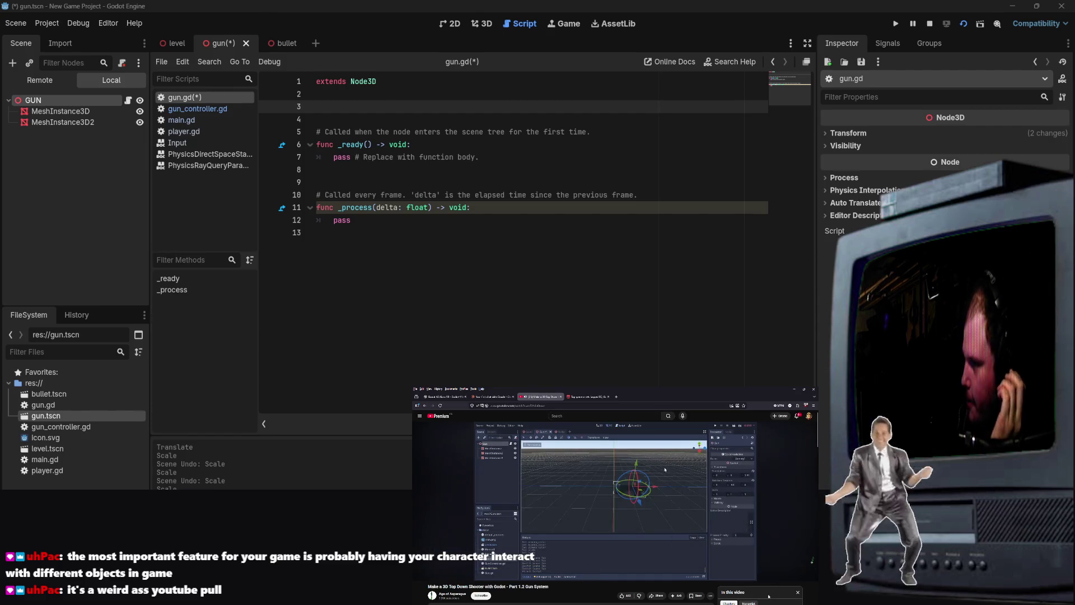
{"action": "mouse_move", "coordinate": [769, 575]}
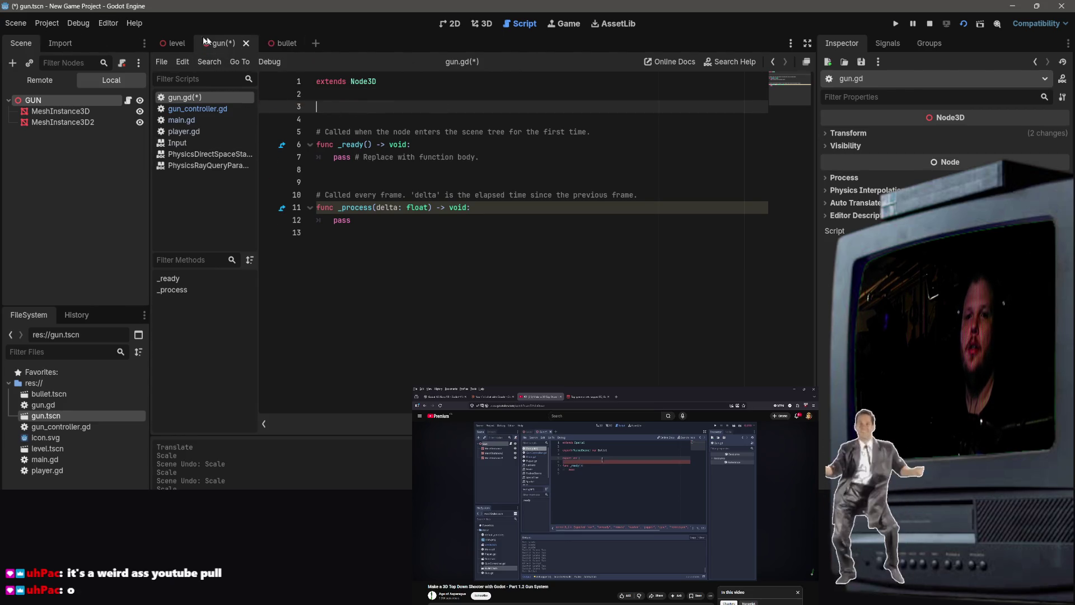
Step: Copy the StartingWeapon export line from gun_controller.gd, then bring gun.gd back with the bullet scene open
{"action": "left_click", "coordinate": [177, 43]}
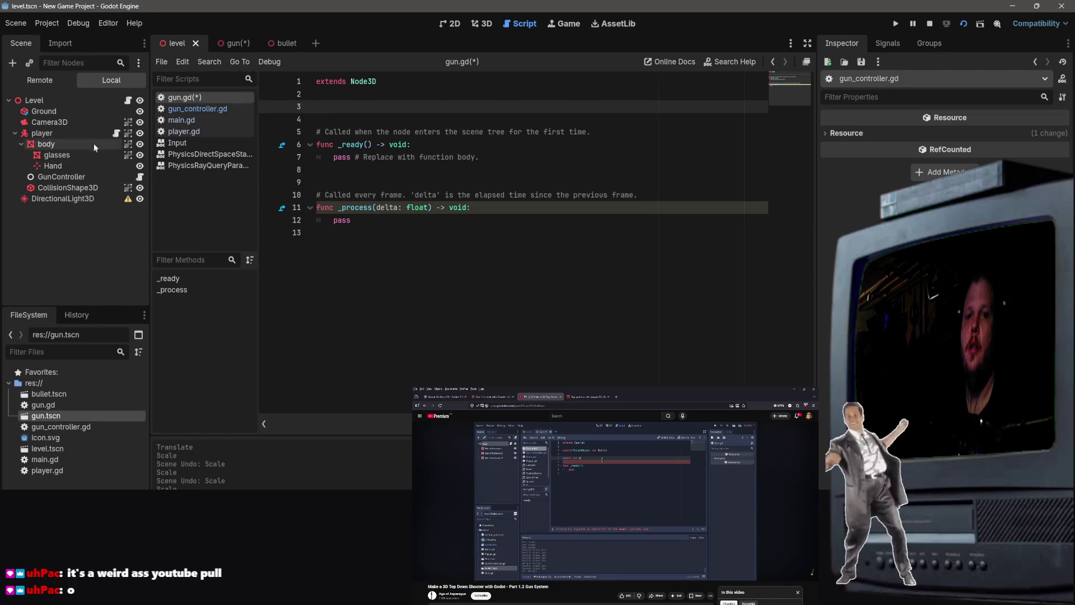
{"action": "left_click", "coordinate": [283, 43]}
{"action": "left_click", "coordinate": [218, 45]}
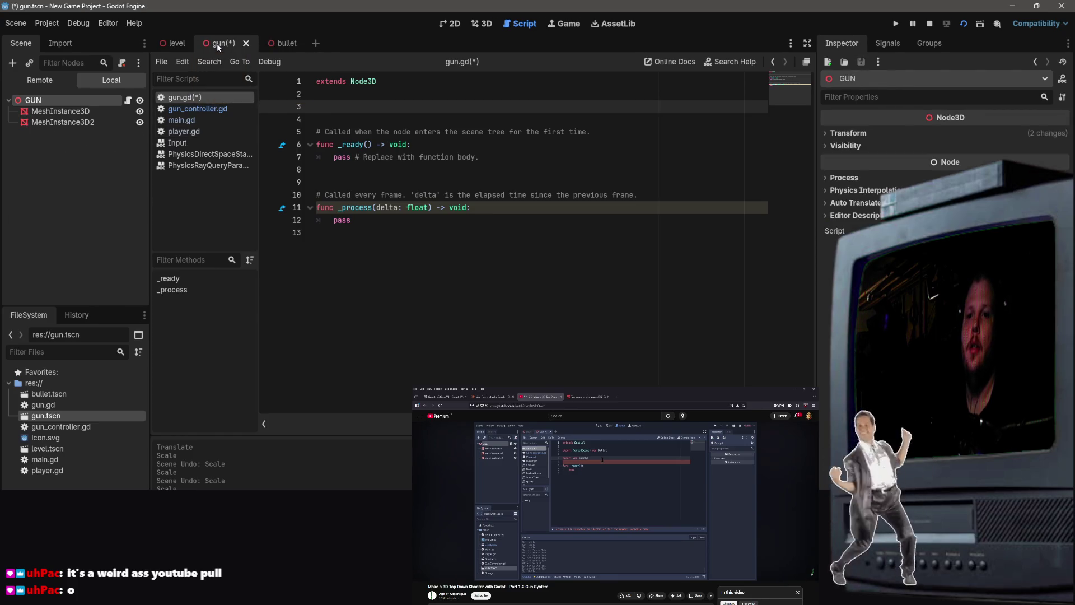
{"action": "left_click", "coordinate": [182, 112]}
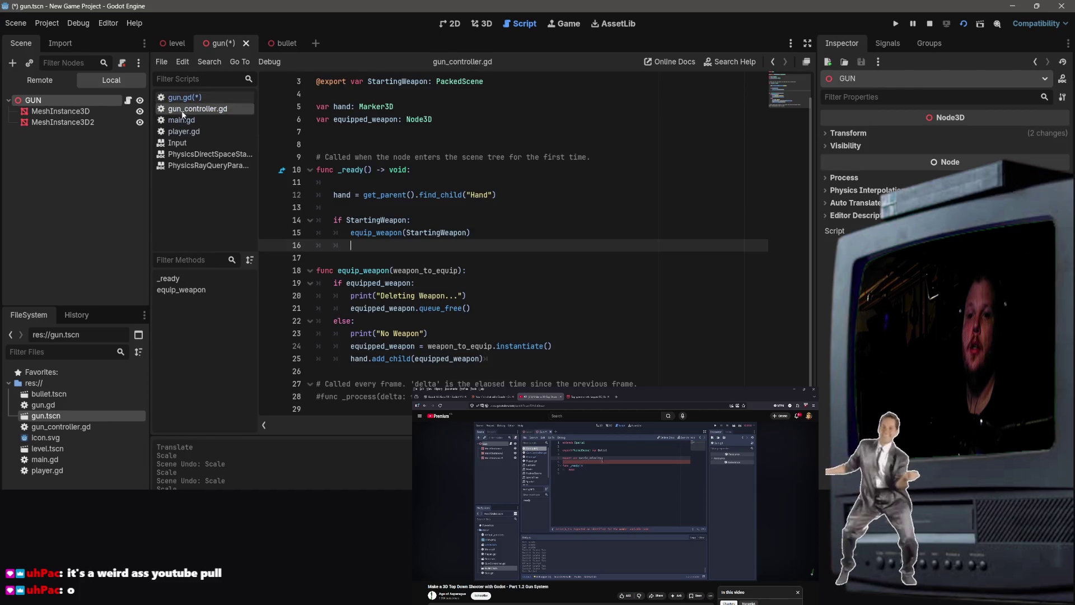
{"action": "scroll", "coordinate": [400, 133], "scroll_direction": "up", "scroll_amount": 1}
{"action": "left_click", "coordinate": [294, 107]}
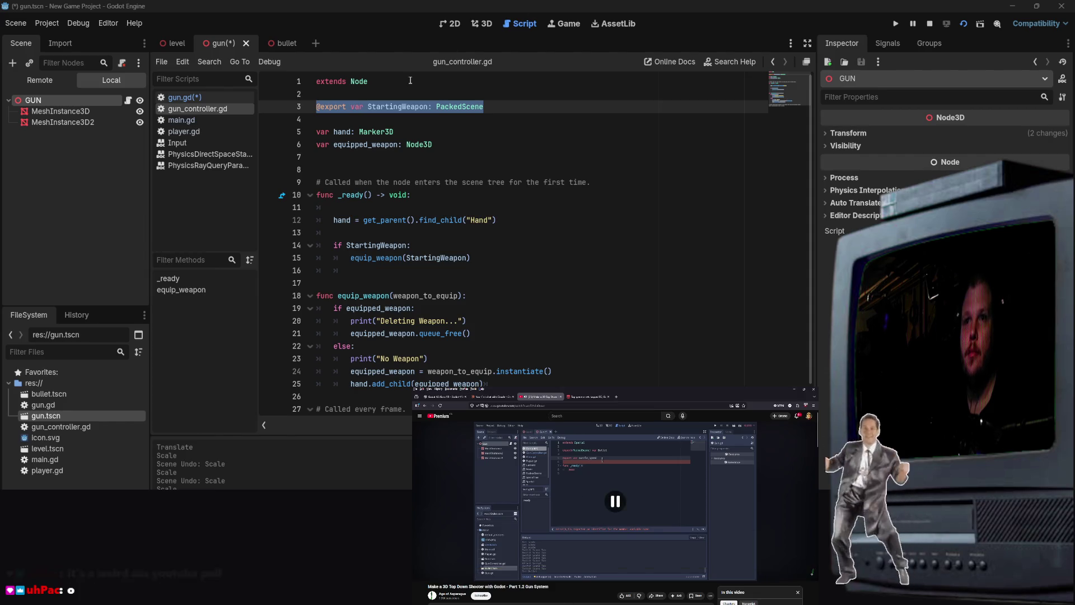
{"action": "left_click", "coordinate": [279, 43]}
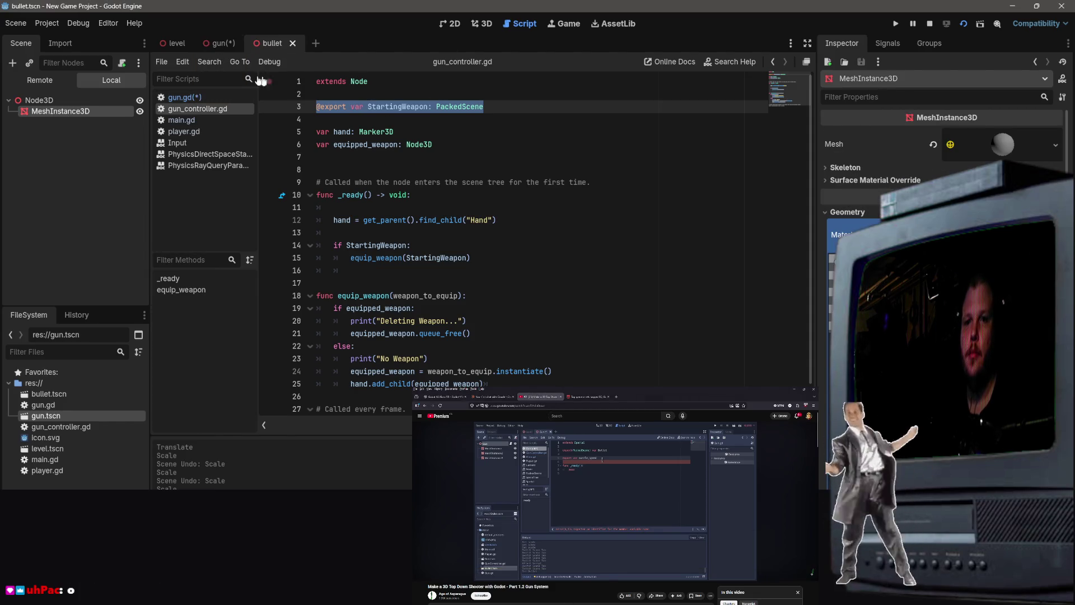
{"action": "left_click", "coordinate": [175, 99]}
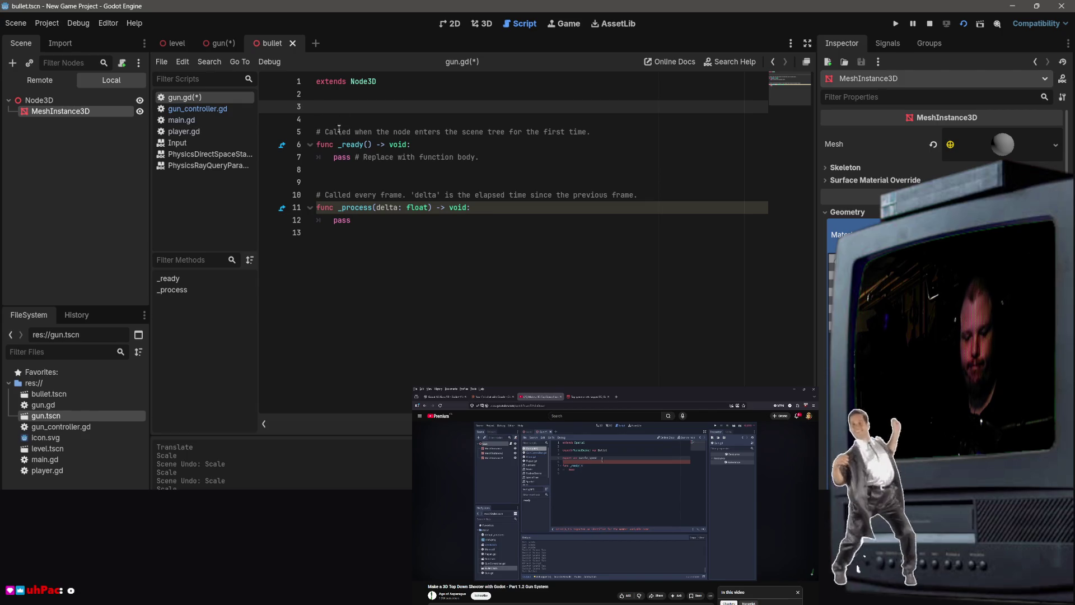
Step: Paste the export line into gun.gd and rename StartingWeapon to Bullet
{"action": "type", "text": "@export var StartingWeapon: PackedScene"}
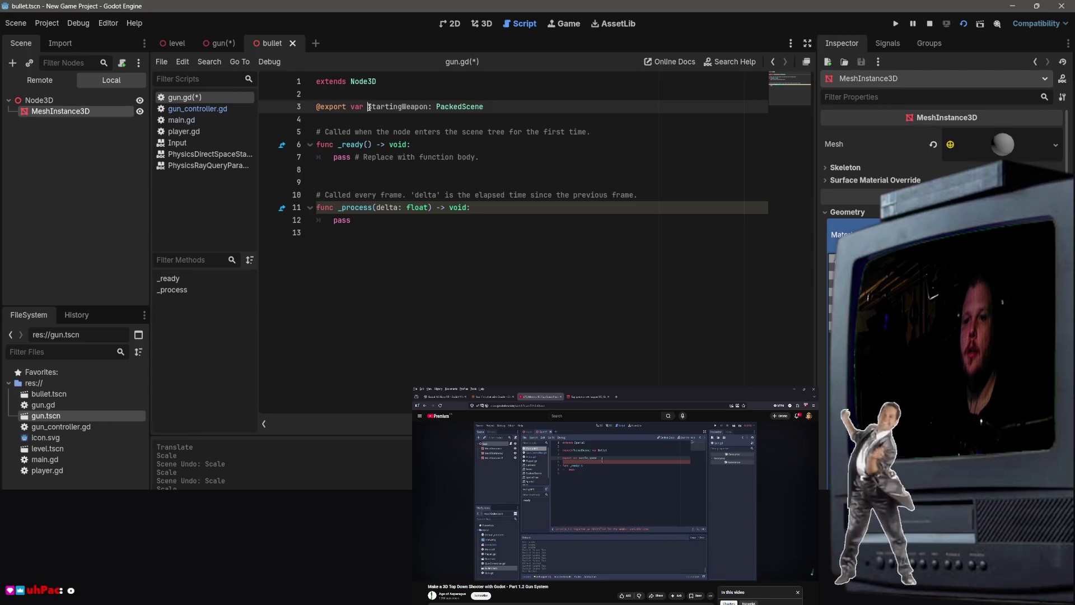
{"action": "left_click_drag", "start_coordinate": [368, 107], "coordinate": [429, 114]}
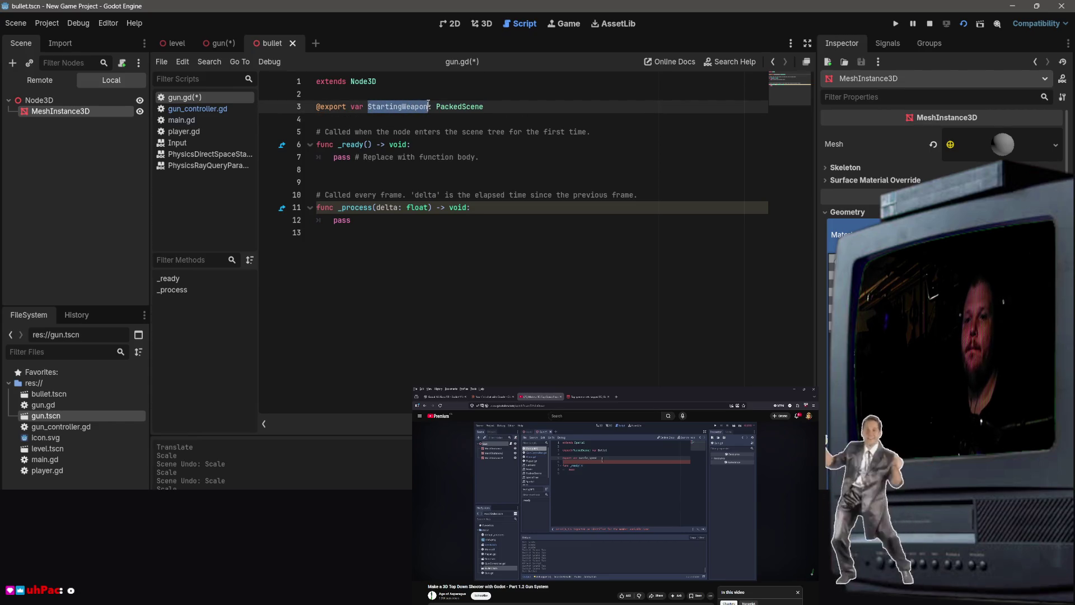
{"action": "type", "text": "Bulle"}
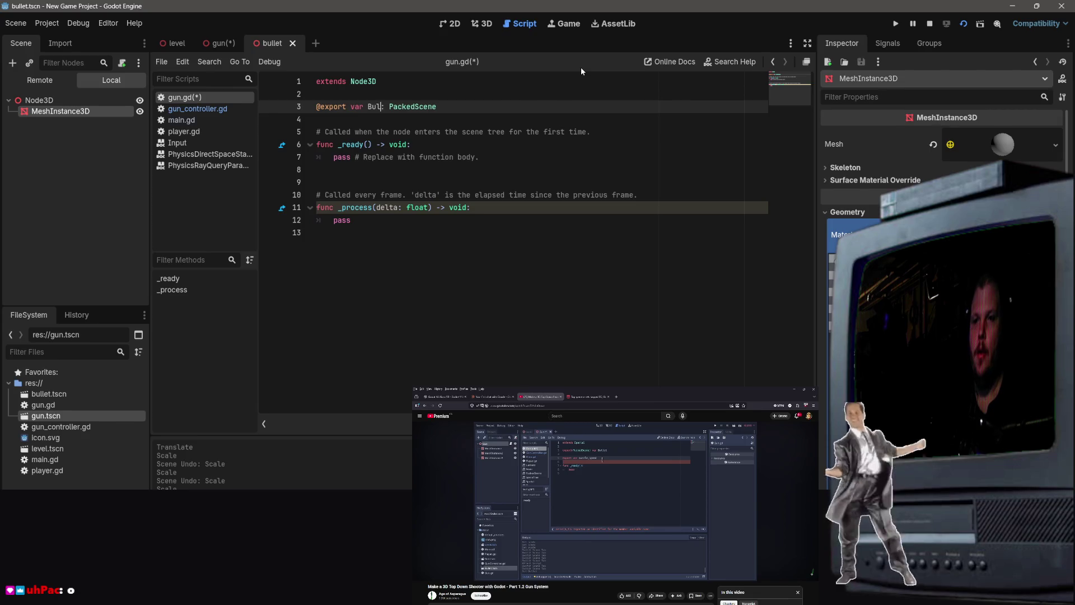
{"action": "type", "text": "t"}
{"action": "left_click_drag", "start_coordinate": [415, 144], "coordinate": [480, 157]}
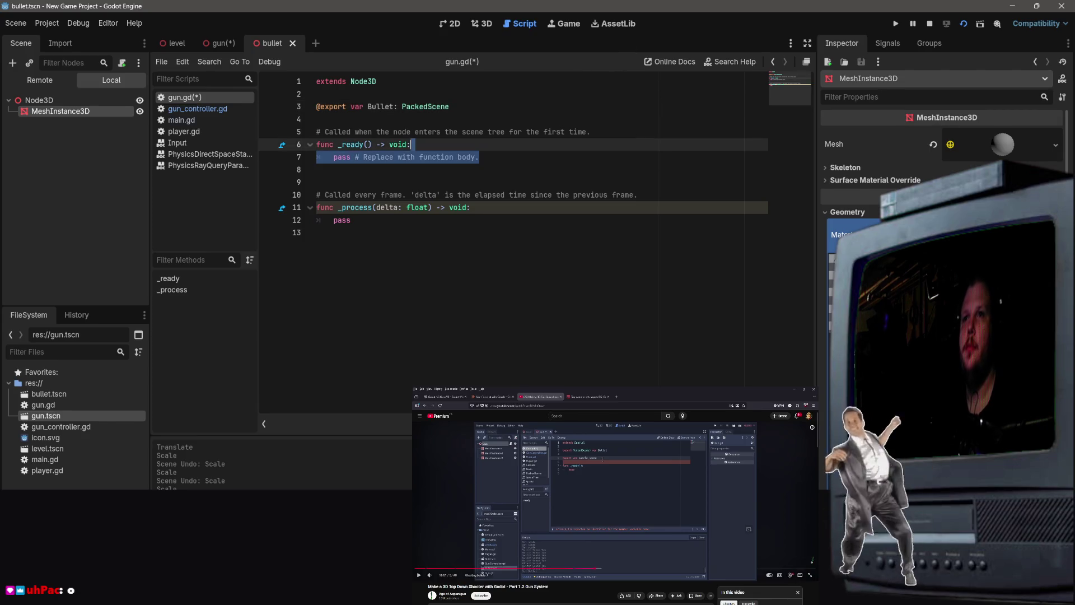
Step: Add exports muzzle_speed = 30 and ms_between_shots = 100 below the Bullet export
{"action": "left_click", "coordinate": [721, 119]}
{"action": "key", "text": "Return"}
{"action": "key", "text": "Return"}
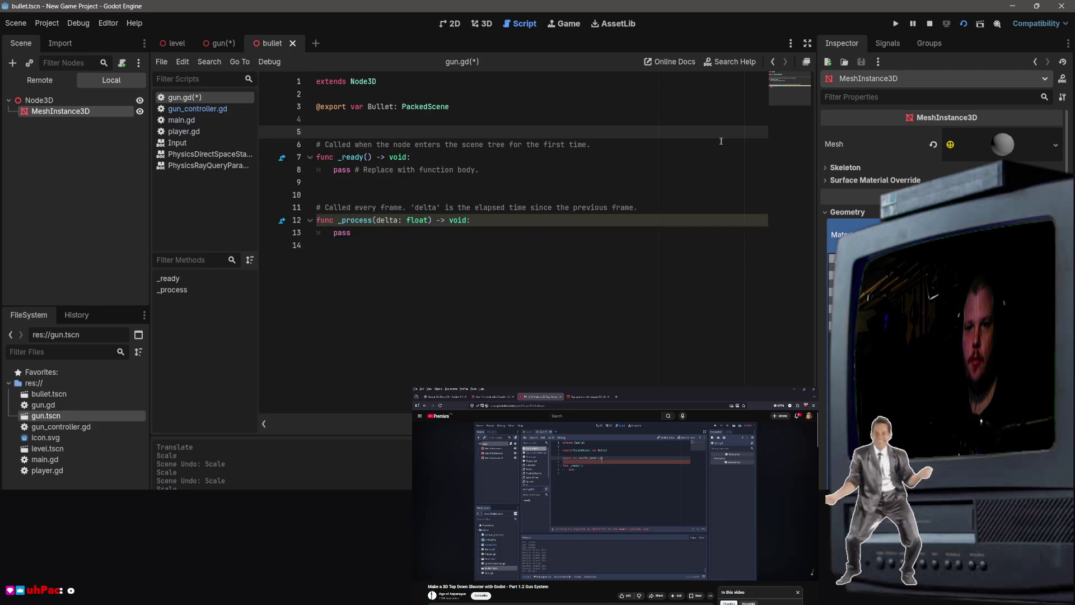
{"action": "key", "text": "Up"}
{"action": "type", "text": "@ex"}
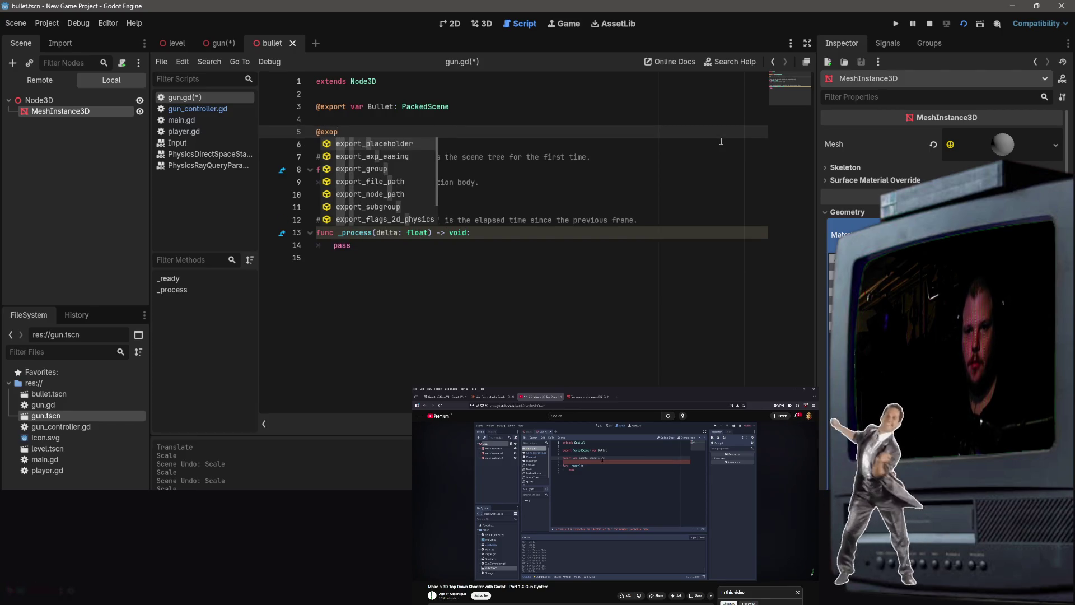
{"action": "type", "text": "port var "}
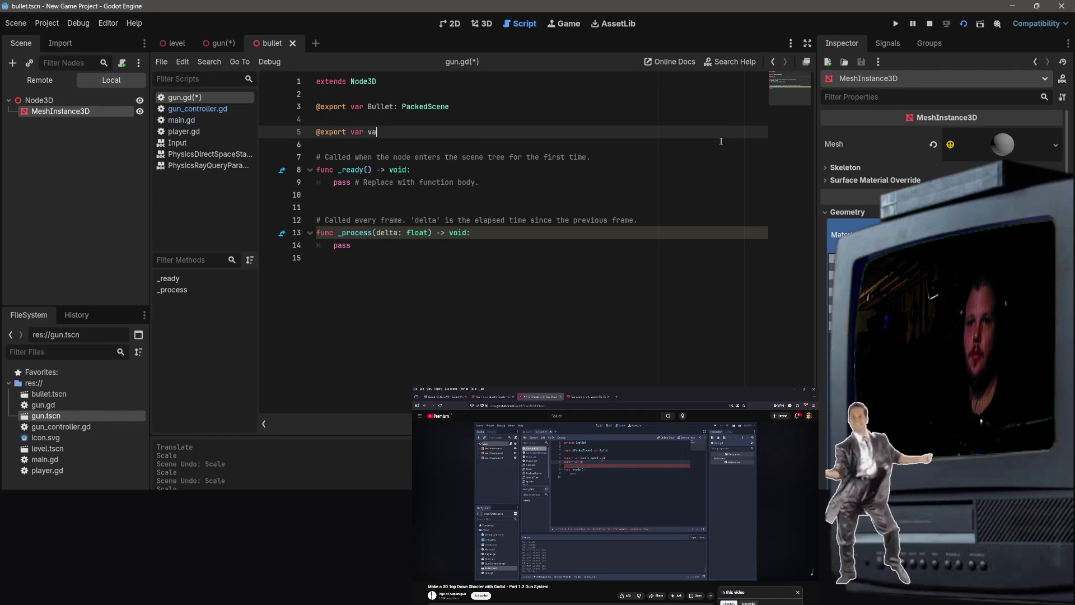
{"action": "type", "text": "mu"}
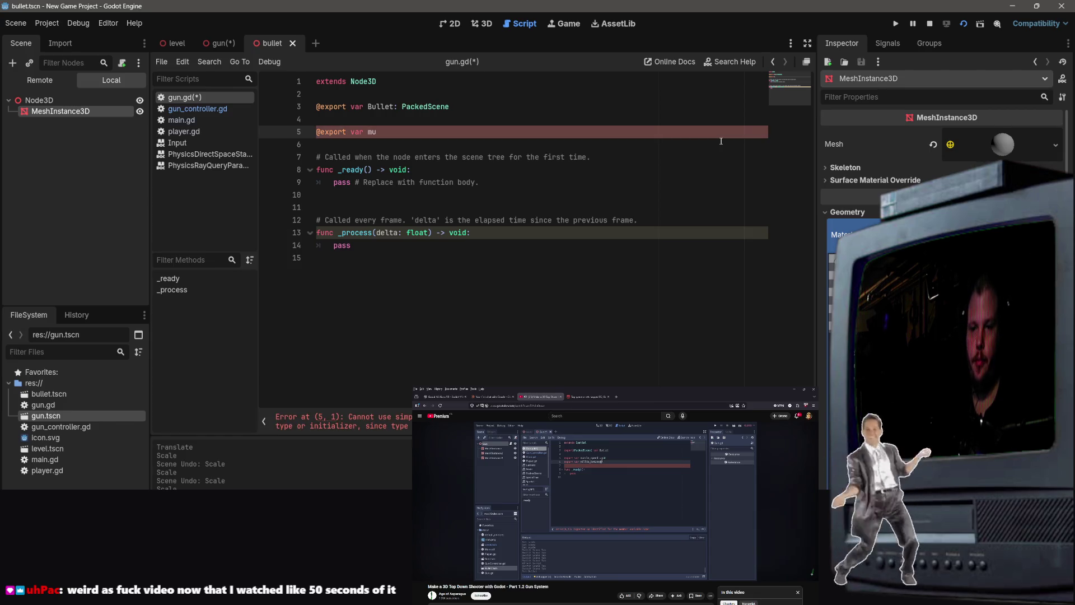
{"action": "type", "text": "zzle_speed = "}
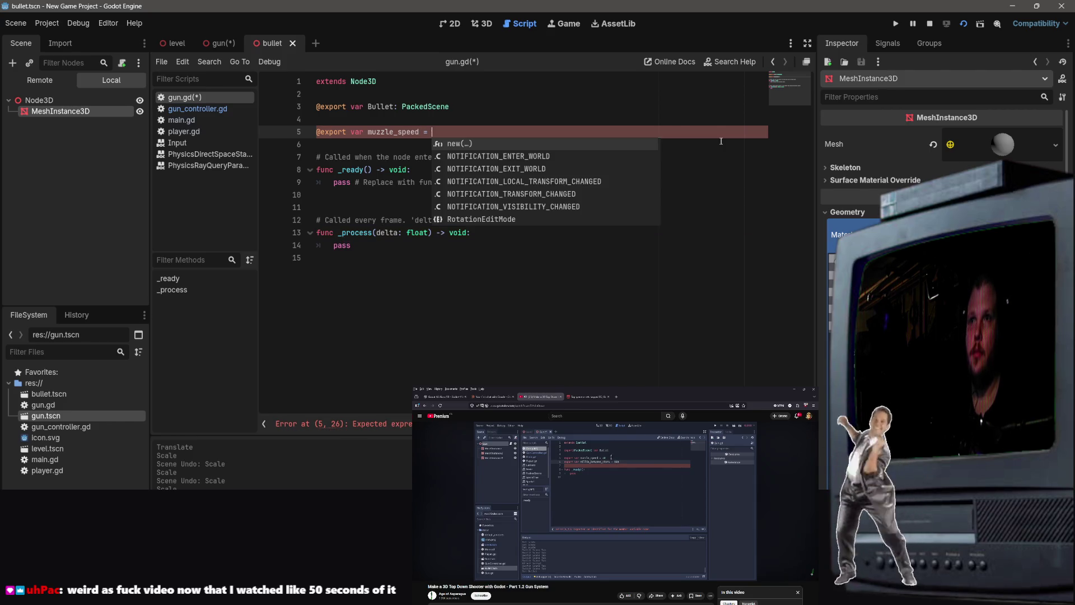
{"action": "type", "text": "30"}
{"action": "key", "text": "Return"}
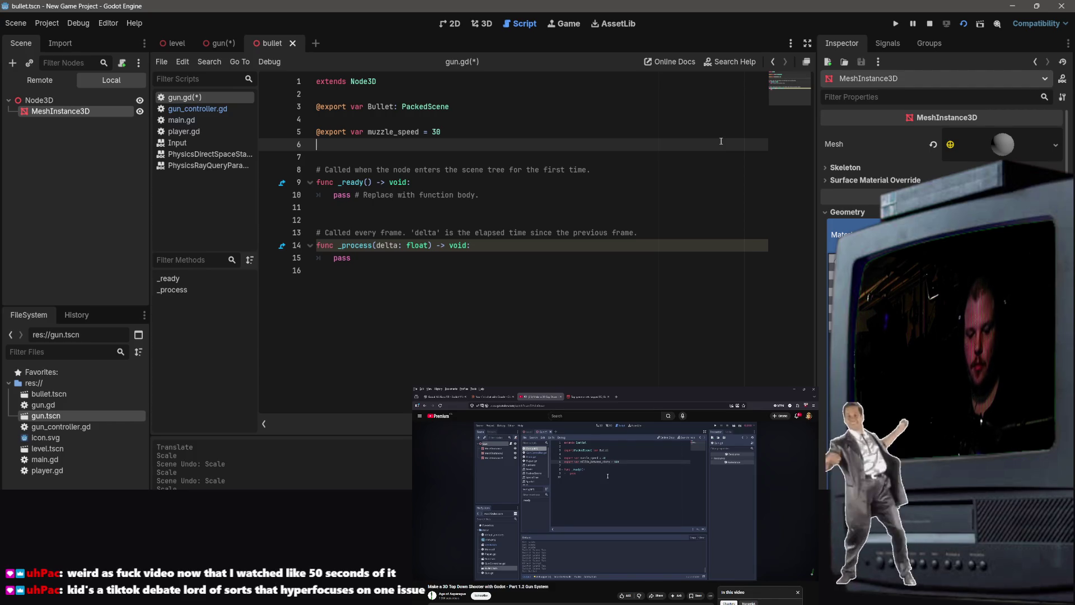
{"action": "type", "text": "@export var"}
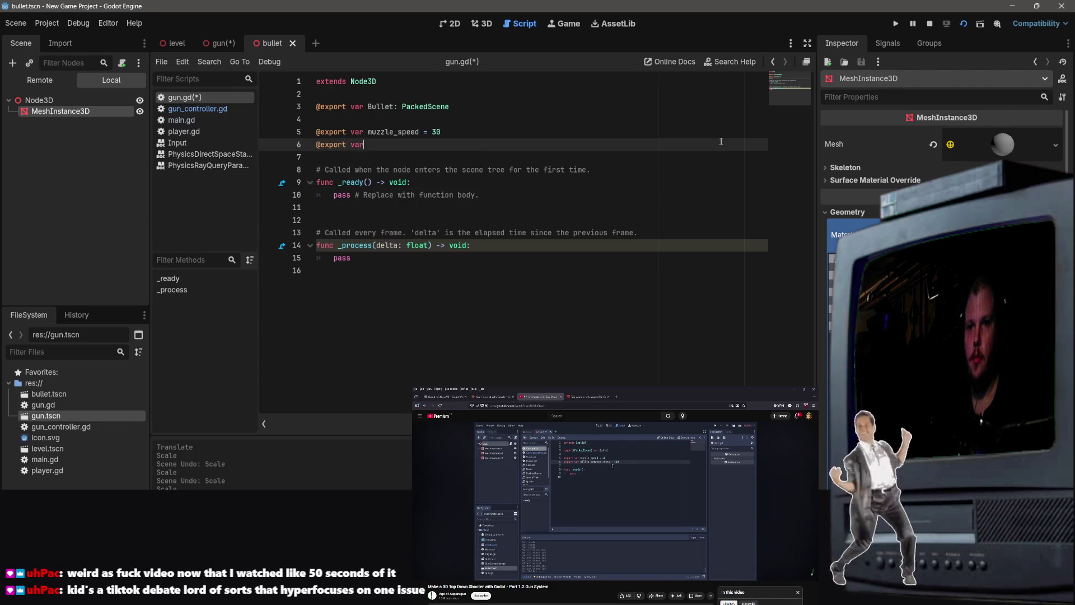
{"action": "type", "text": " mi"}
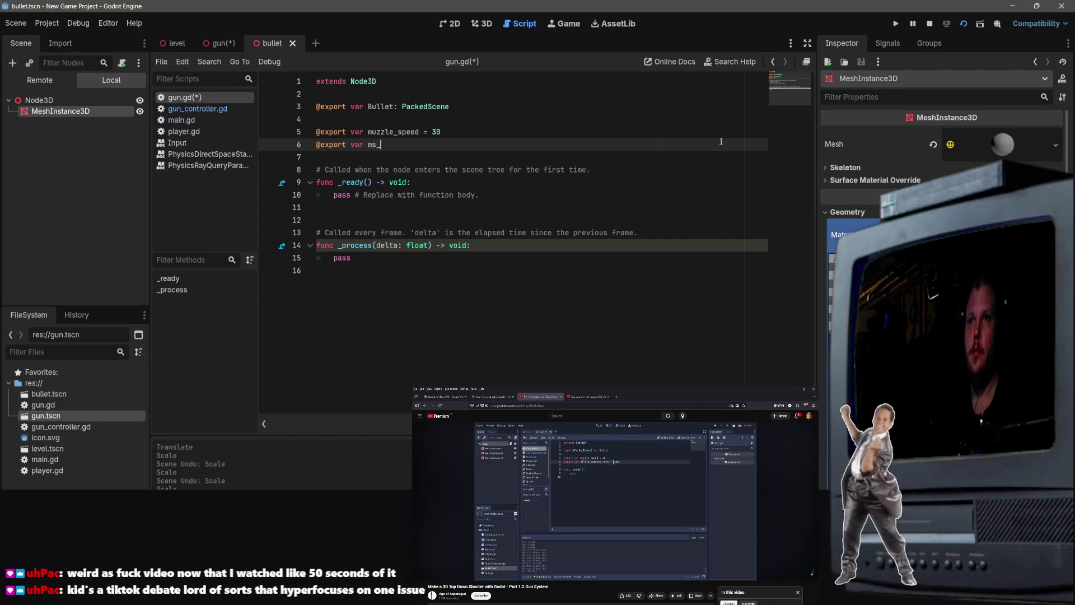
{"action": "type", "text": "between_"}
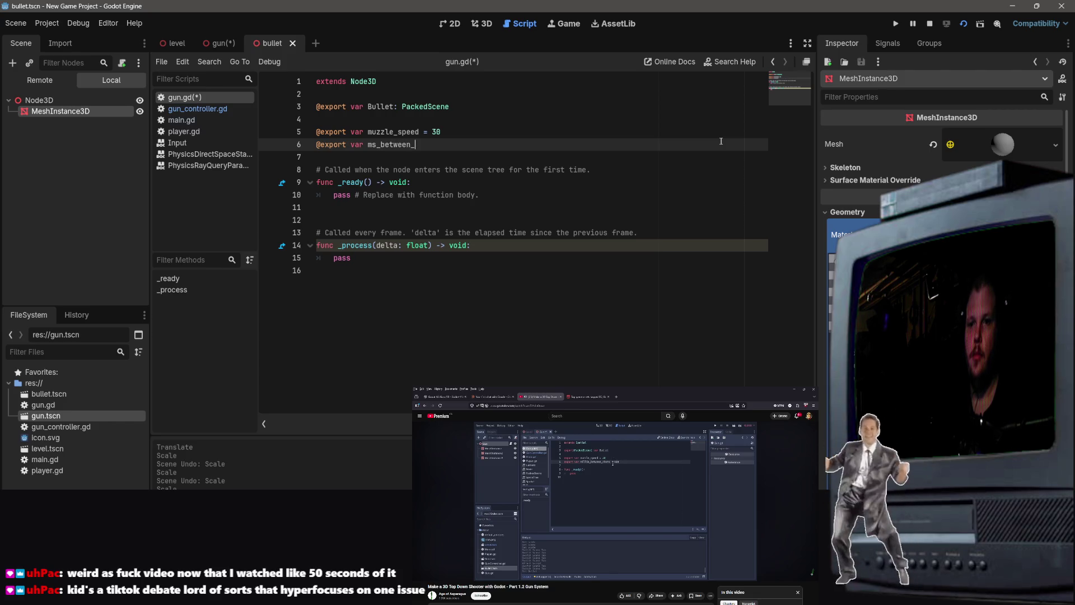
{"action": "type", "text": "shots = "}
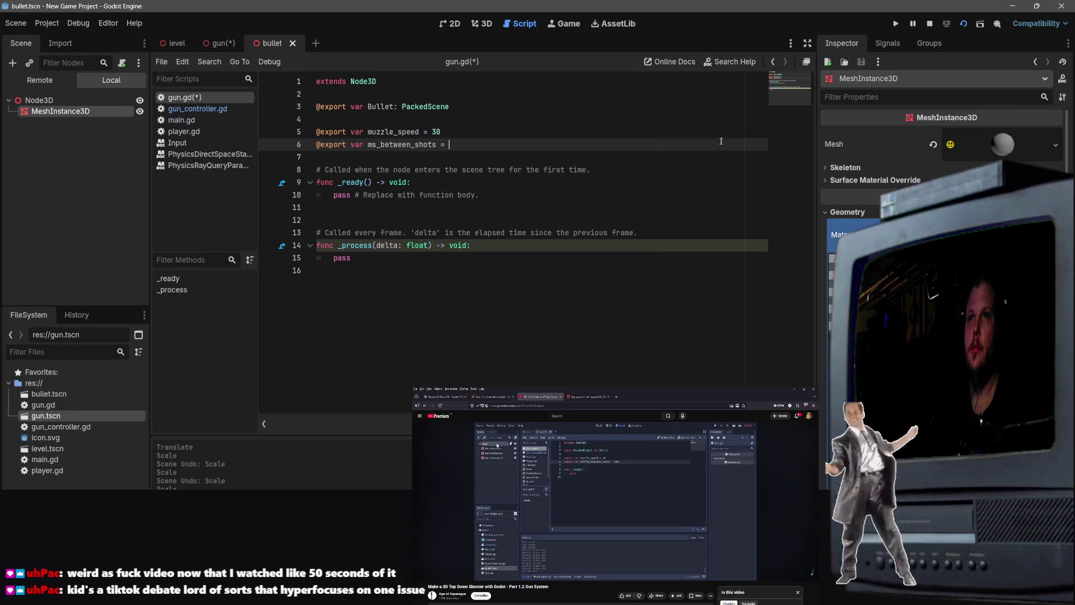
{"action": "type", "text": "100"}
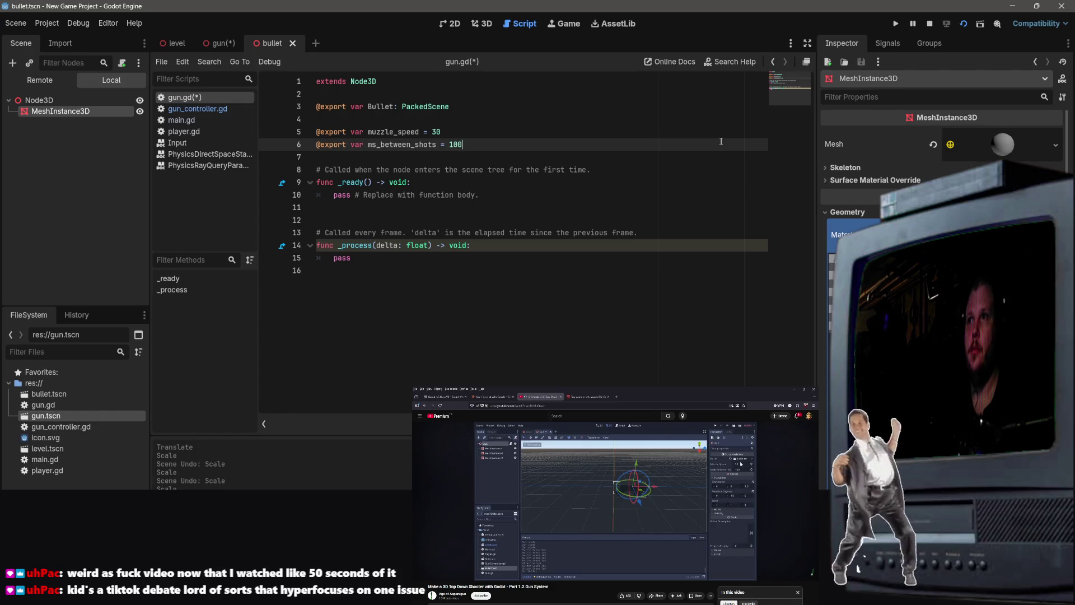
Step: Save gun.gd with its three exports, then select pass inside _process
{"action": "key", "text": "ctrl+s"}
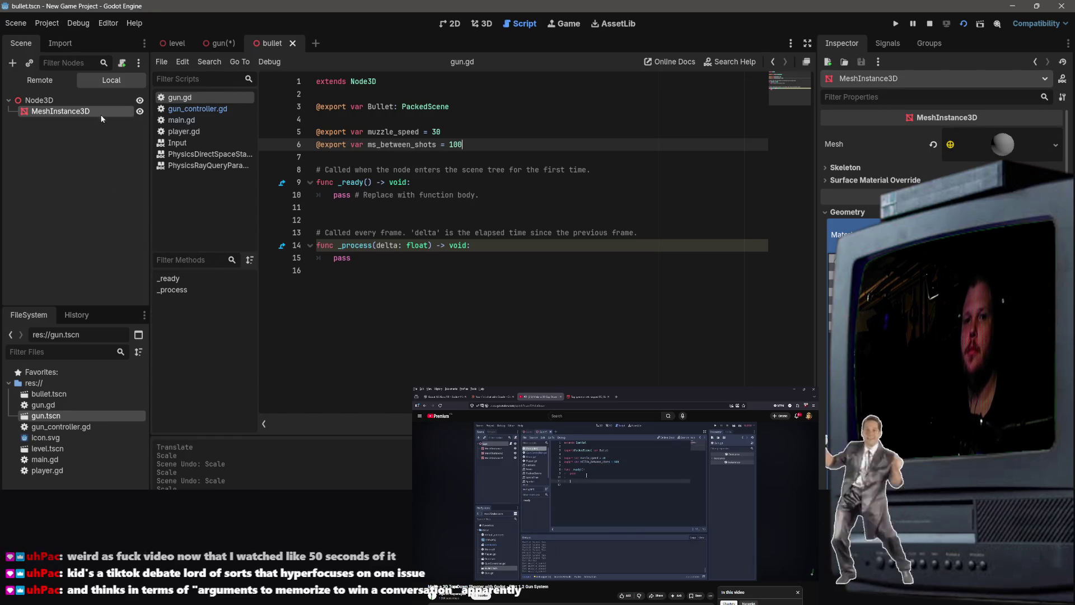
{"action": "left_click", "coordinate": [1015, 6]}
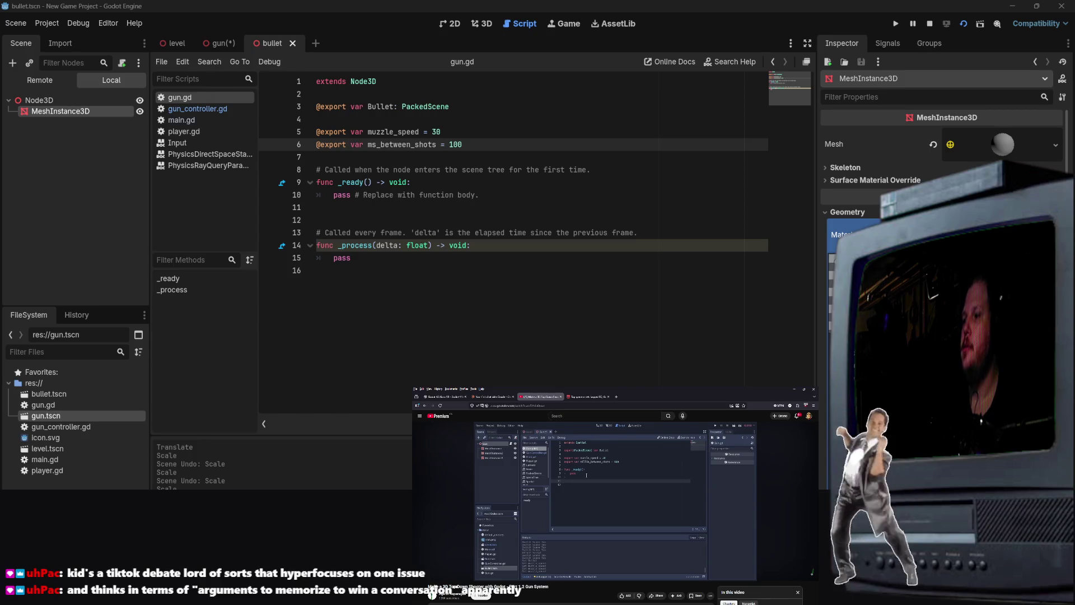
{"action": "key", "text": "space"}
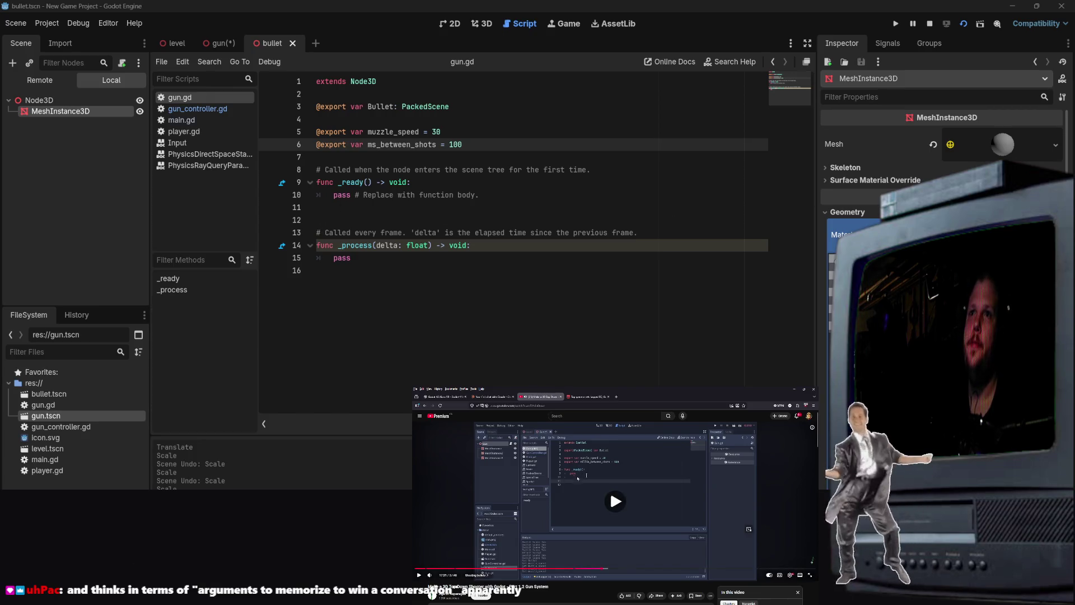
{"action": "key", "text": "space"}
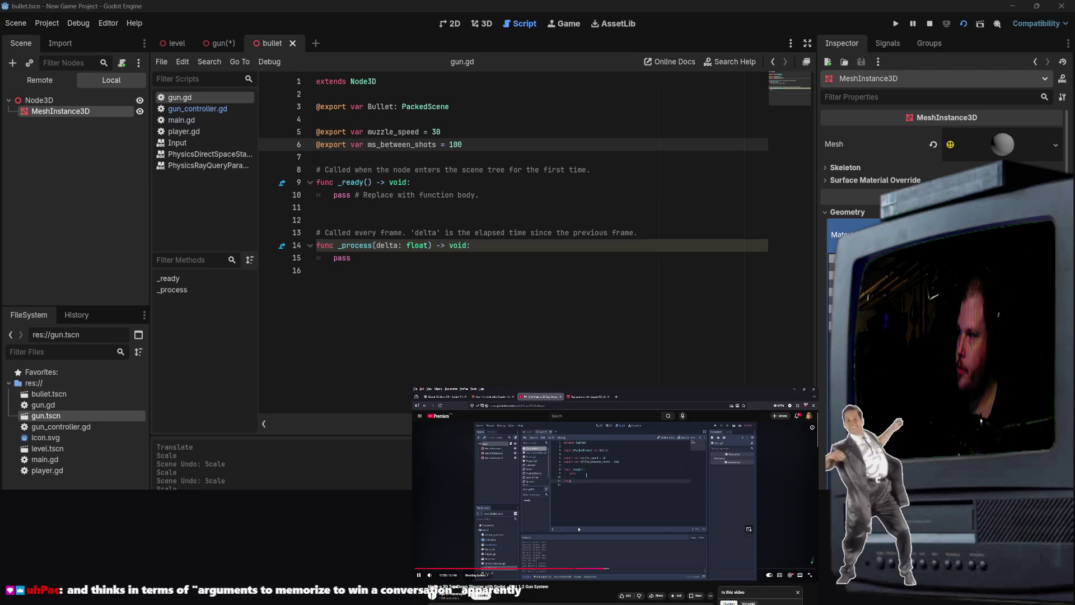
{"action": "key", "text": "space"}
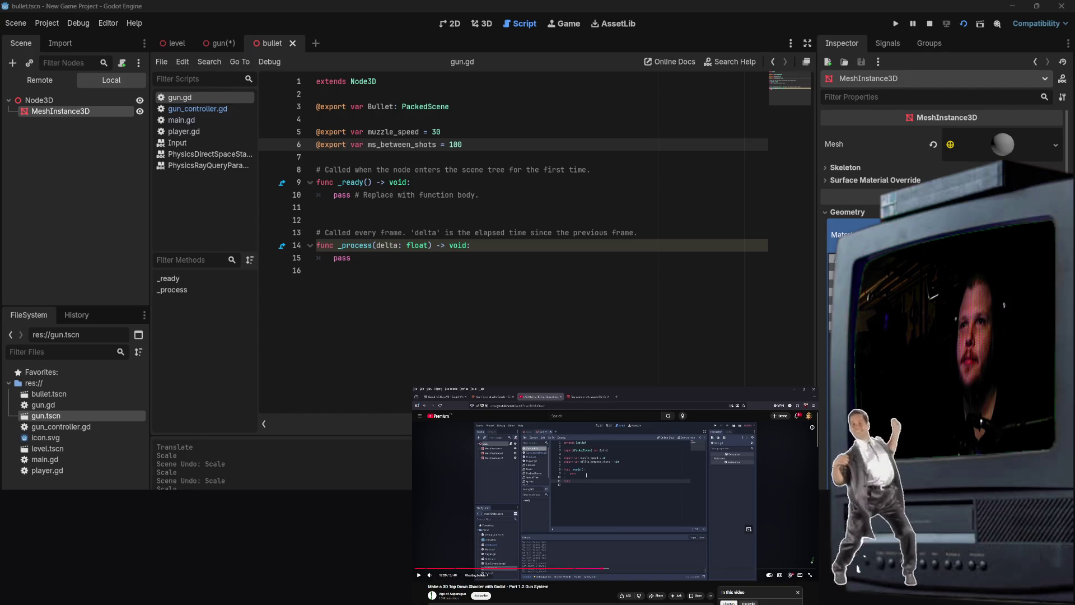
{"action": "left_click", "coordinate": [591, 547]}
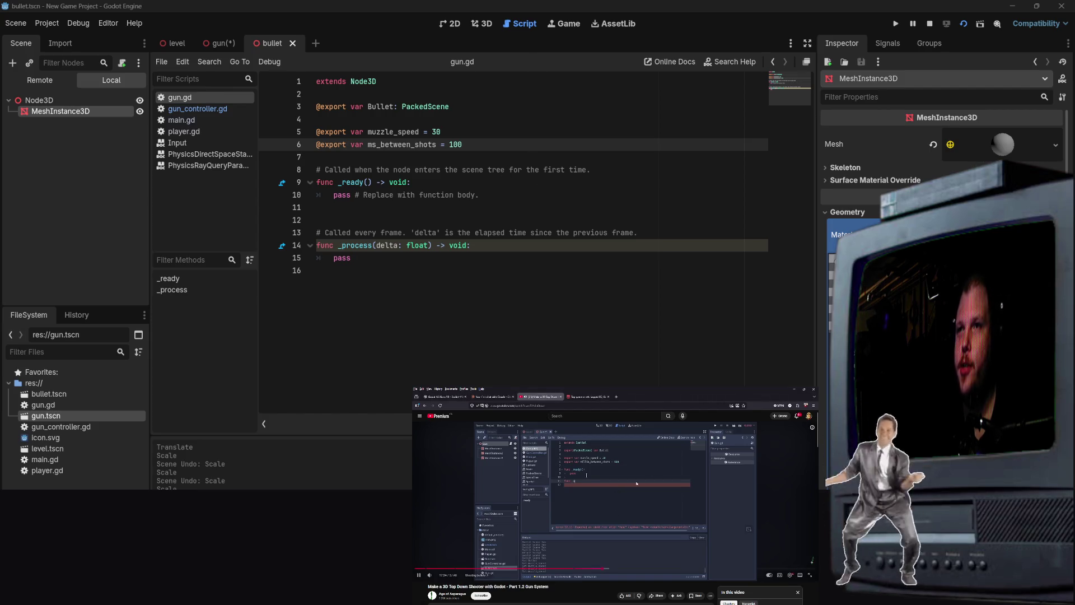
{"action": "left_click", "coordinate": [440, 271]}
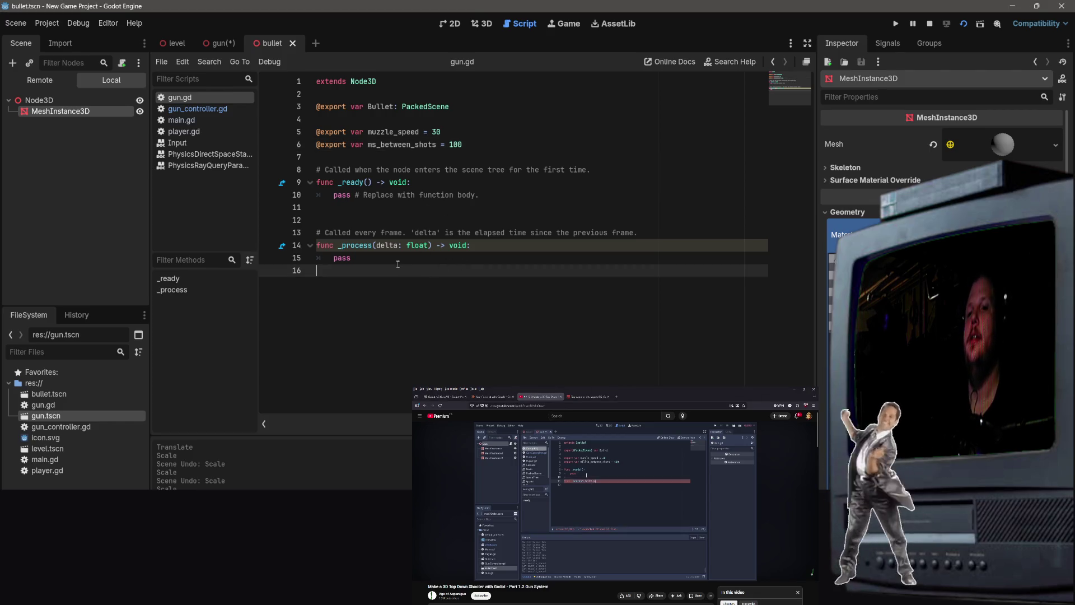
{"action": "double_click", "coordinate": [343, 258]}
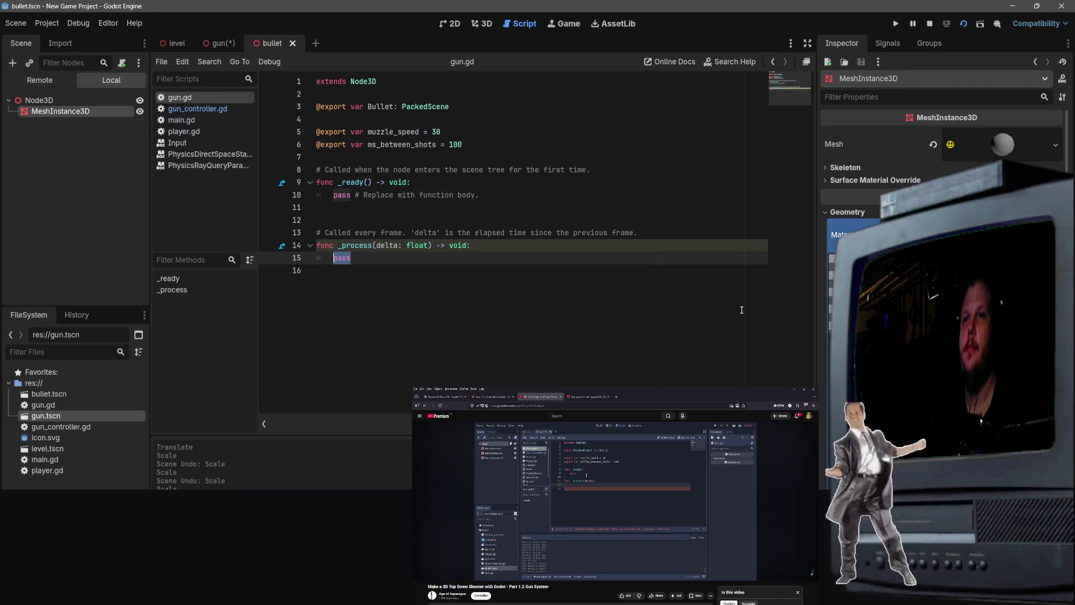
Step: Replace pass in _process with a shoot() call
{"action": "key", "text": "BackSpace"}
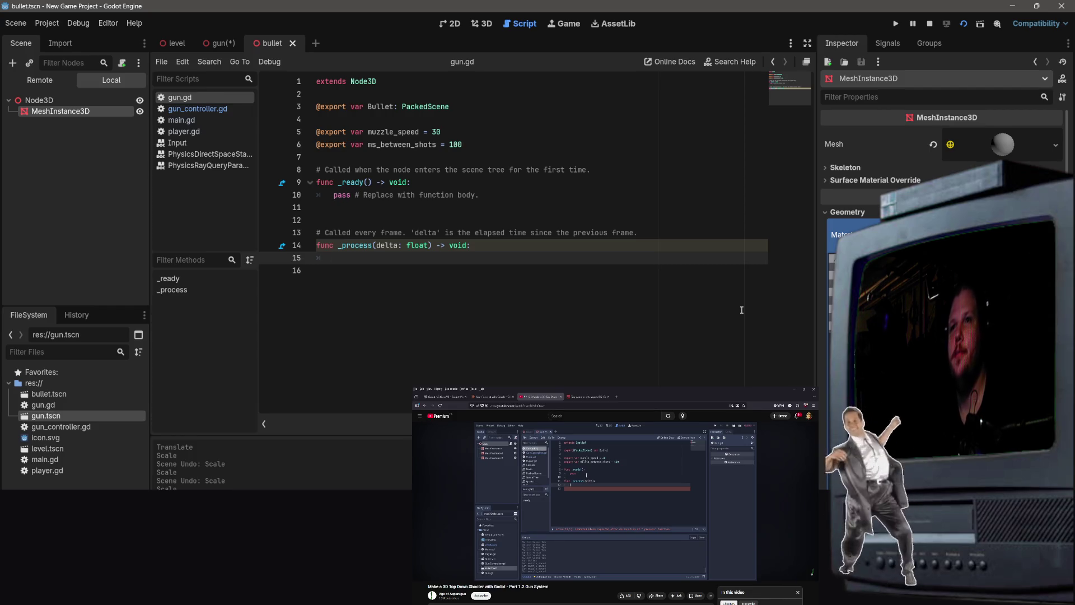
{"action": "key", "text": "Return"}
{"action": "key", "text": "BackSpace"}
{"action": "key", "text": "BackSpace"}
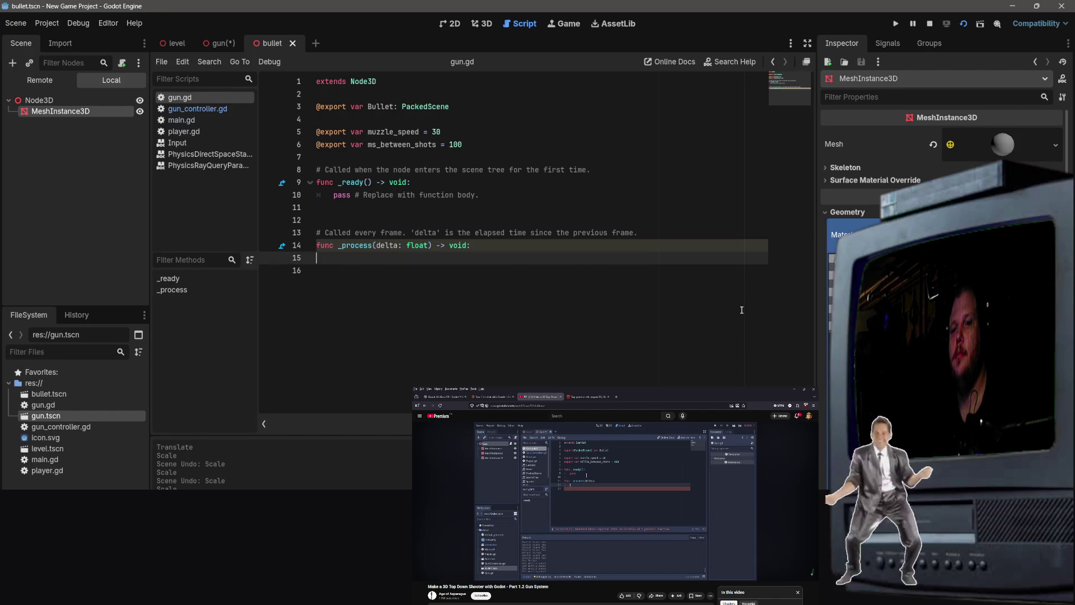
{"action": "key", "text": "Return"}
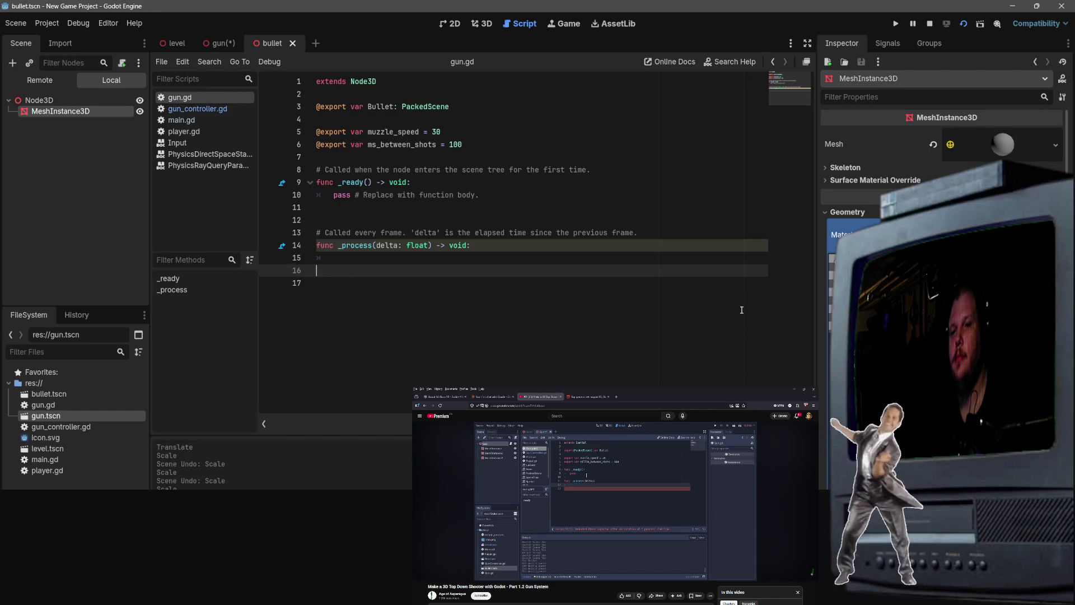
{"action": "key", "text": "BackSpace"}
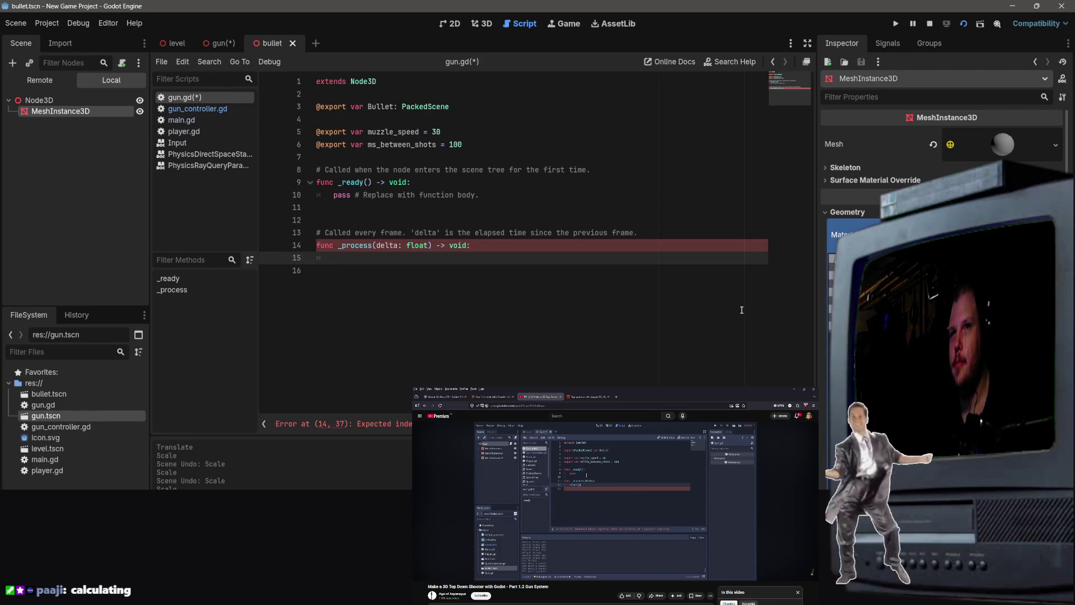
{"action": "type", "text": "shoot"}
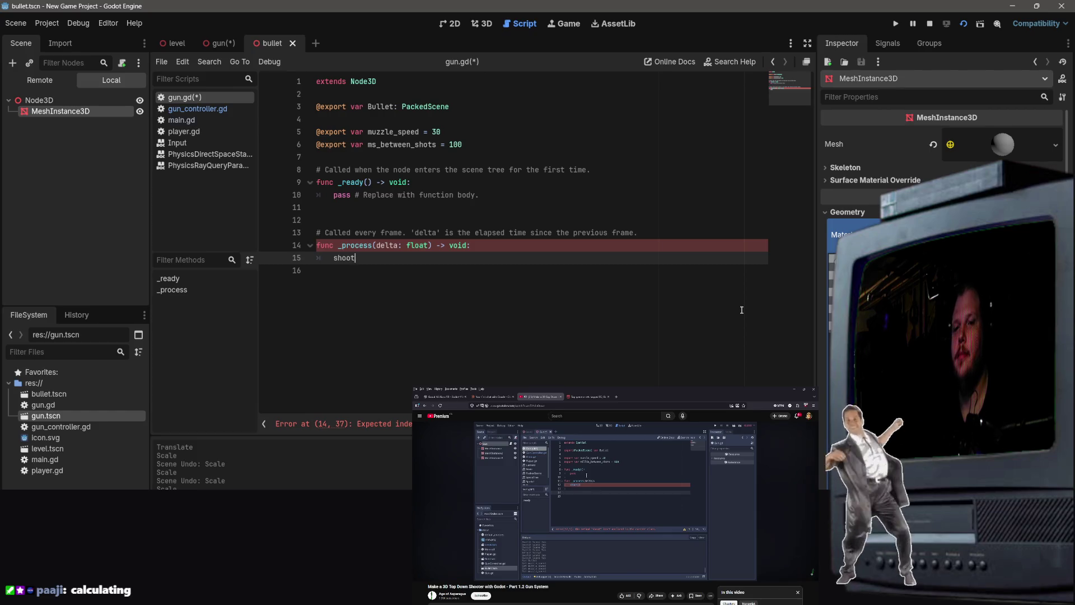
{"action": "type", "text": "()"}
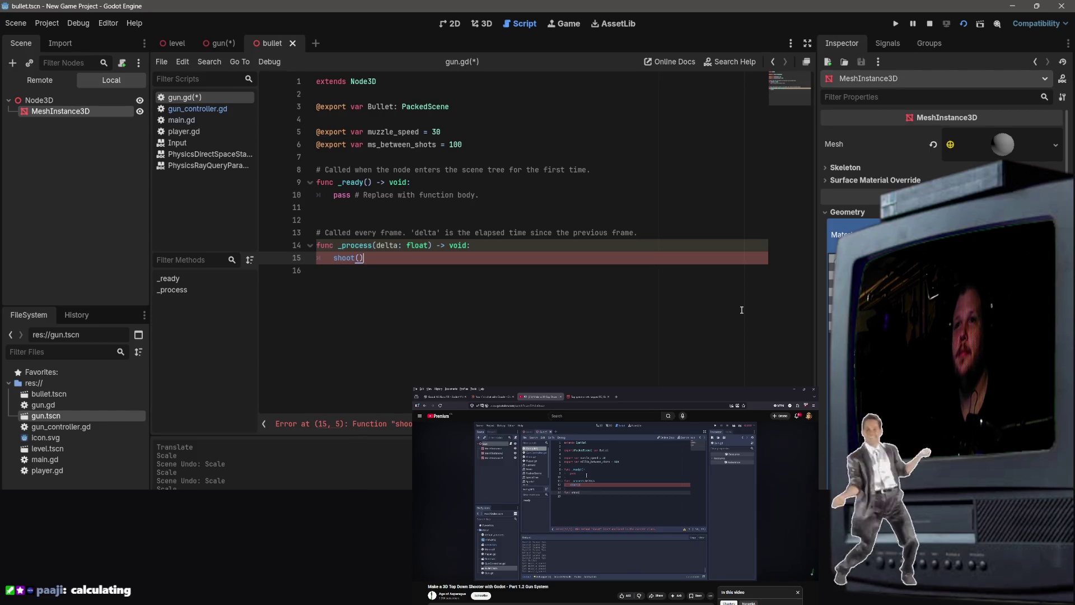
{"action": "key", "text": "Return"}
{"action": "key", "text": "Return"}
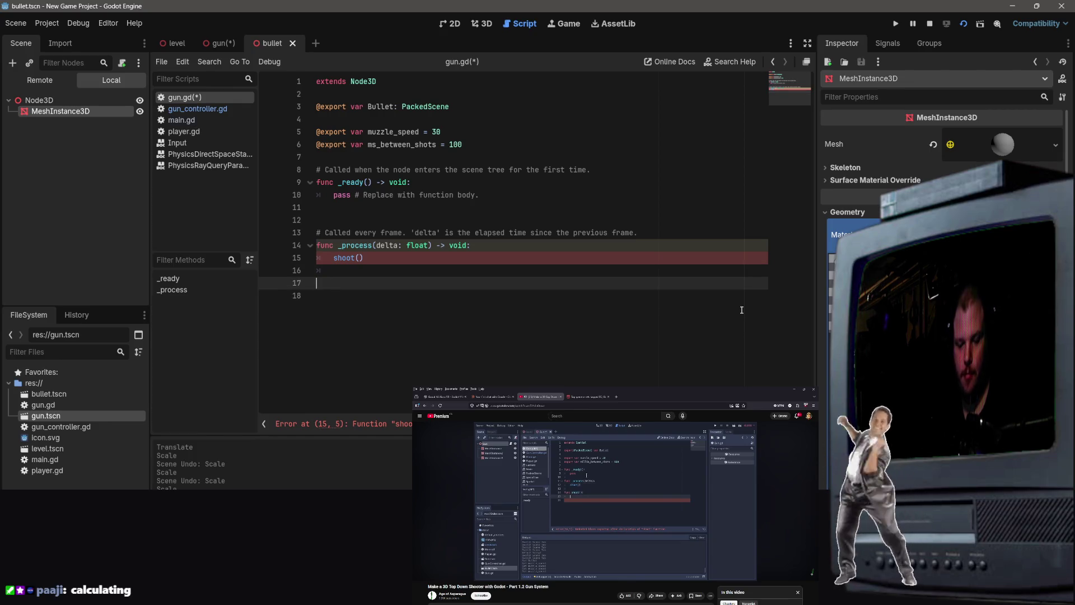
Step: Add func shoot(): containing var new_bullet = bullet.instantiate()
{"action": "type", "text": "func"}
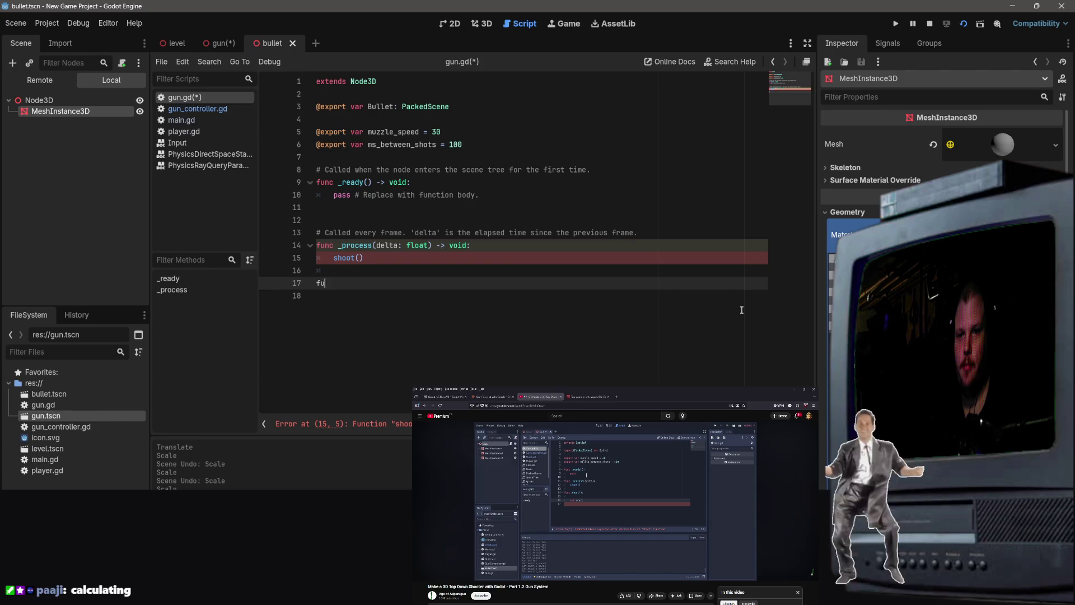
{"action": "type", "text": " shoot"}
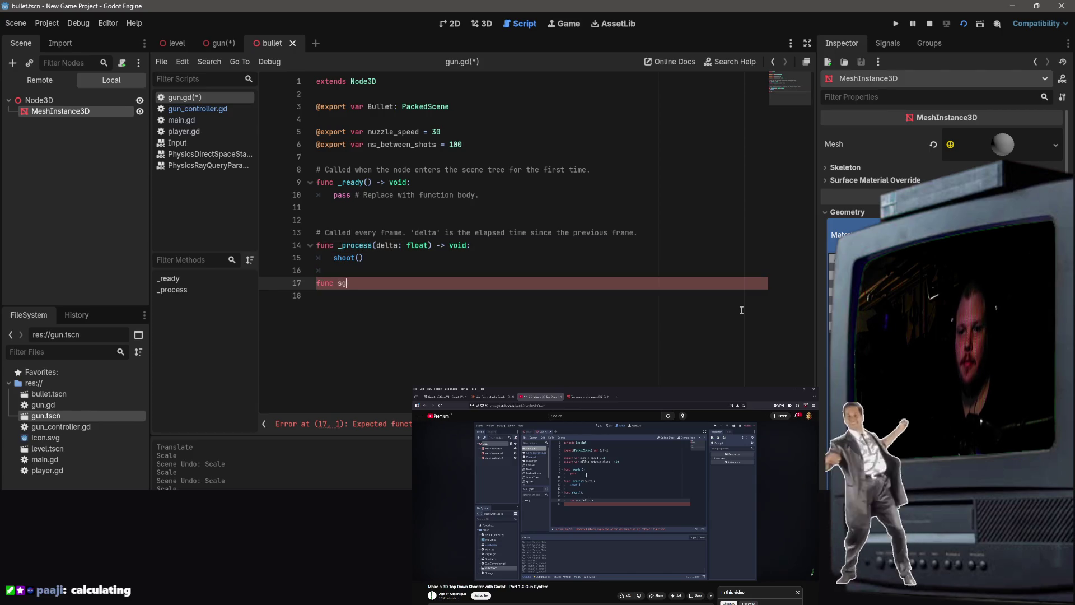
{"action": "type", "text": ":"}
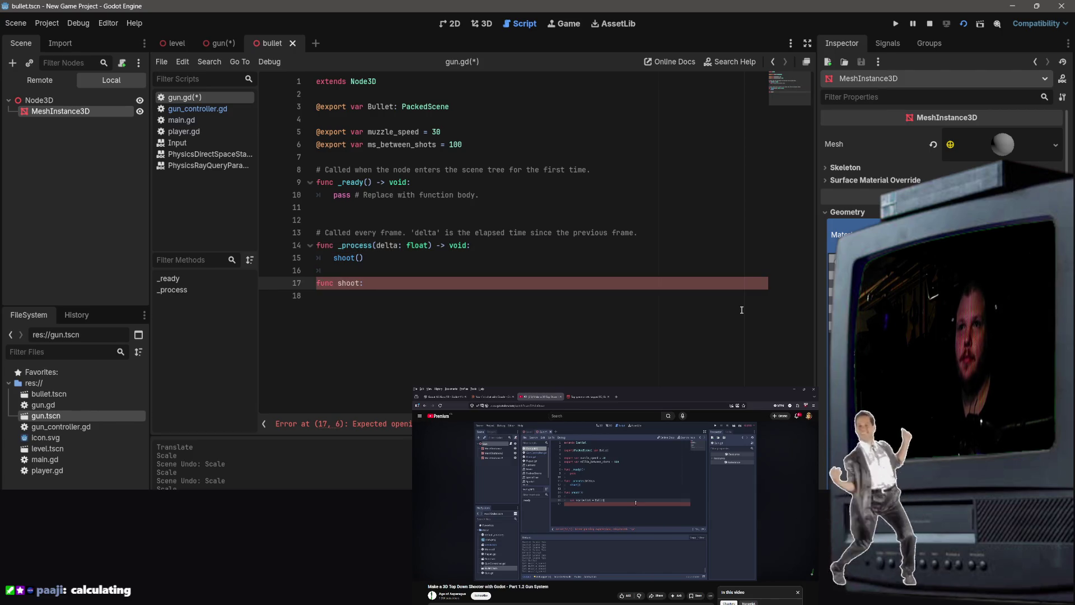
{"action": "key", "text": "BackSpace"}
{"action": "key", "text": "BackSpace"}
{"action": "type", "text": "()"}
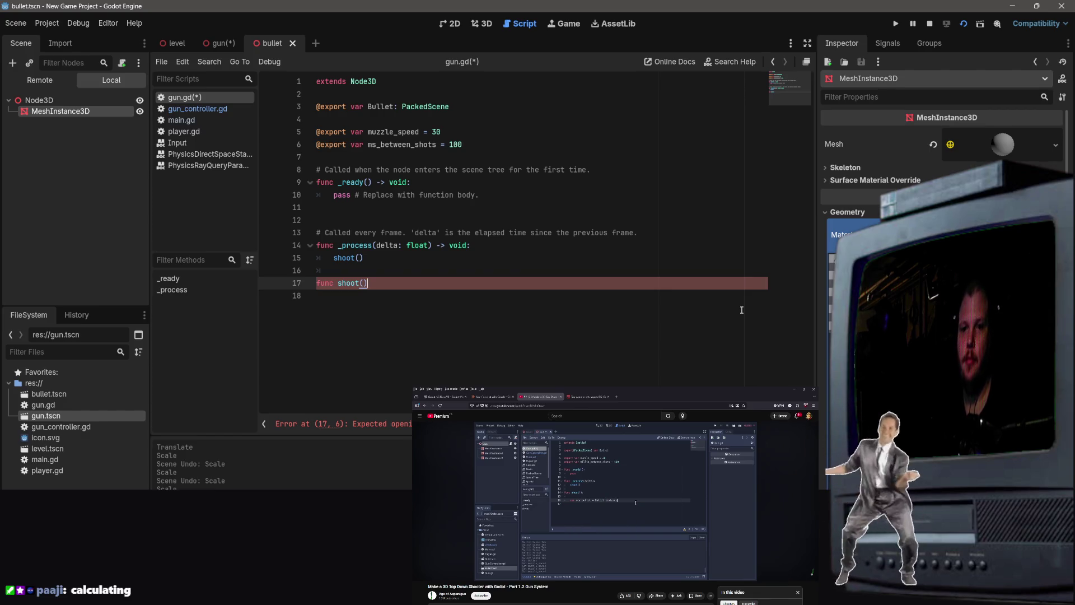
{"action": "key", "text": "Return"}
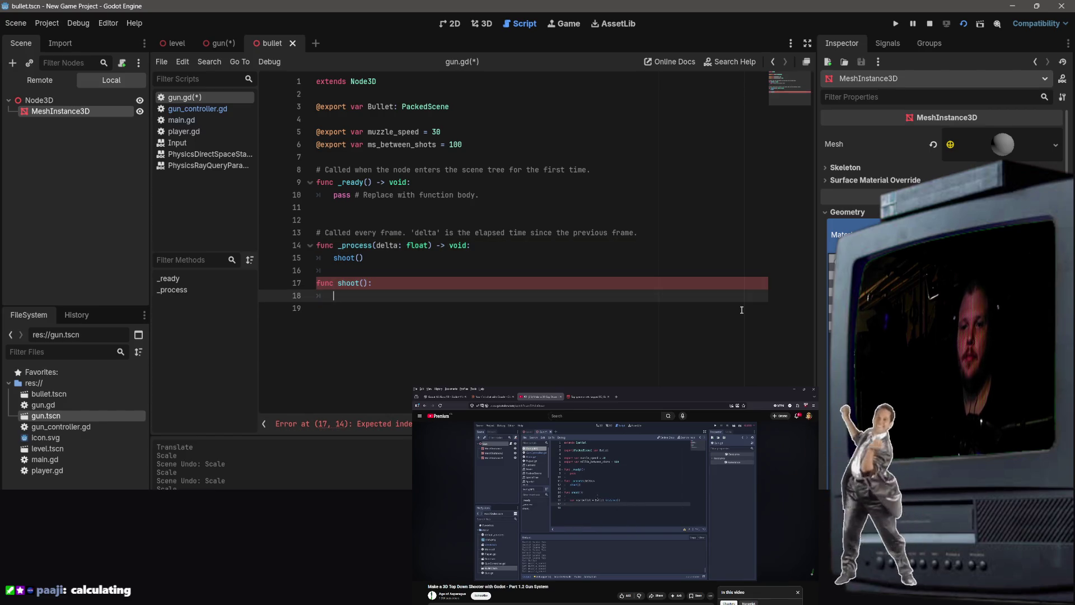
{"action": "key", "text": "Return"}
{"action": "type", "text": "var"}
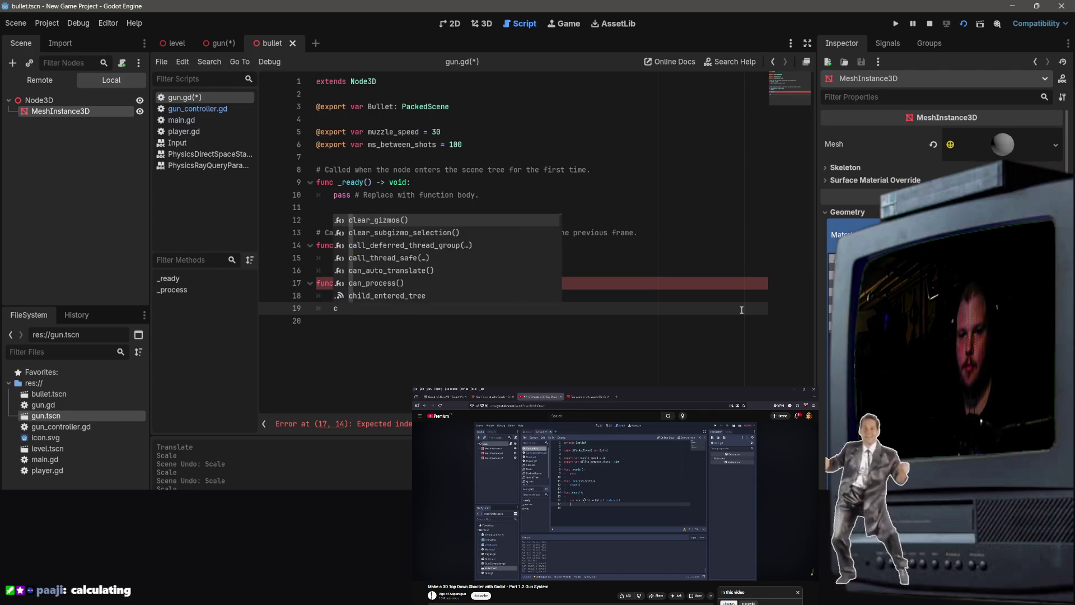
{"action": "type", "text": " new_bullet"}
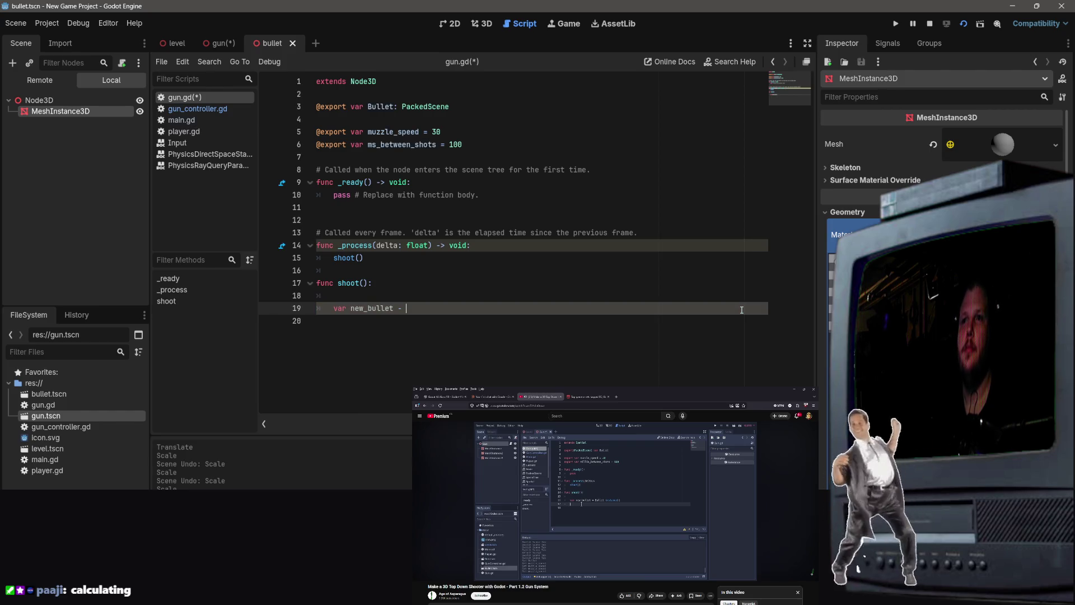
{"action": "type", "text": " = bullet"}
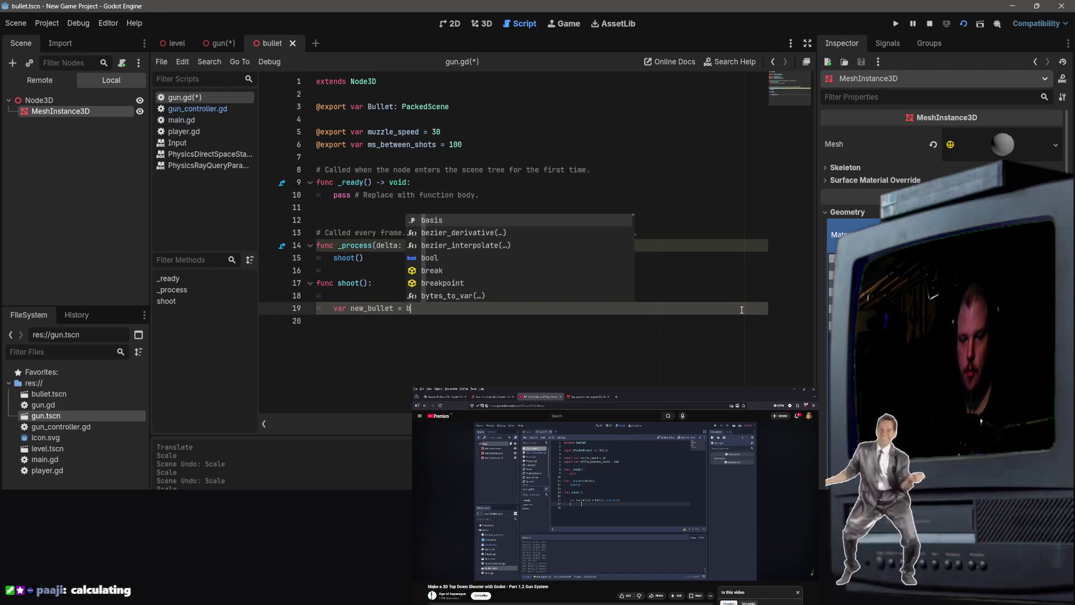
{"action": "type", "text": ".In"}
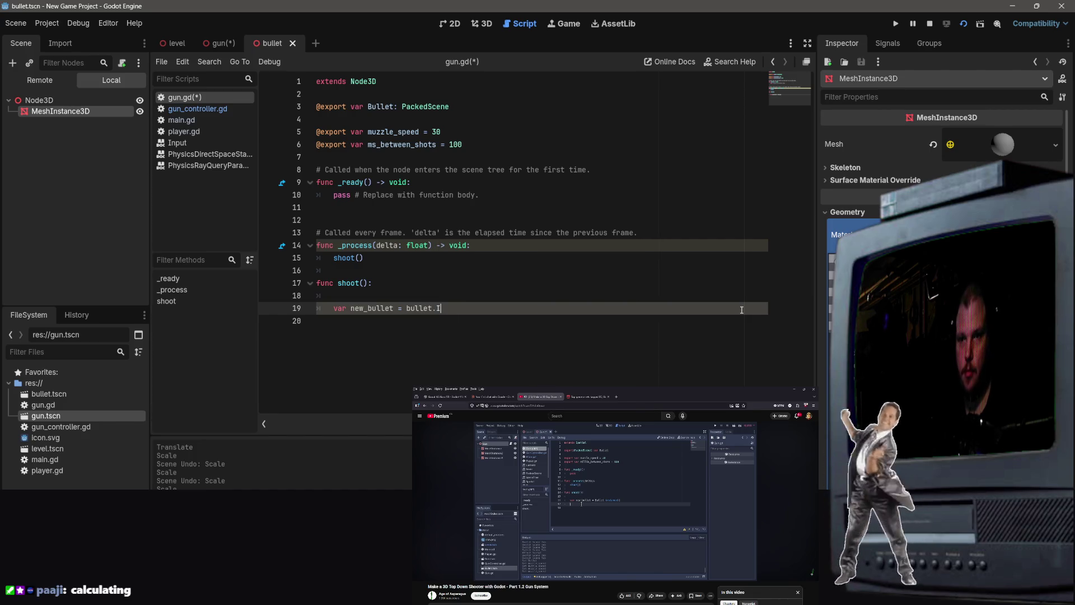
{"action": "key", "text": "BackSpace"}
{"action": "key", "text": "BackSpace"}
{"action": "type", "text": "instan"}
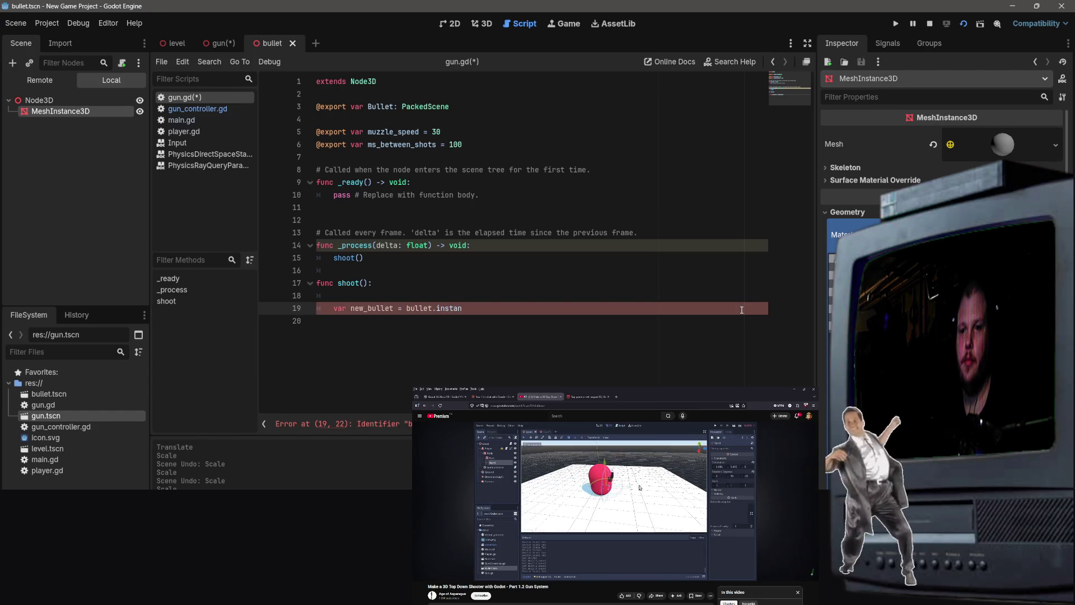
{"action": "type", "text": "tiate"}
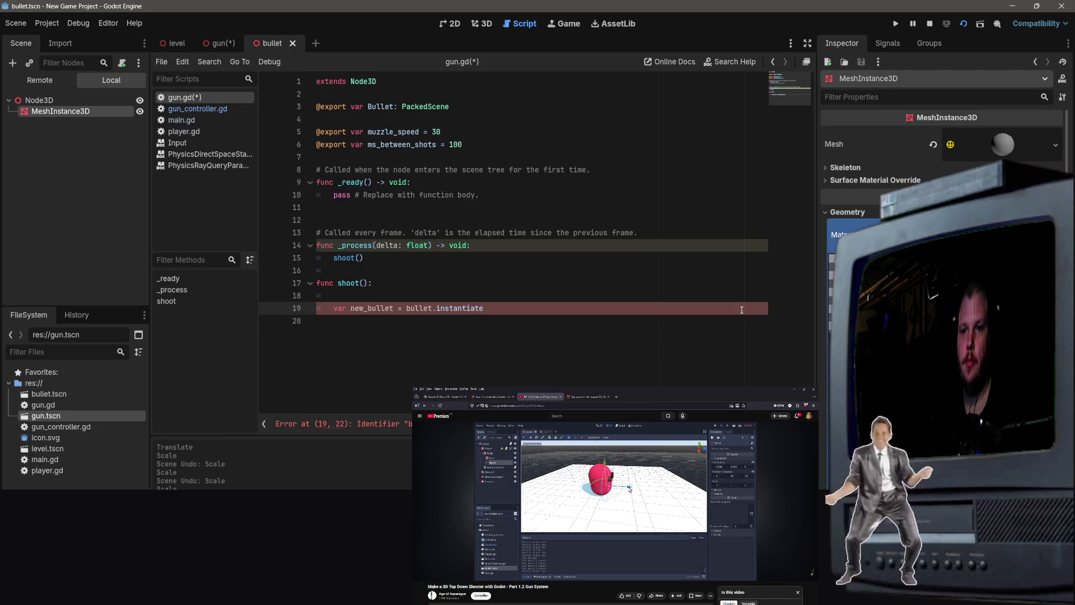
{"action": "type", "text": "()"}
Step: Return to the shoot() call, then switch through the gun scene to the level scene
{"action": "left_click", "coordinate": [454, 264]}
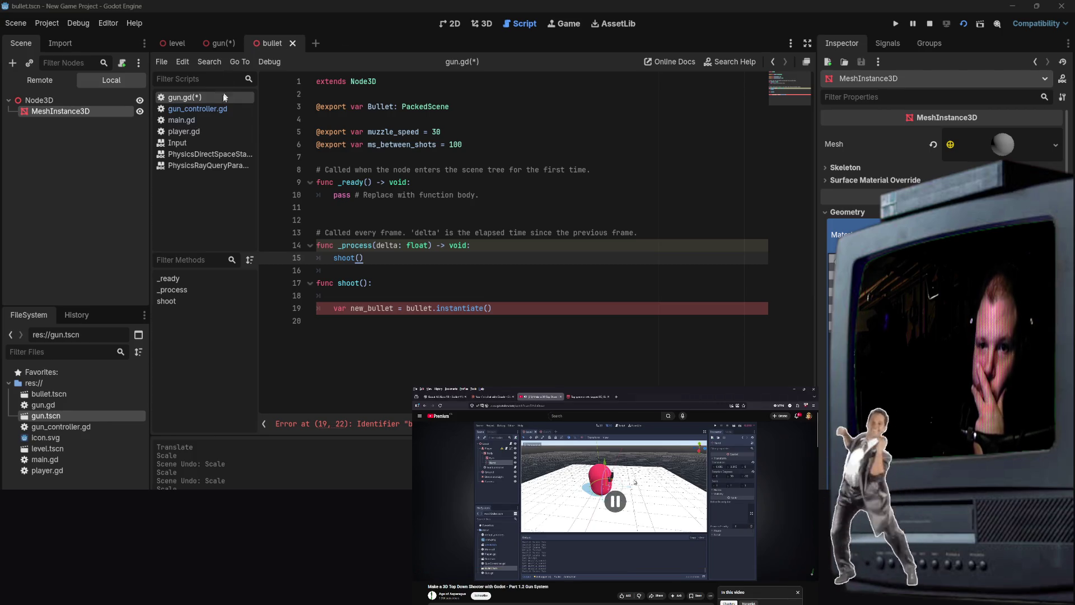
{"action": "left_click", "coordinate": [217, 45]}
{"action": "left_click", "coordinate": [171, 45]}
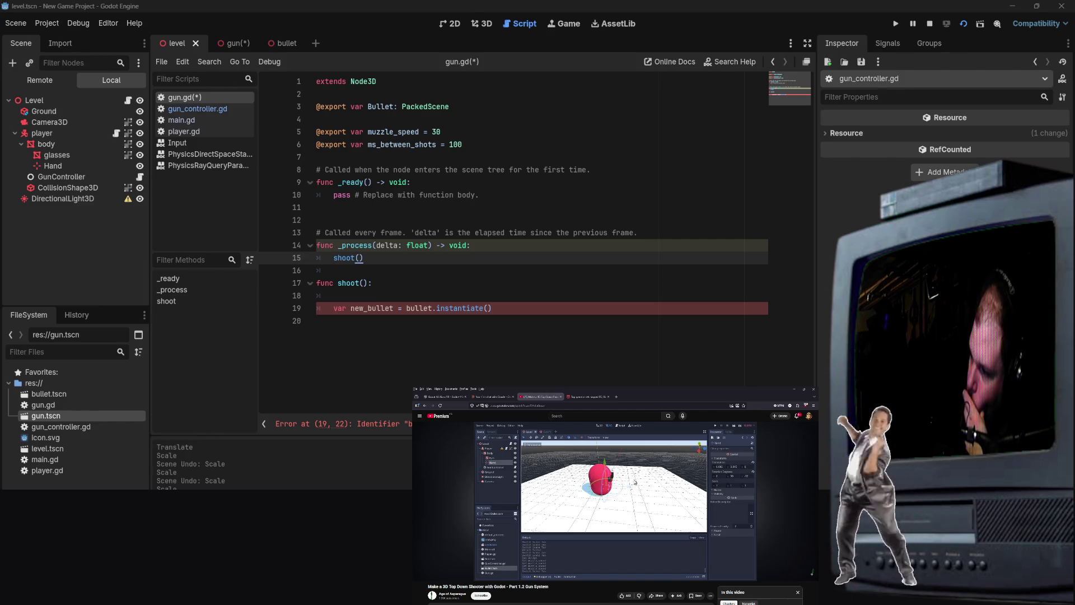
Step: Seek the tutorial video to its shoot() code for comparison, then return to bullet on line 19
{"action": "mouse_move", "coordinate": [749, 529]}
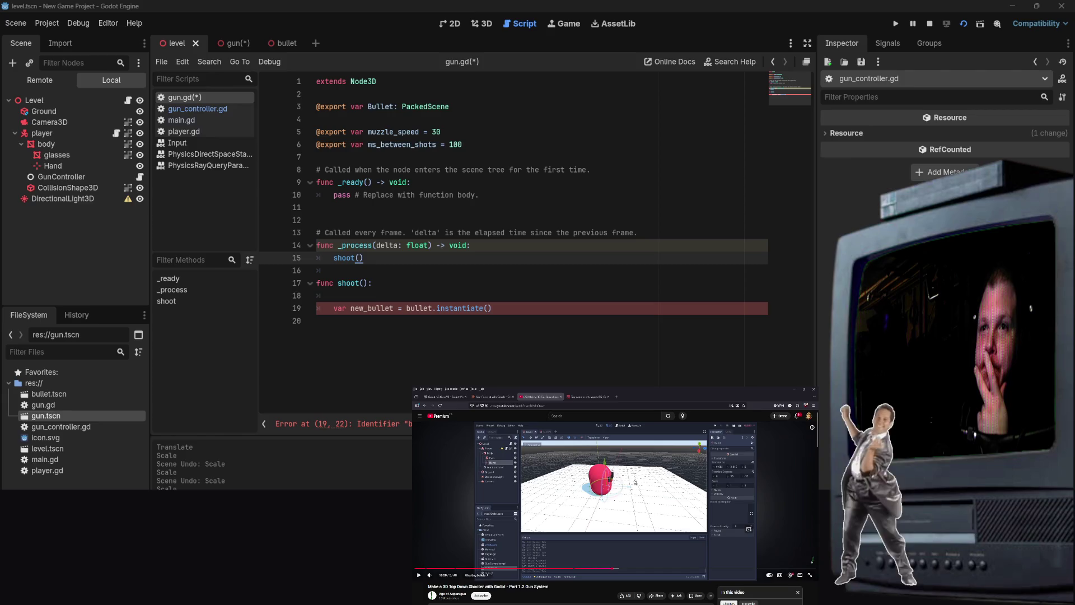
{"action": "left_click", "coordinate": [634, 483]}
{"action": "left_click", "coordinate": [603, 569]}
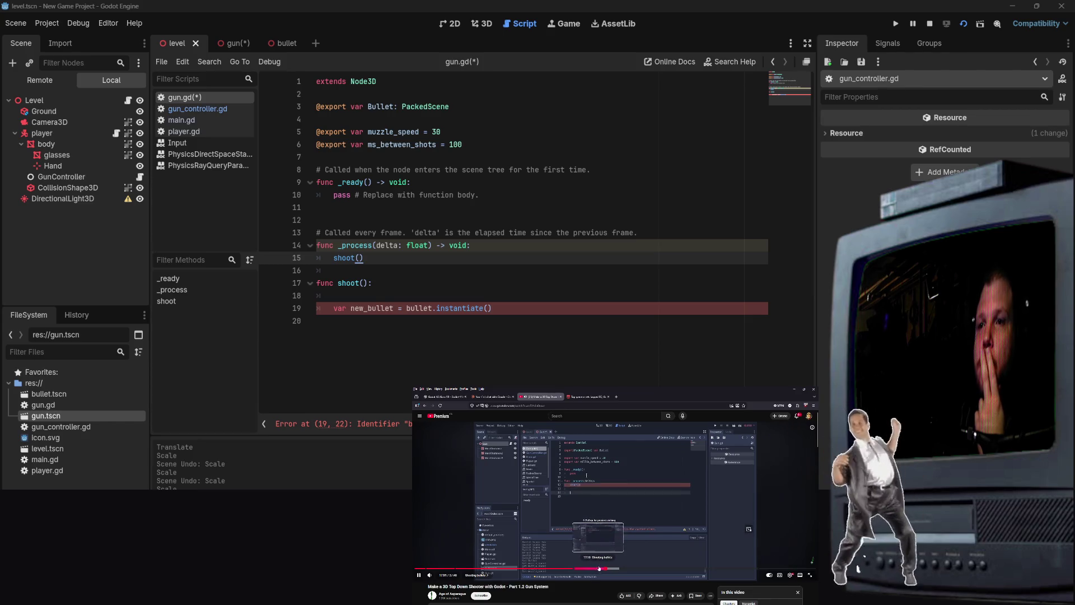
{"action": "left_click", "coordinate": [610, 570]}
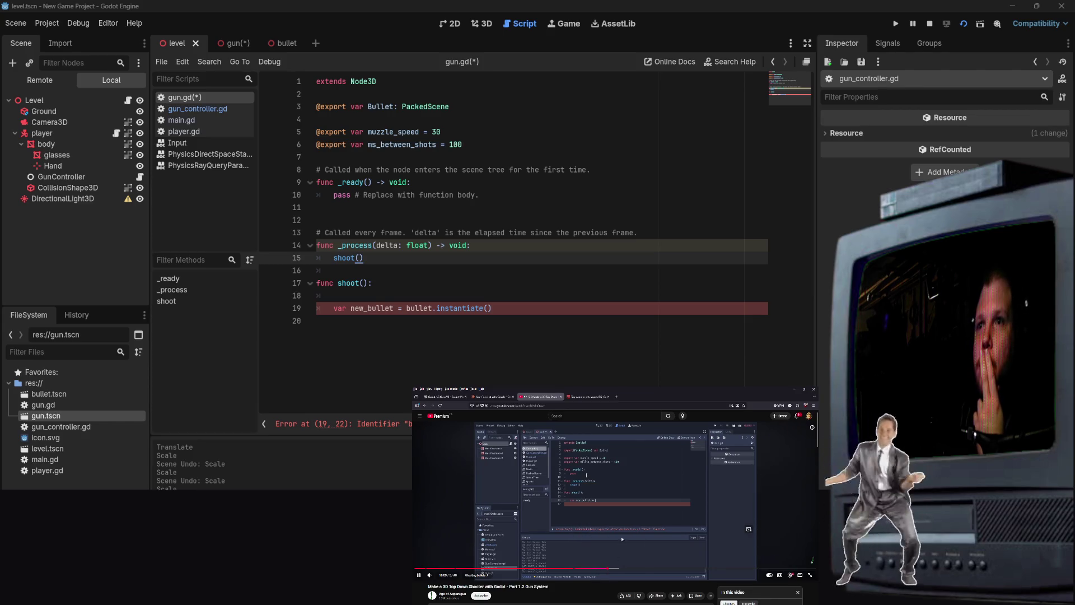
{"action": "left_click", "coordinate": [625, 482]}
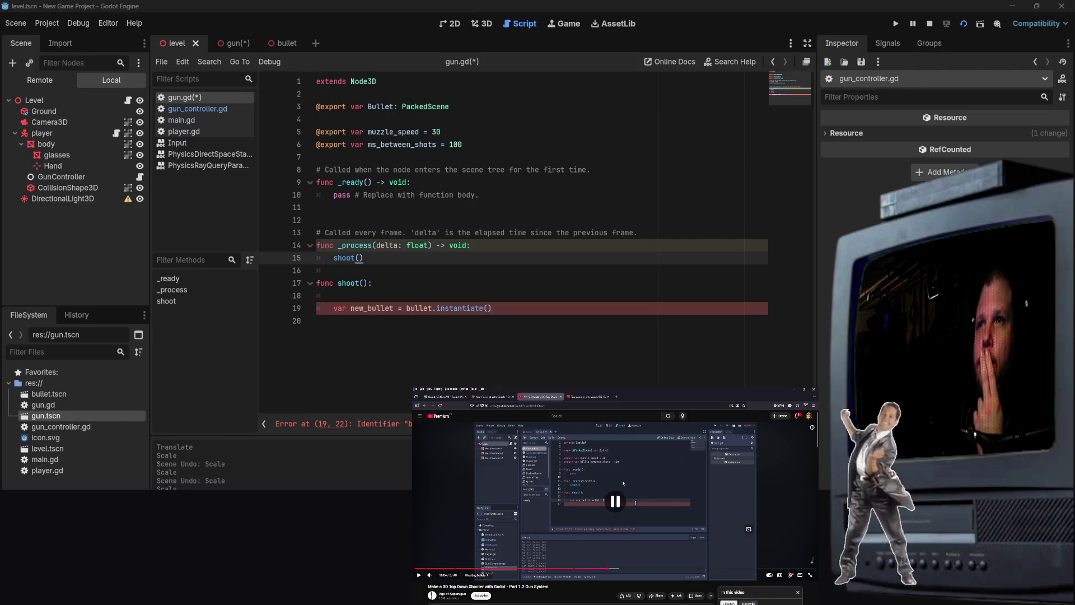
{"action": "left_click", "coordinate": [631, 510]}
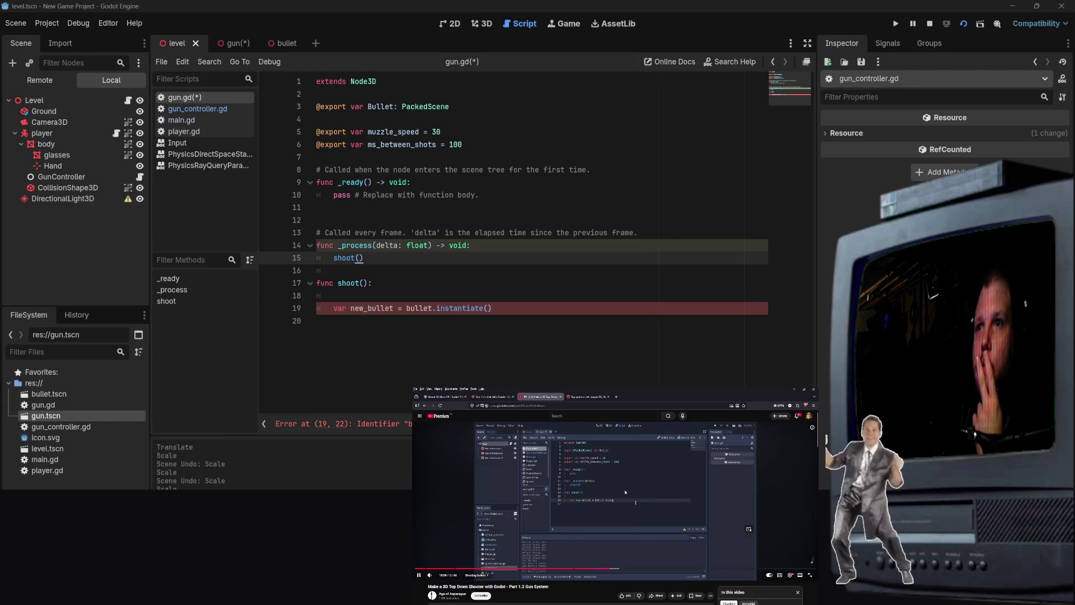
{"action": "left_click", "coordinate": [407, 308]}
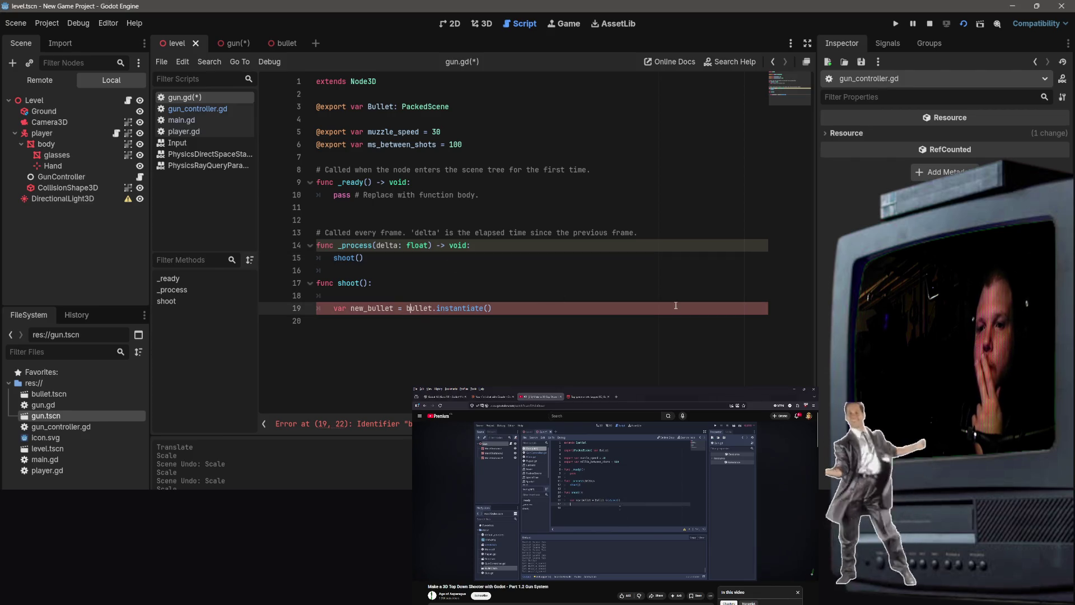
Step: On line 19, capitalise bullet so it calls Bullet.instantiate() using the exported scene
{"action": "key", "text": "BackSpace"}
{"action": "type", "text": "B"}
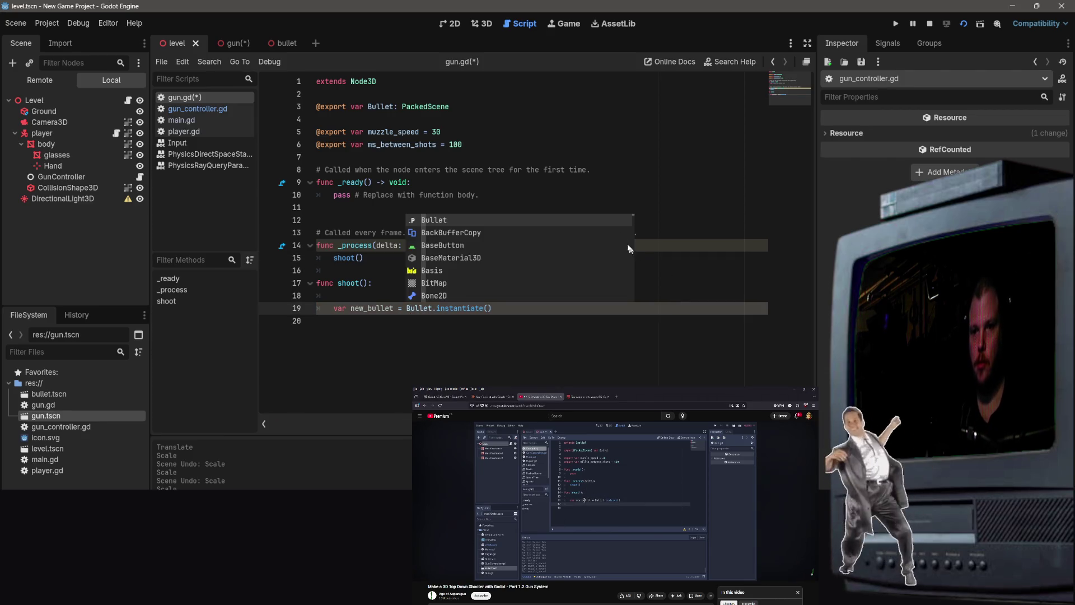
{"action": "left_click", "coordinate": [594, 157]}
Step: Add a new line 20 below the instantiate call and begin it with var
{"action": "left_click", "coordinate": [574, 300]}
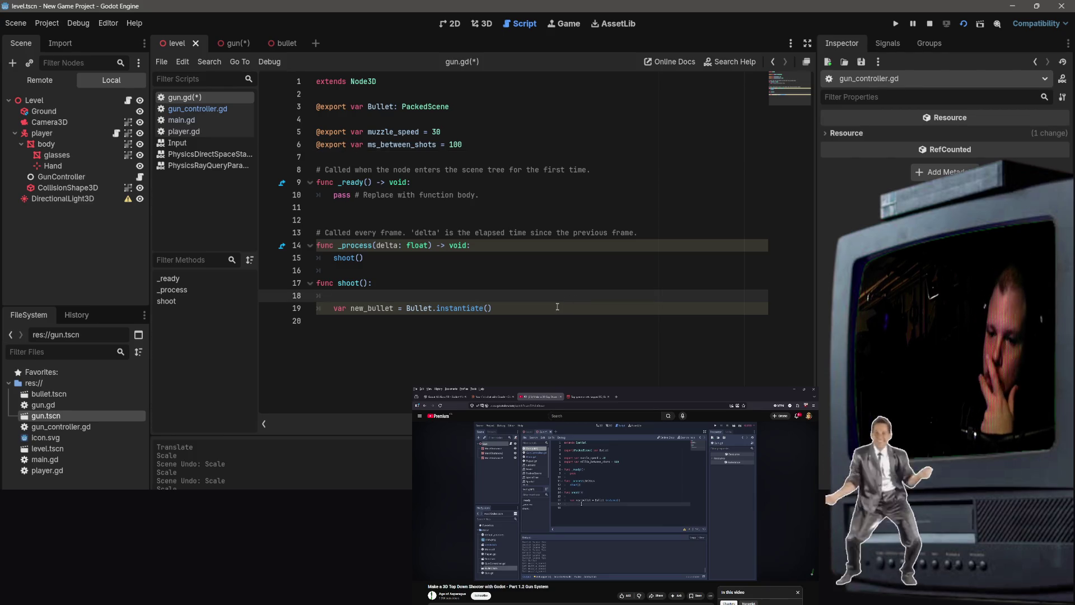
{"action": "left_click", "coordinate": [557, 307]}
{"action": "key", "text": "Return"}
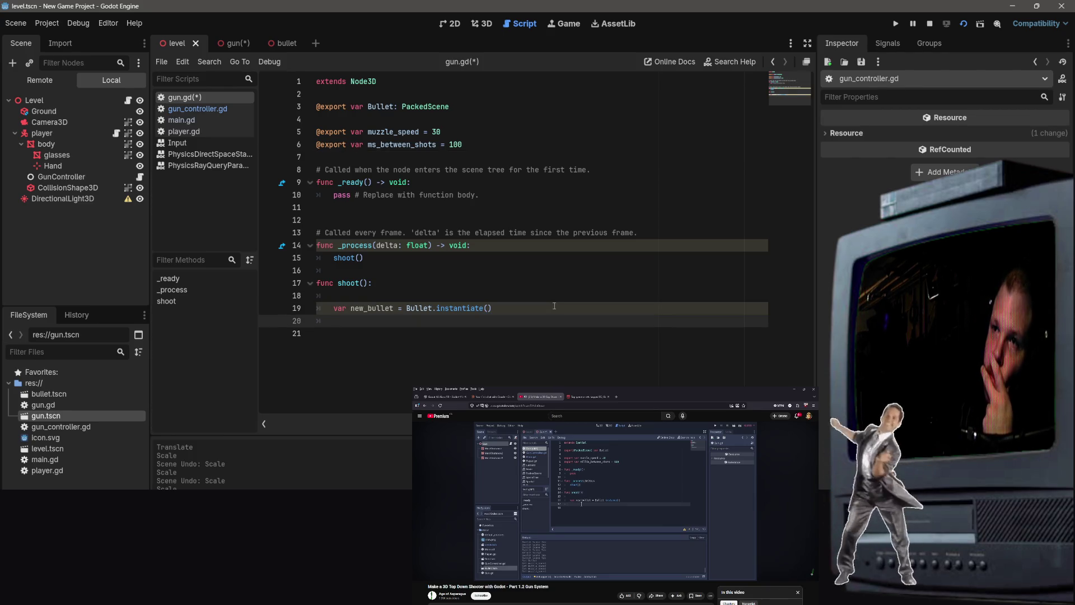
{"action": "type", "text": "var"}
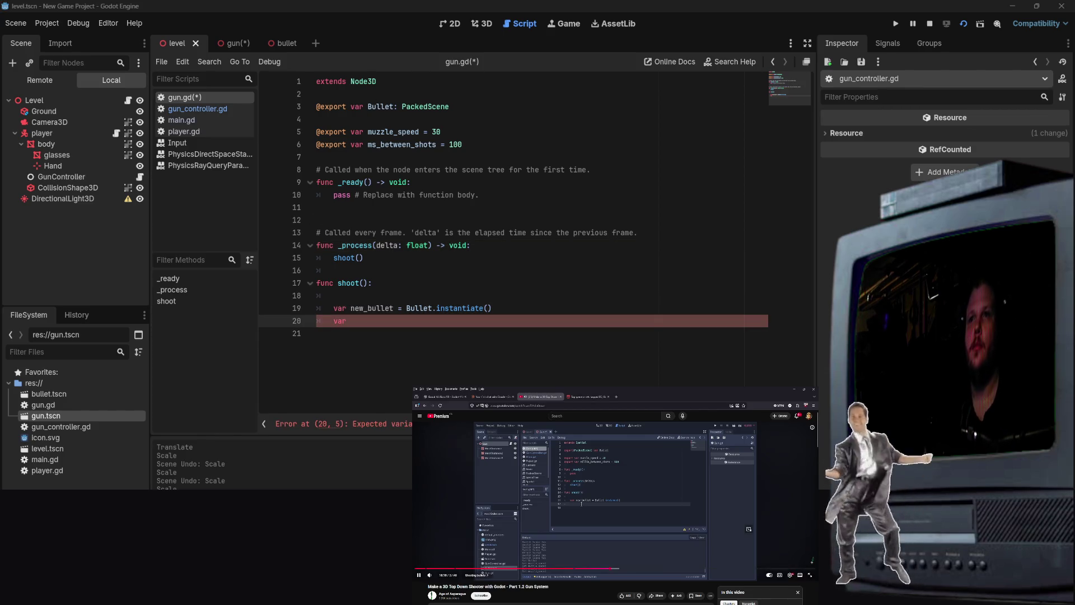
{"action": "left_click", "coordinate": [616, 501]}
{"action": "scroll", "coordinate": [543, 525], "scroll_direction": "down", "scroll_amount": 10}
{"action": "scroll", "coordinate": [543, 525], "scroll_direction": "down", "scroll_amount": 5}
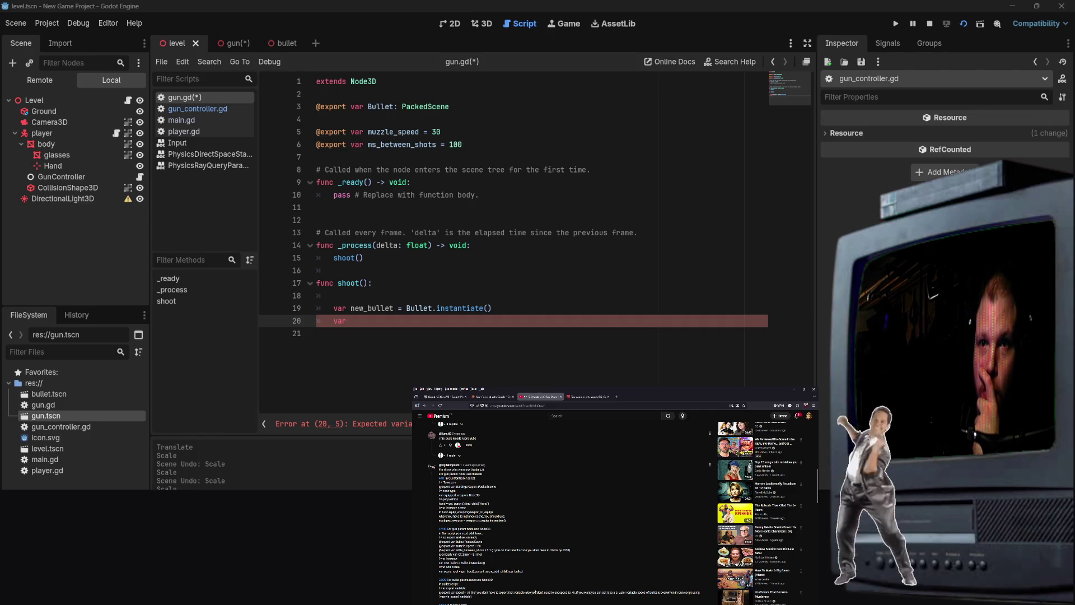
{"action": "scroll", "coordinate": [649, 533], "scroll_direction": "up", "scroll_amount": 15}
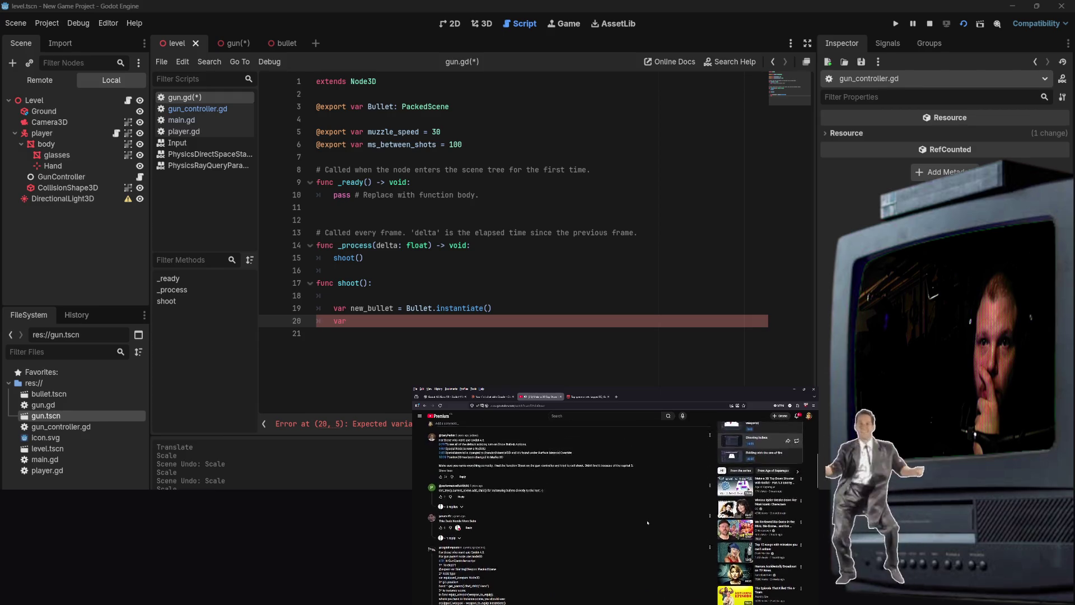
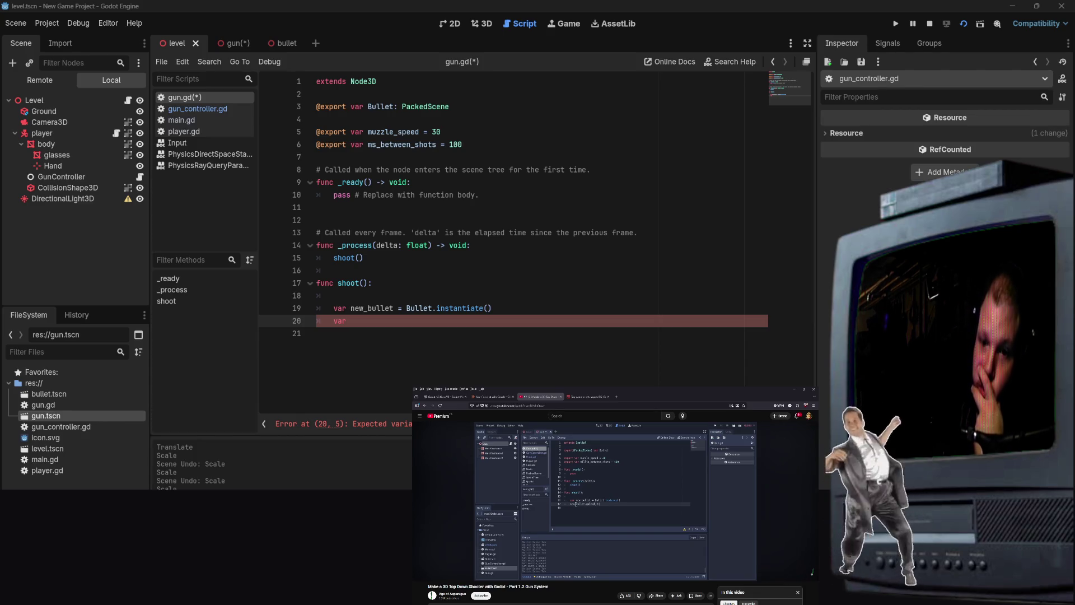
Step: Replace the unfinished 'var' on line 20 with 'new_bullet.global_transform ='
{"action": "left_click", "coordinate": [641, 370]}
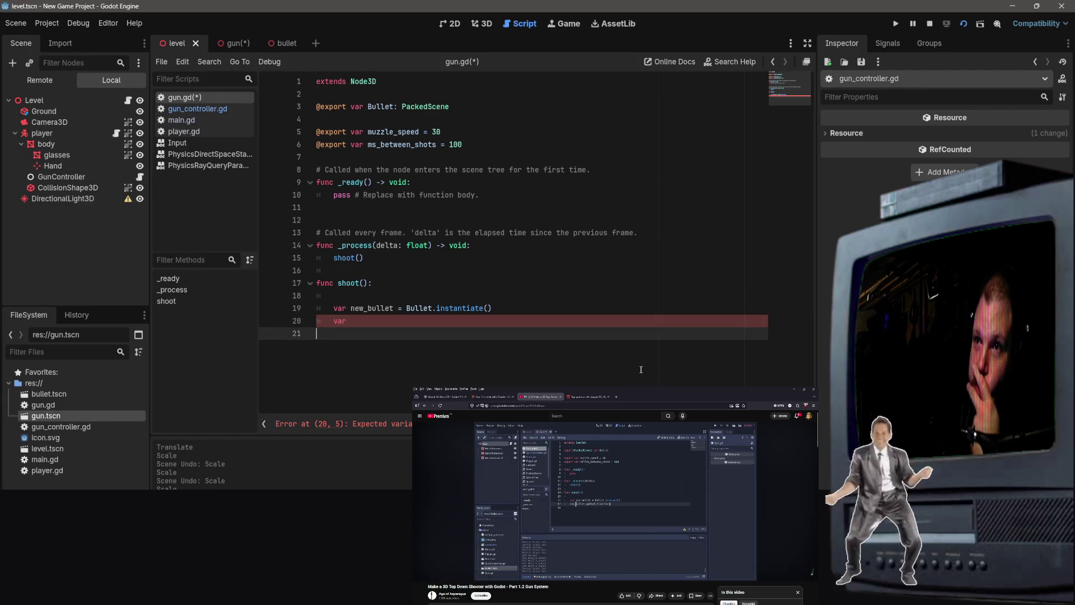
{"action": "left_click", "coordinate": [642, 325]}
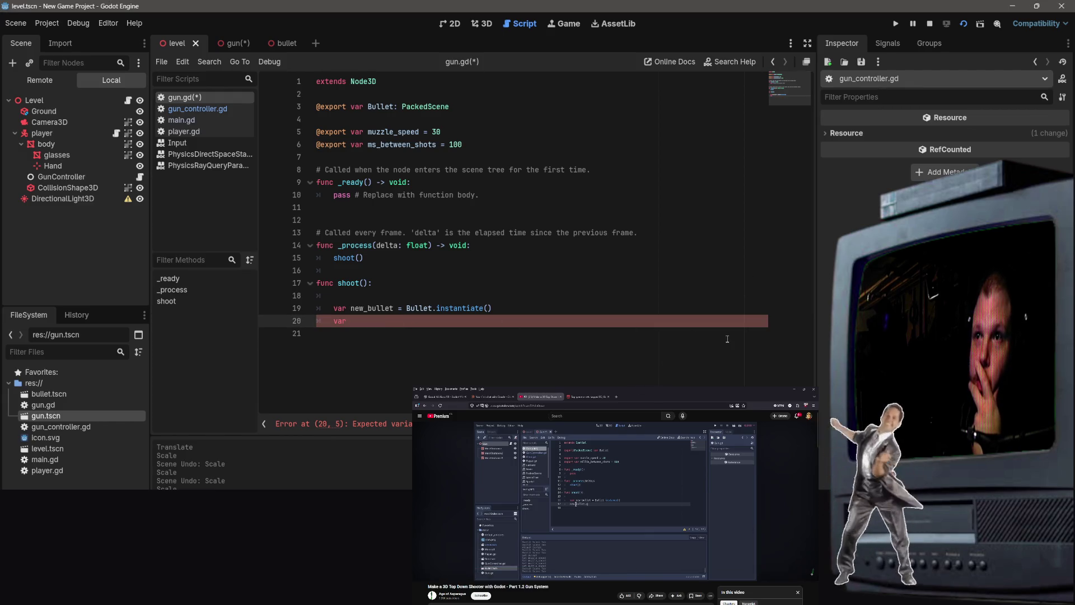
{"action": "key", "text": "BackSpace"}
{"action": "key", "text": "BackSpace"}
{"action": "key", "text": "BackSpace"}
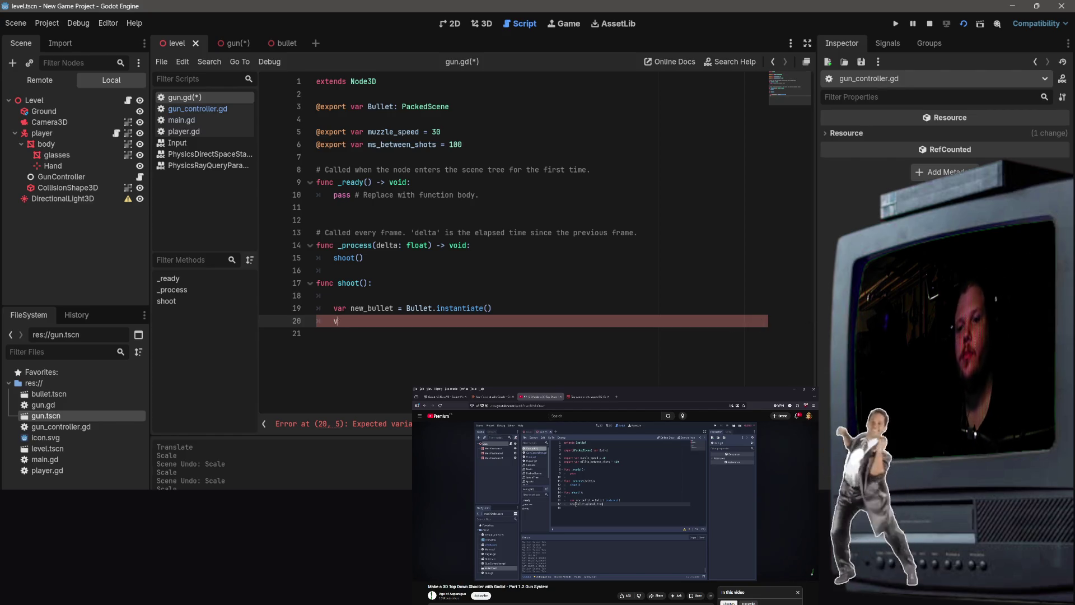
{"action": "type", "text": "new"}
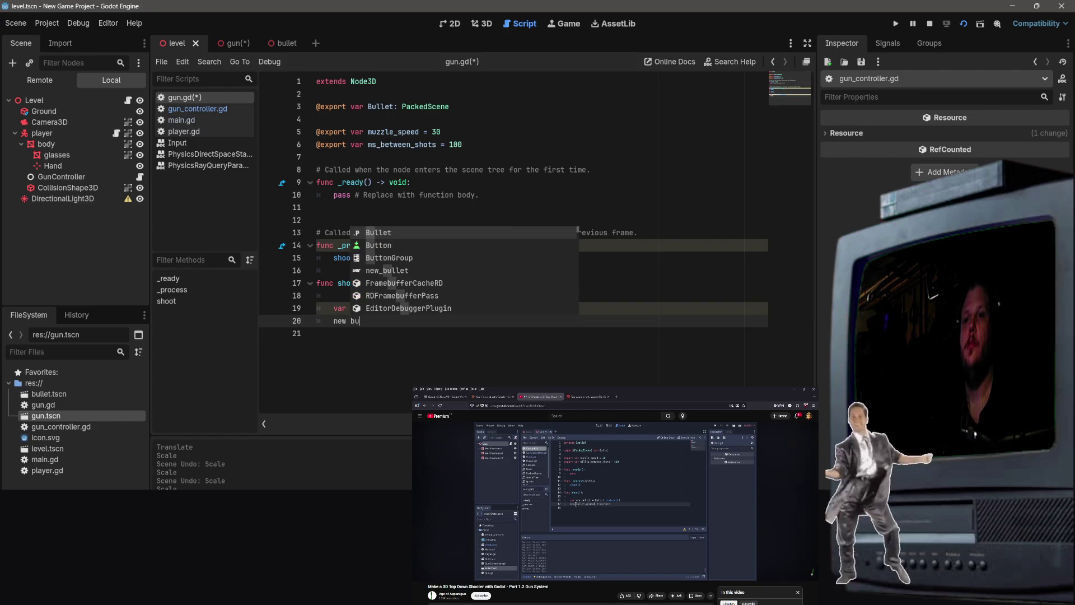
{"action": "key", "text": "Return"}
{"action": "type", "text": "="}
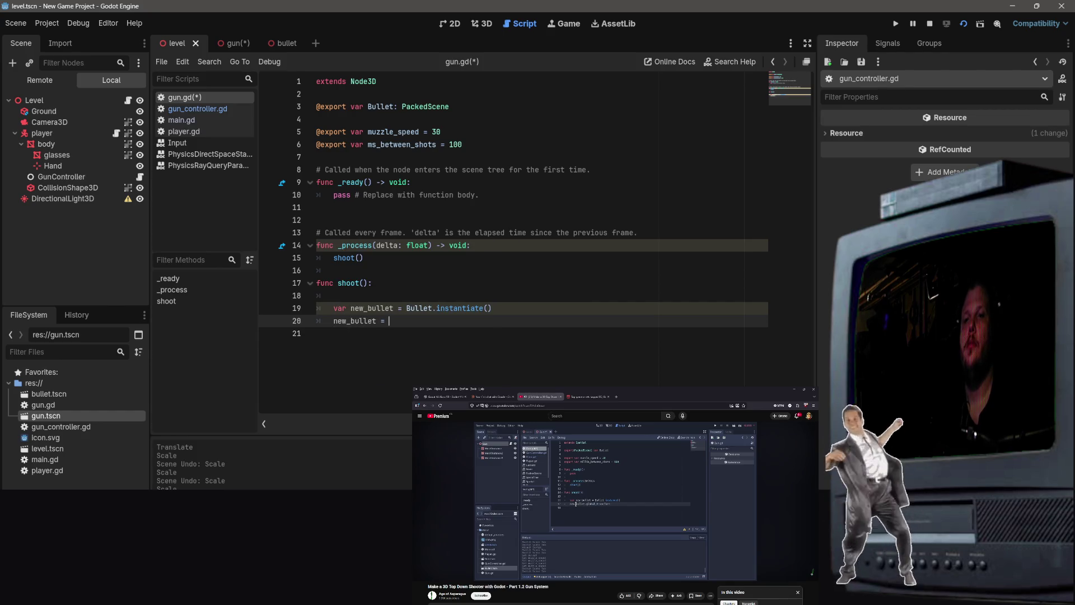
{"action": "key", "text": "BackSpace"}
{"action": "key", "text": "BackSpace"}
{"action": "key", "text": "BackSpace"}
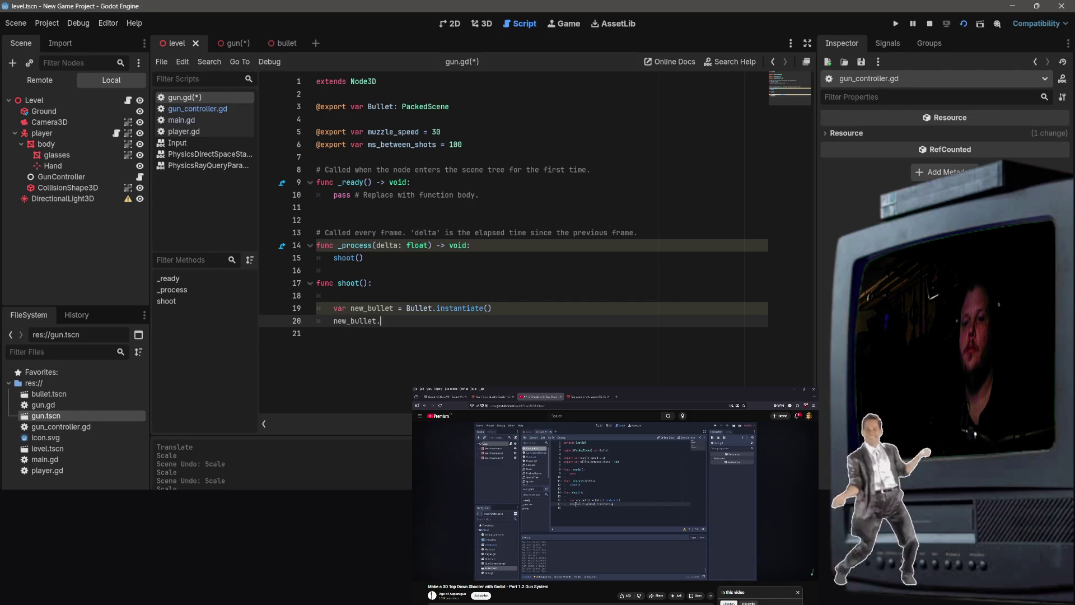
{"action": "type", "text": ".global"}
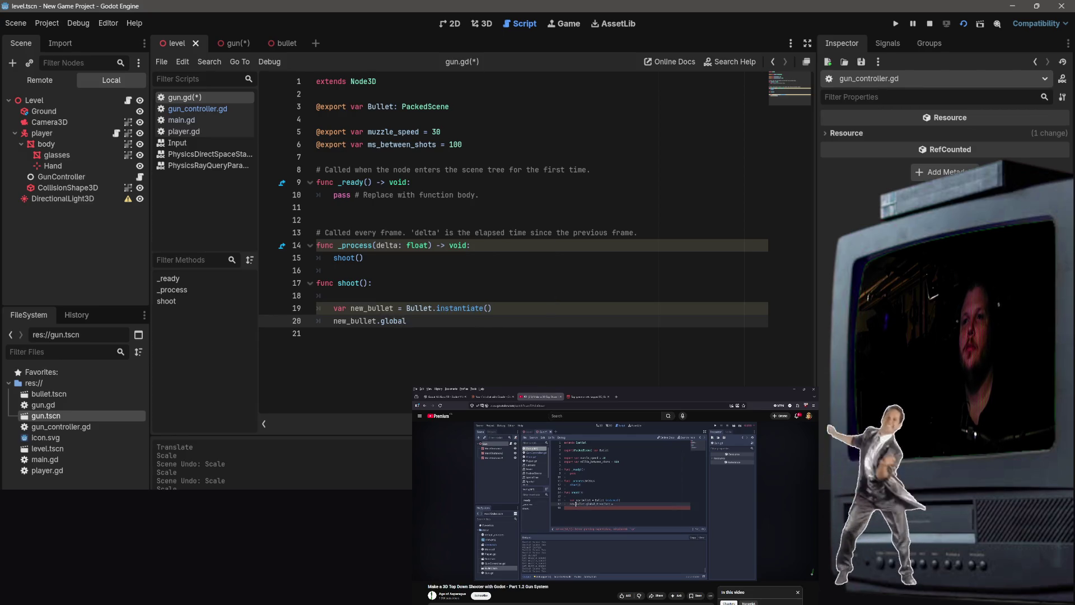
{"action": "type", "text": "_transform,"}
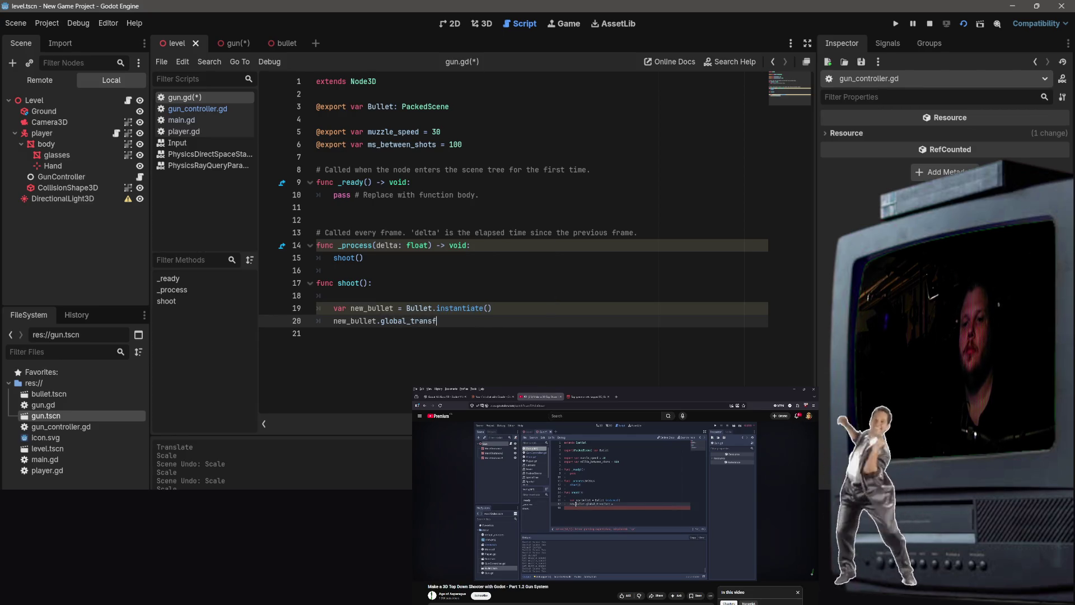
{"action": "key", "text": "BackSpace"}
{"action": "key", "text": "BackSpace"}
{"action": "type", "text": "="}
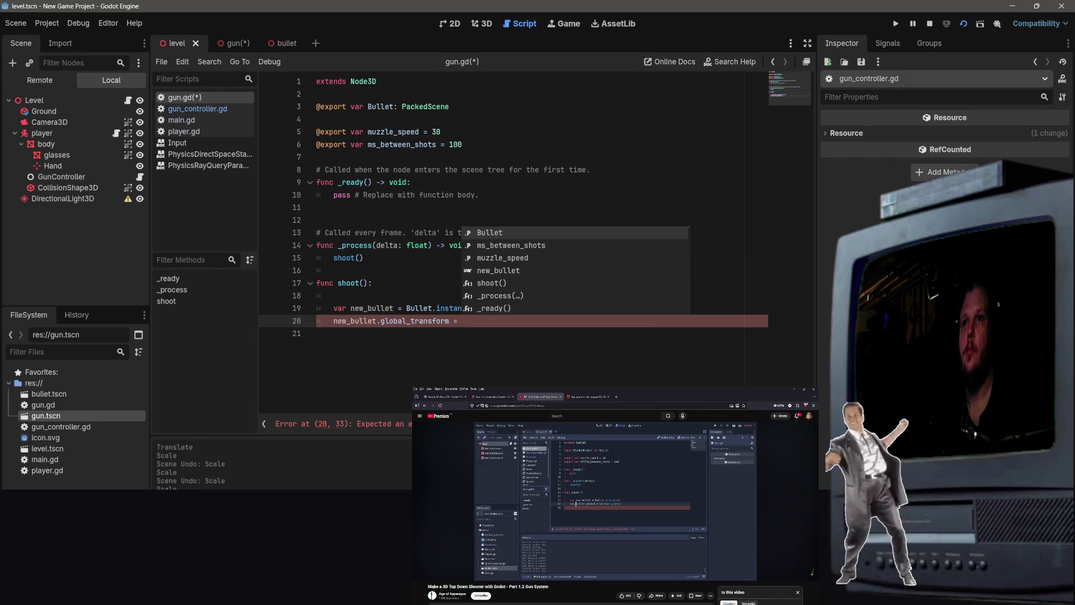
Step: Continue the assignment on line 20 with '$Muzzle.gl'
{"action": "left_click", "coordinate": [442, 320]}
{"action": "key", "text": "End"}
{"action": "key", "text": "ctrl+space"}
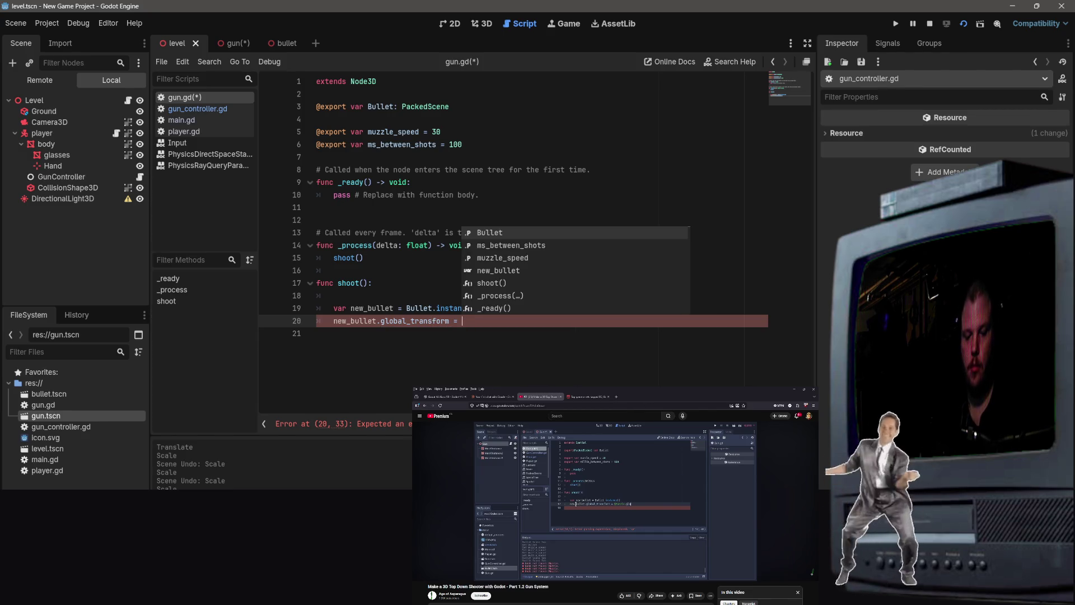
{"action": "type", "text": "$"}
{"action": "type", "text": "Muzzl"}
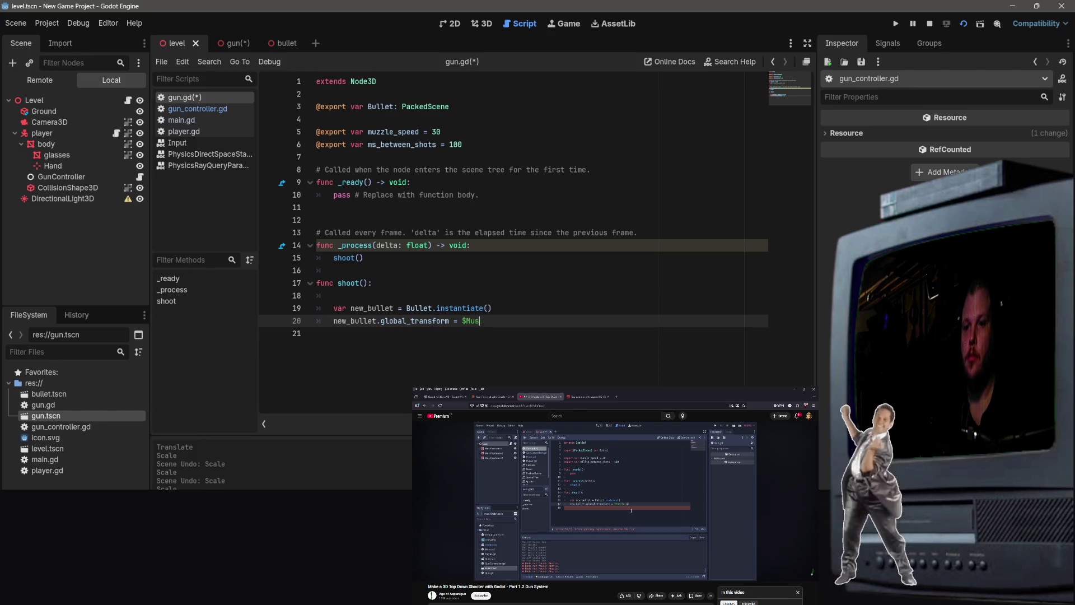
{"action": "type", "text": "e."}
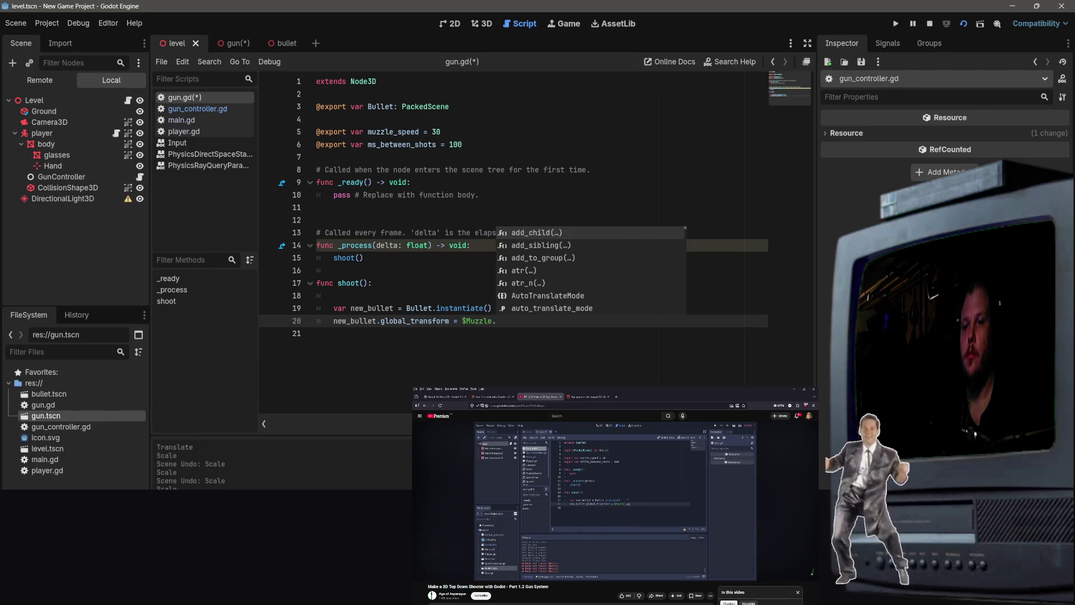
{"action": "type", "text": "gl"}
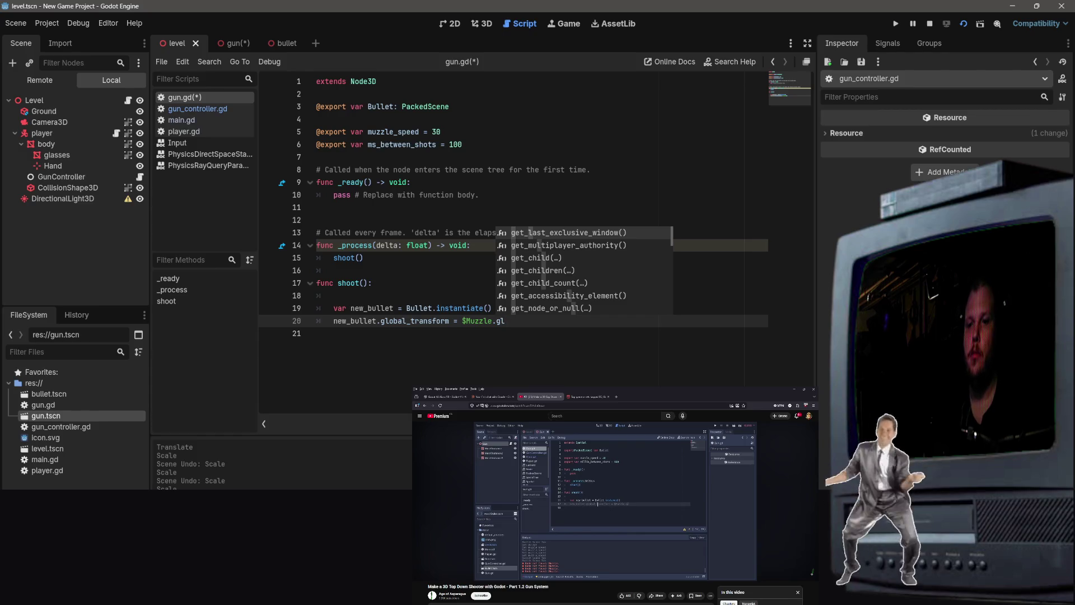
{"action": "left_click", "coordinate": [468, 378]}
Step: Comment out the unfinished global_transform line 20, save gun.gd, and switch to the gun scene
{"action": "left_click_drag", "start_coordinate": [510, 321], "coordinate": [334, 321]}
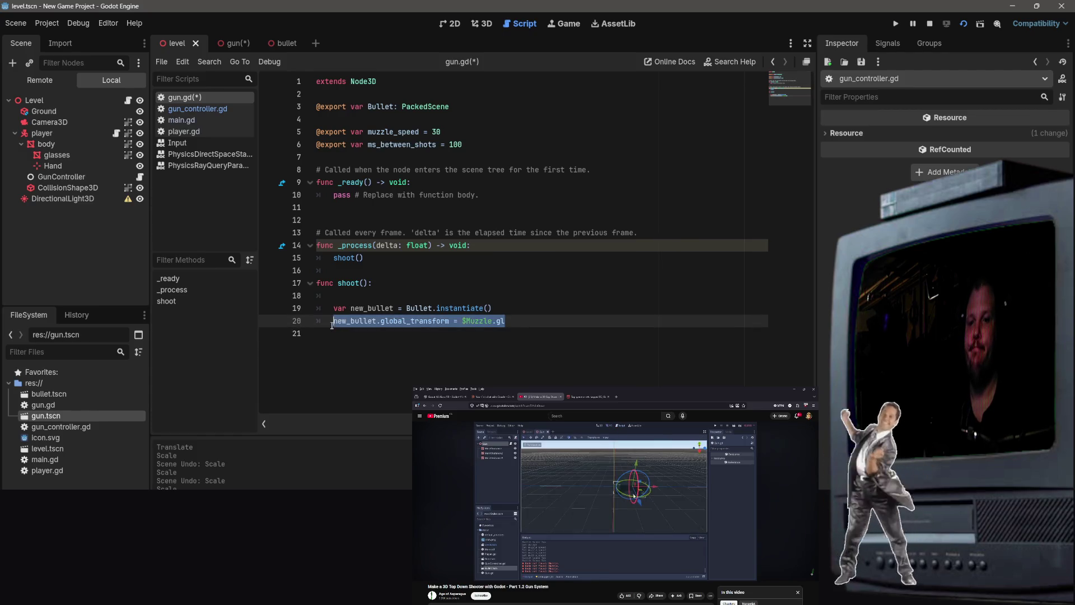
{"action": "key", "text": "ctrl+k"}
{"action": "key", "text": "ctrl+z"}
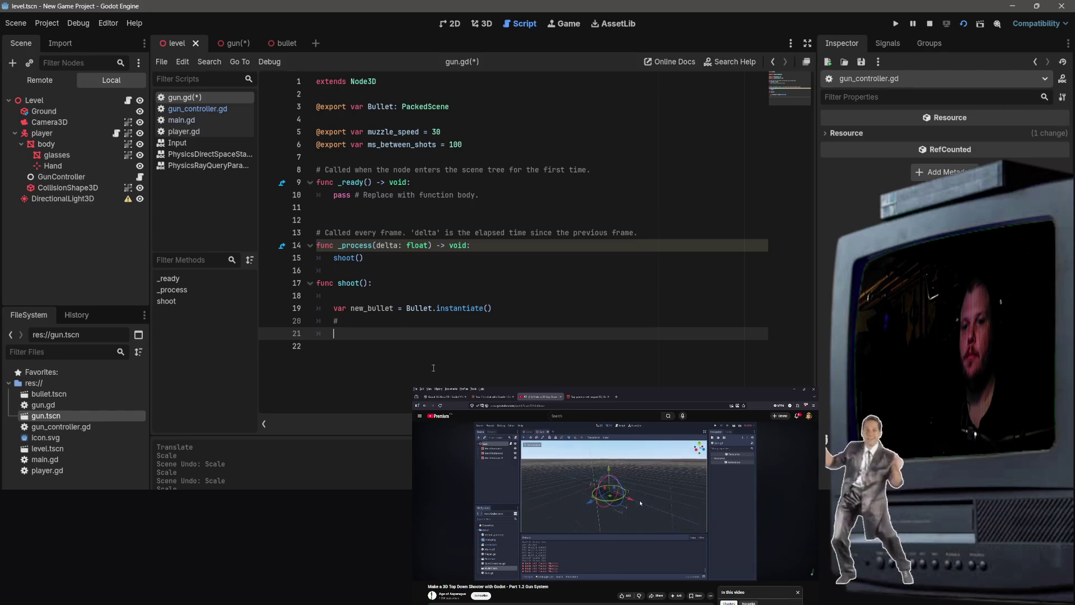
{"action": "key", "text": "ctrl+y"}
{"action": "key", "text": "ctrl+s"}
{"action": "key", "text": "ctrl+z"}
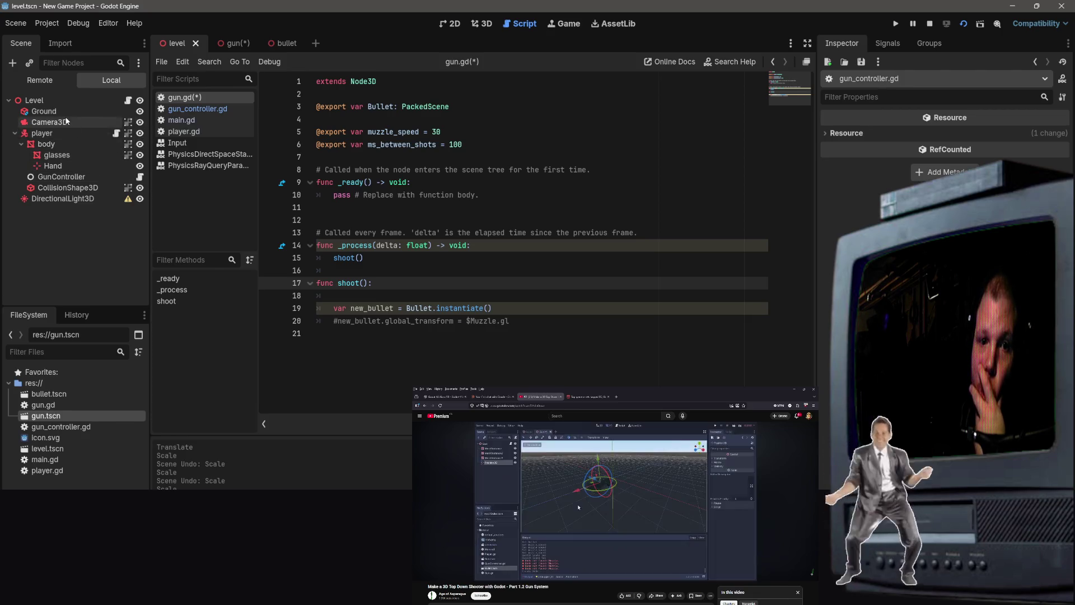
{"action": "left_click", "coordinate": [231, 43]}
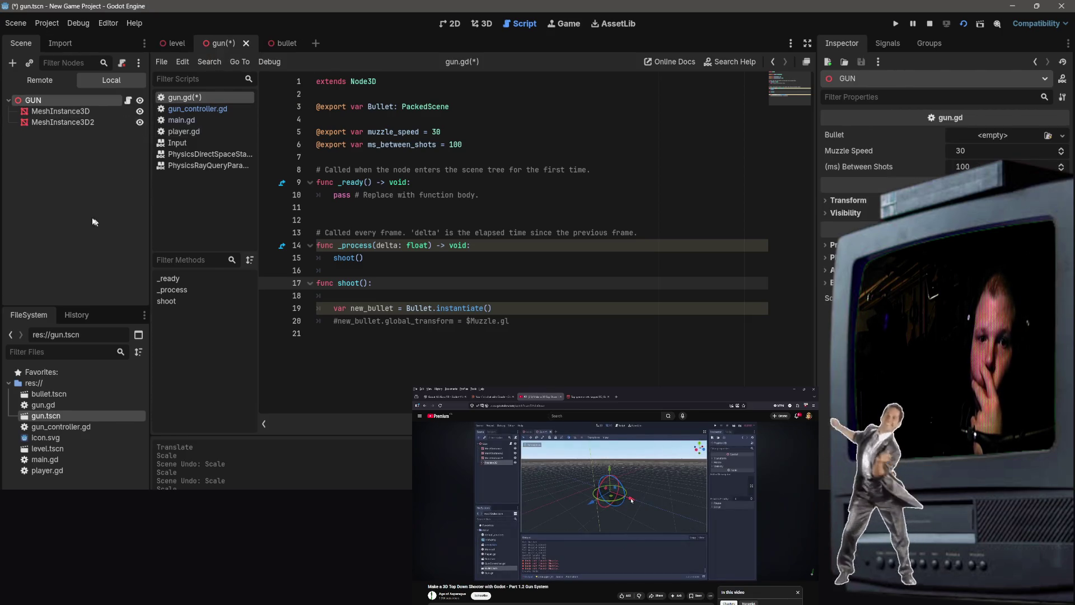
Step: Add a Marker3D child under the GUN root node and view it in the 3D workspace
{"action": "right_click", "coordinate": [67, 164]}
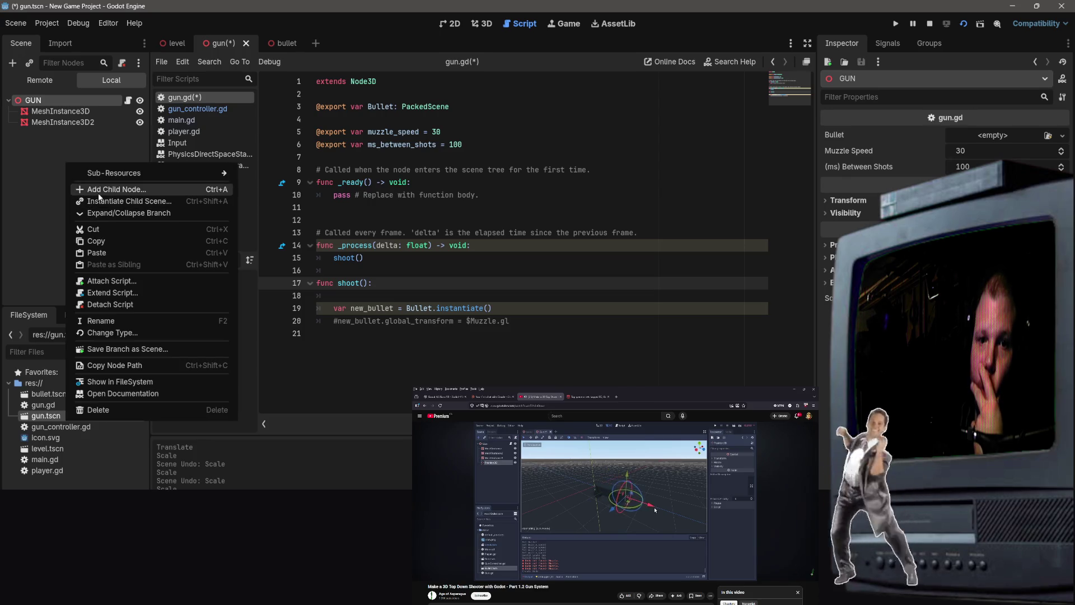
{"action": "left_click", "coordinate": [99, 190]}
{"action": "type", "text": "marker"}
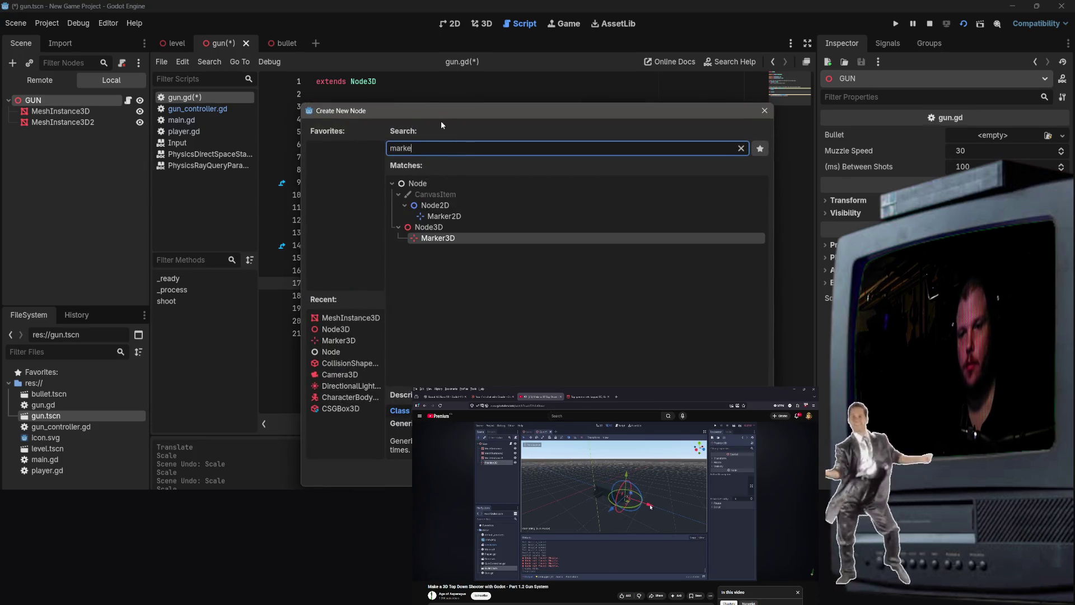
{"action": "key", "text": "Return"}
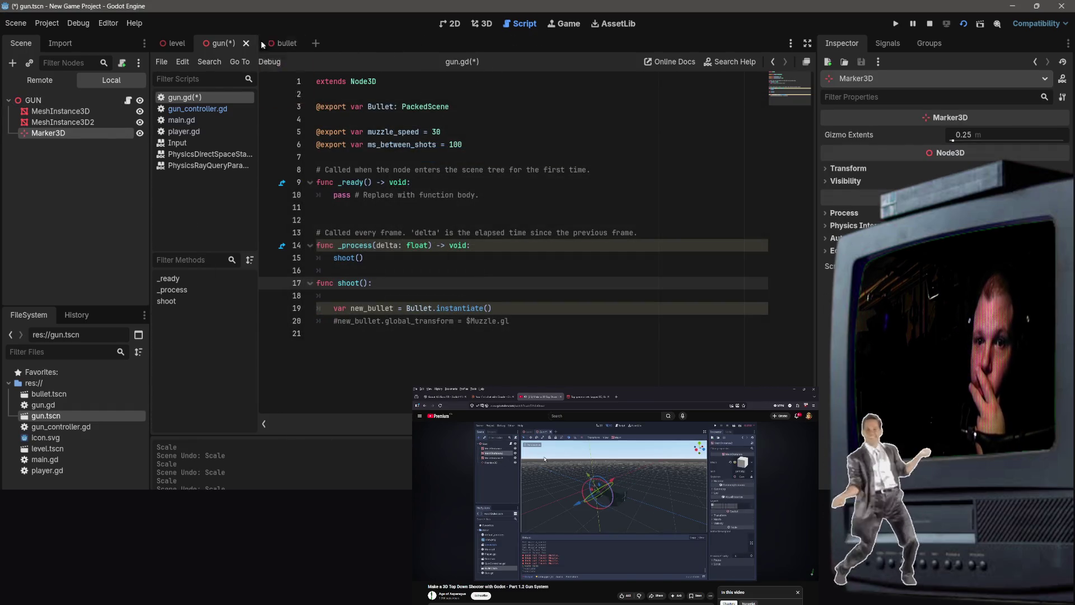
{"action": "left_click", "coordinate": [483, 24]}
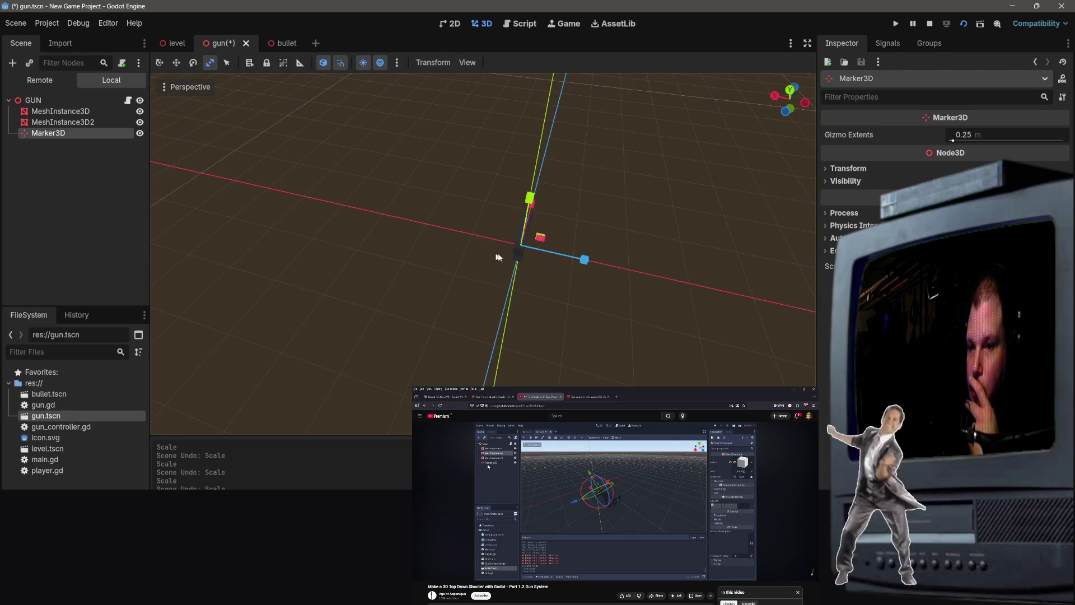
Step: Move the Marker3D forward along its gizmo to the front tip of the gun barrel
{"action": "left_click_drag", "start_coordinate": [717, 253], "coordinate": [695, 235]}
{"action": "mouse_move", "coordinate": [482, 252]}
{"action": "left_mouse_down"}
{"action": "mouse_move", "coordinate": [493, 213]}
{"action": "mouse_move", "coordinate": [504, 235]}
{"action": "mouse_move", "coordinate": [487, 258]}
{"action": "mouse_move", "coordinate": [507, 253]}
{"action": "mouse_move", "coordinate": [504, 124]}
{"action": "mouse_move", "coordinate": [504, 213]}
{"action": "mouse_move", "coordinate": [460, 225]}
{"action": "mouse_move", "coordinate": [522, 161]}
{"action": "left_mouse_up"}
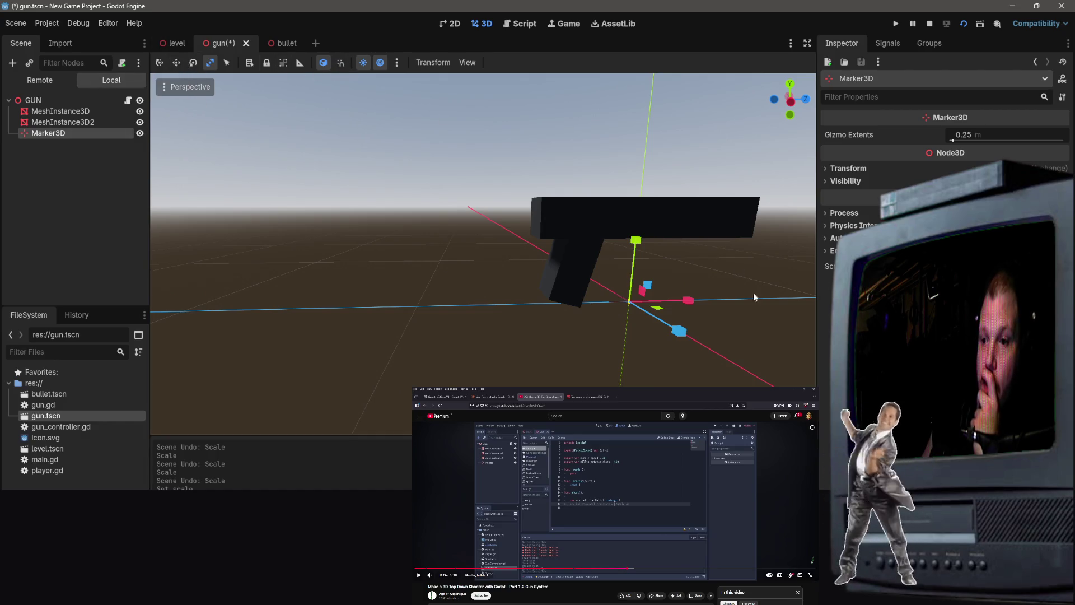
{"action": "left_click_drag", "start_coordinate": [637, 240], "coordinate": [637, 167]}
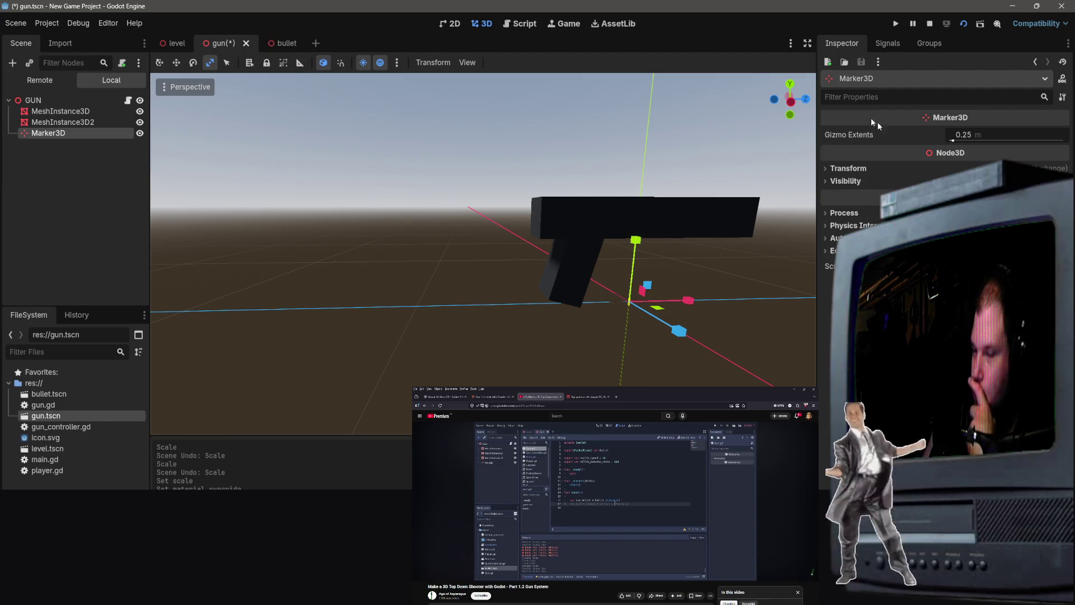
{"action": "left_click", "coordinate": [176, 62]}
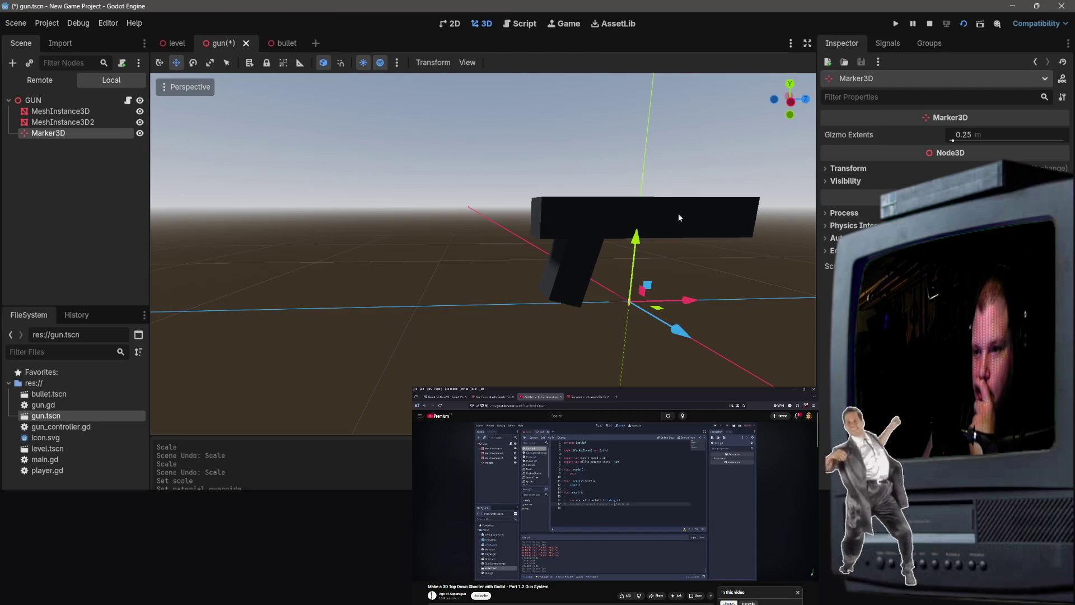
{"action": "left_click_drag", "start_coordinate": [636, 257], "coordinate": [644, 149]}
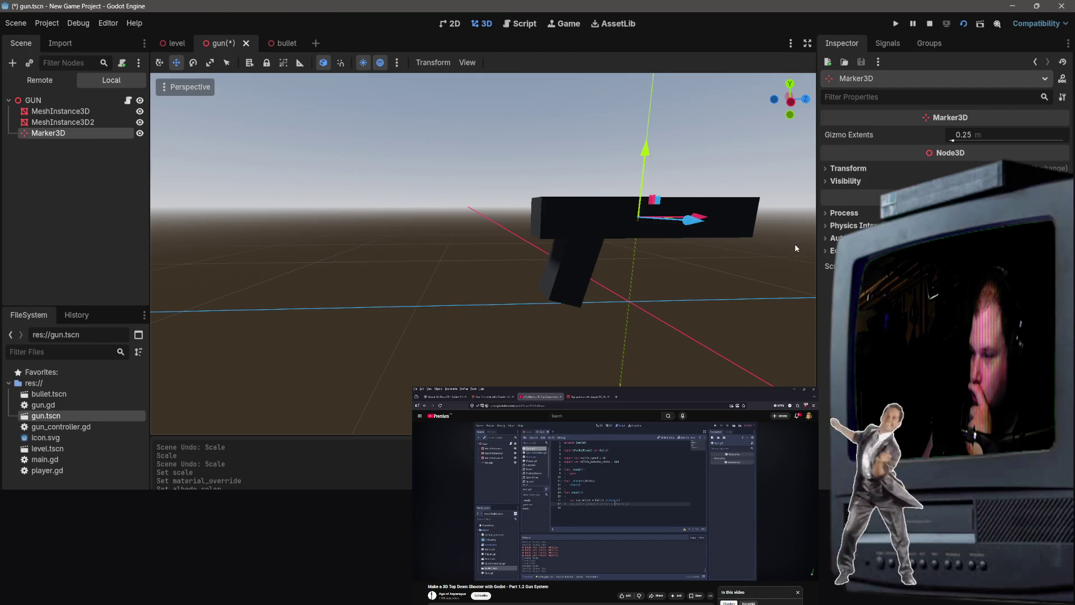
{"action": "scroll", "coordinate": [696, 220], "scroll_direction": "down", "scroll_amount": 5}
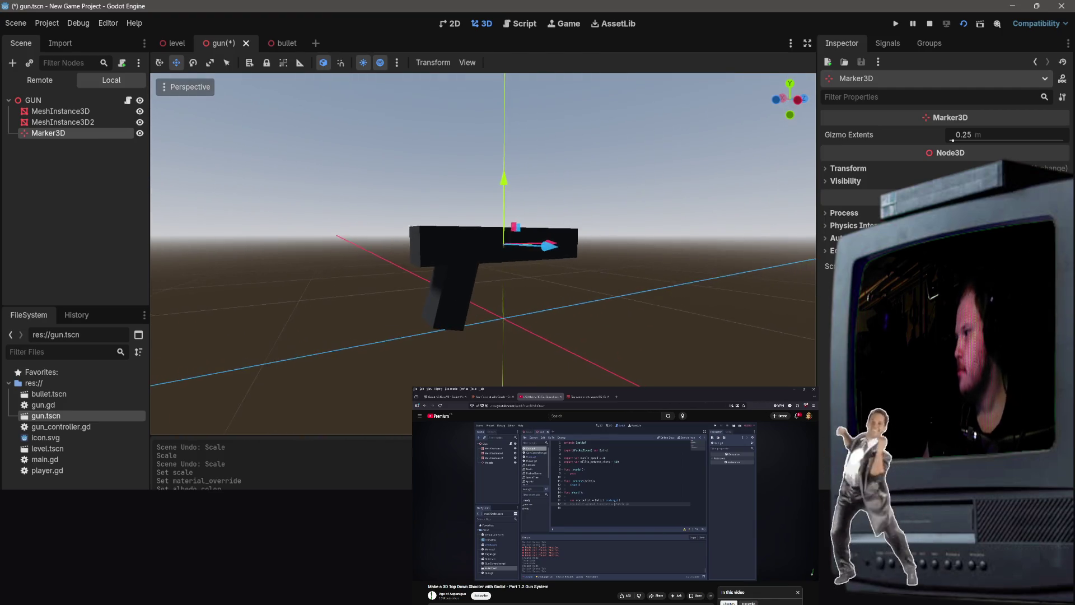
{"action": "scroll", "coordinate": [483, 229], "scroll_direction": "up", "scroll_amount": 5}
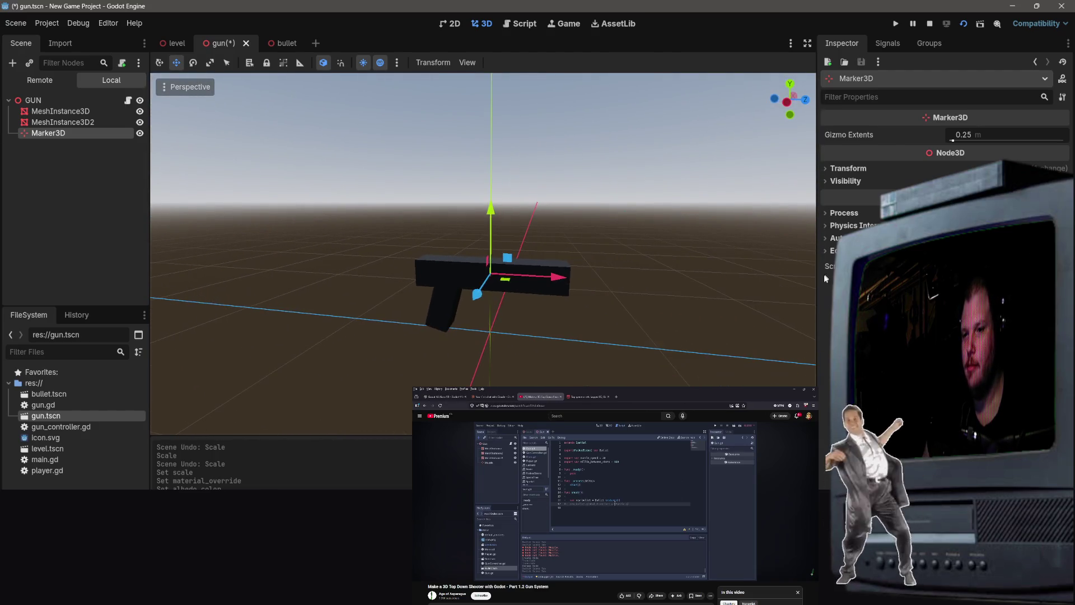
{"action": "left_click_drag", "start_coordinate": [559, 284], "coordinate": [641, 283]}
{"action": "left_click", "coordinate": [624, 504]}
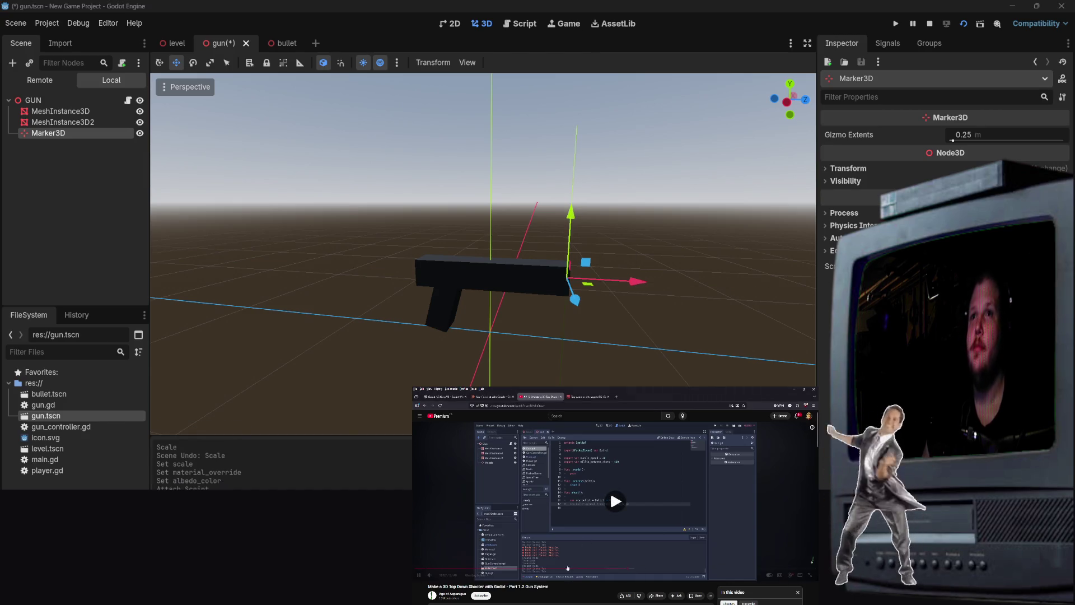
{"action": "left_click", "coordinate": [626, 570]}
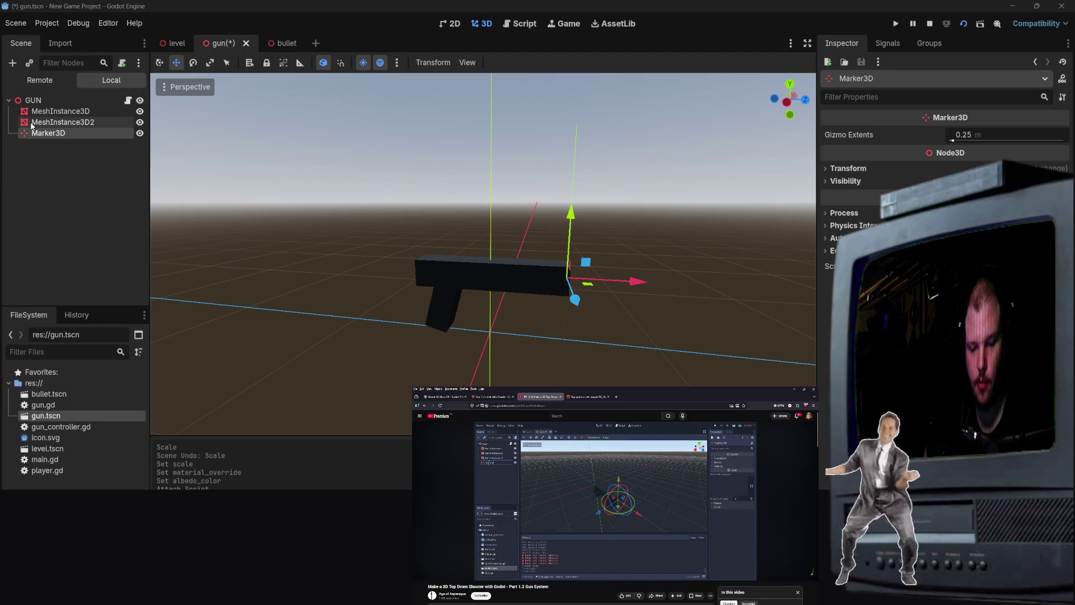
Step: Rename the Marker3D node to 'Muzzle', save gun.tscn, and return to gun.gd
{"action": "left_click", "coordinate": [62, 138]}
{"action": "double_click", "coordinate": [62, 135]}
{"action": "type", "text": "Muzzle"}
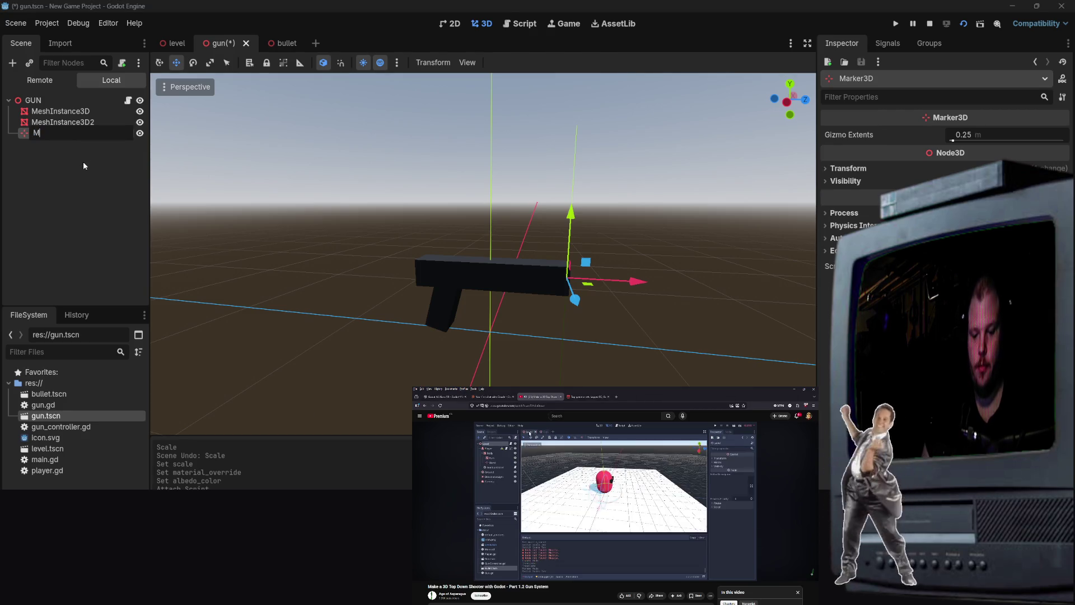
{"action": "key", "text": "Return"}
{"action": "key", "text": "ctrl+s"}
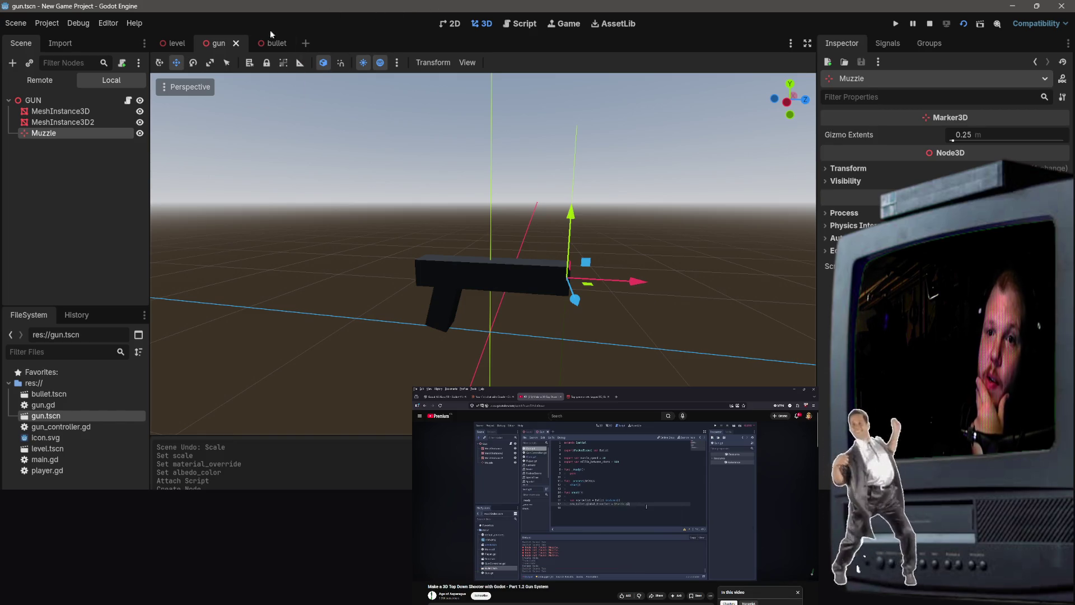
{"action": "key", "text": "ctrl+F3"}
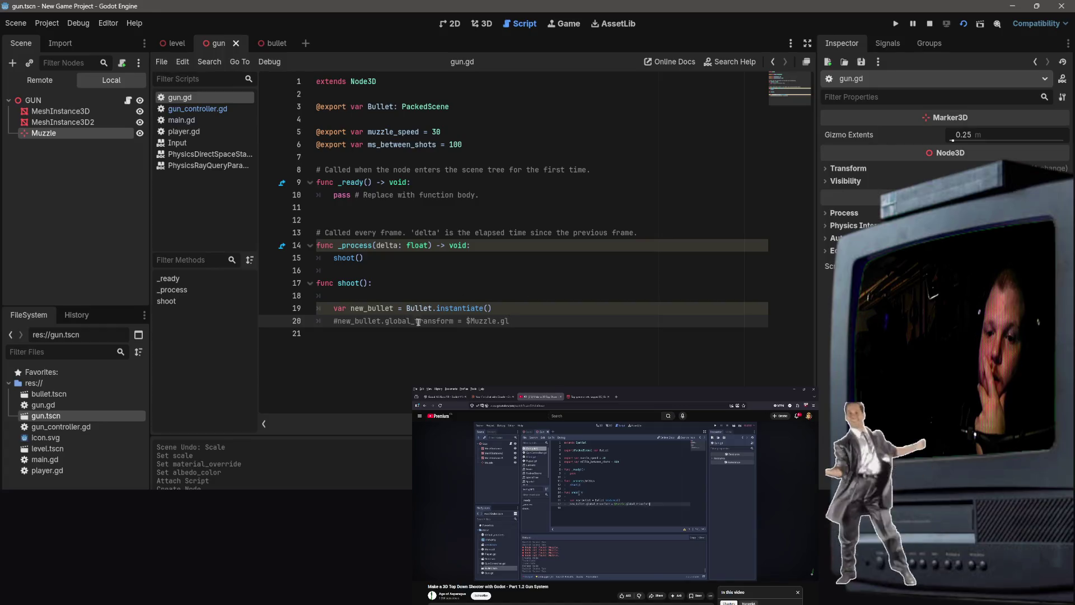
Step: Uncomment line 20 and complete it to 'new_bullet.global_transform = $Muzzle.global_transform'
{"action": "left_click_drag", "start_coordinate": [537, 321], "coordinate": [333, 320]}
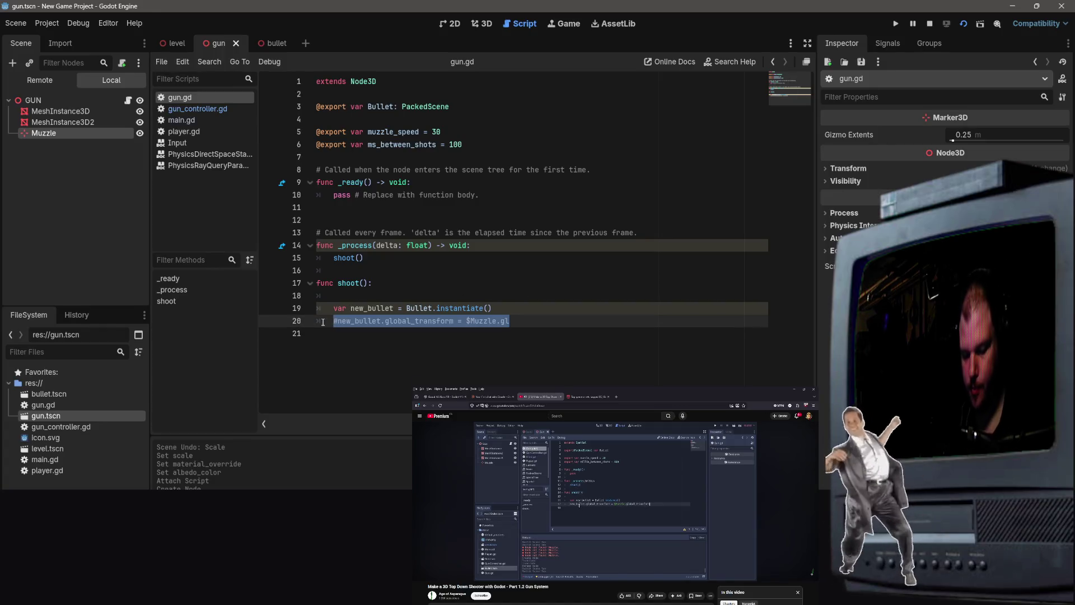
{"action": "key", "text": "ctrl+k"}
{"action": "key", "text": "Right"}
{"action": "key", "text": "BackSpace"}
{"action": "key", "text": "BackSpace"}
{"action": "type", "text": "glo"}
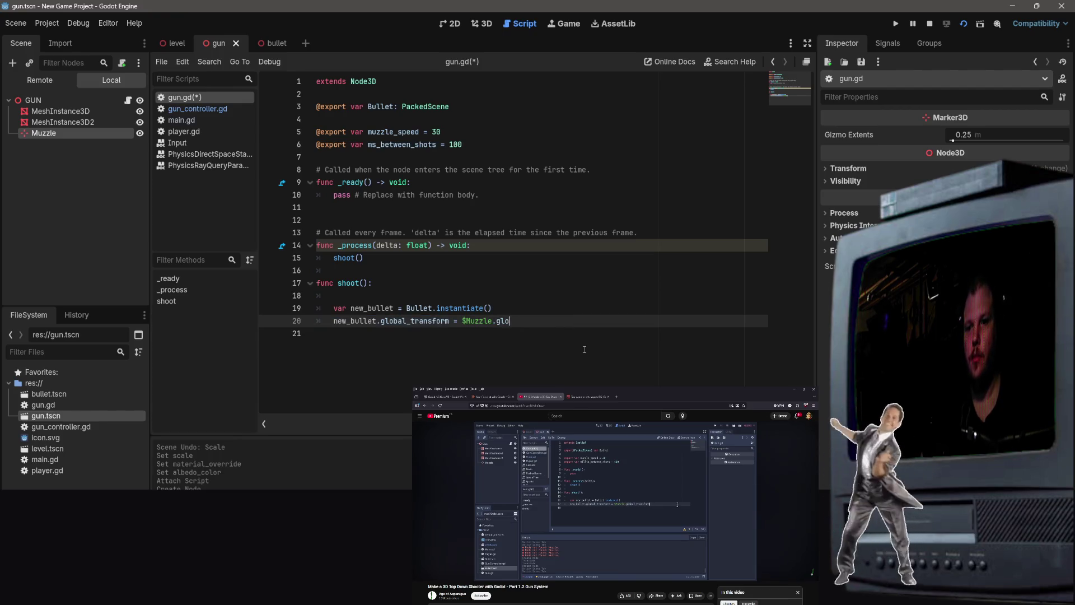
{"action": "type", "text": "bal"}
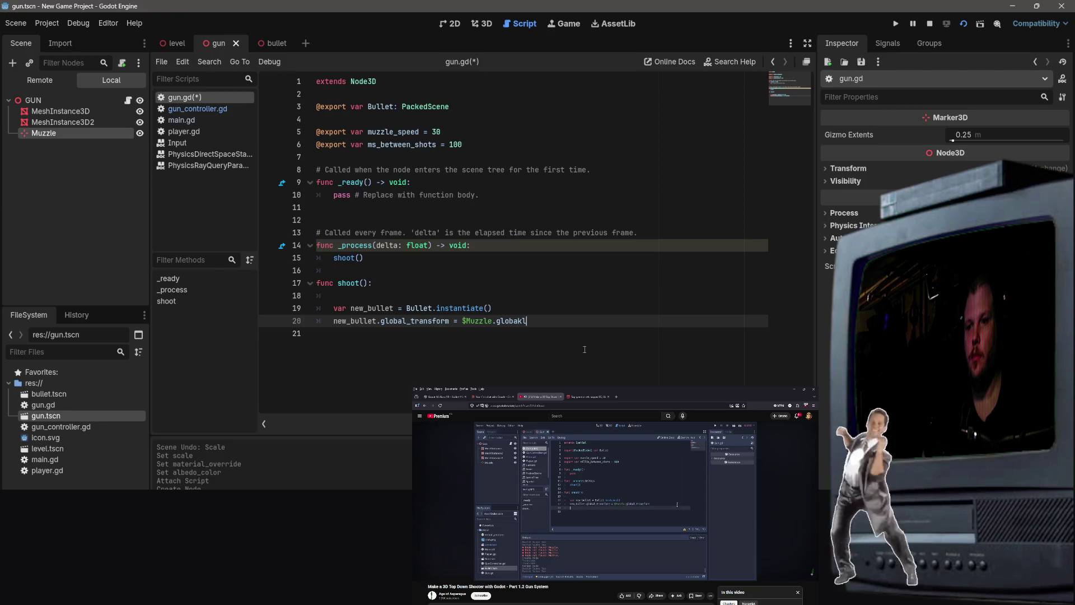
{"action": "type", "text": "_tra"}
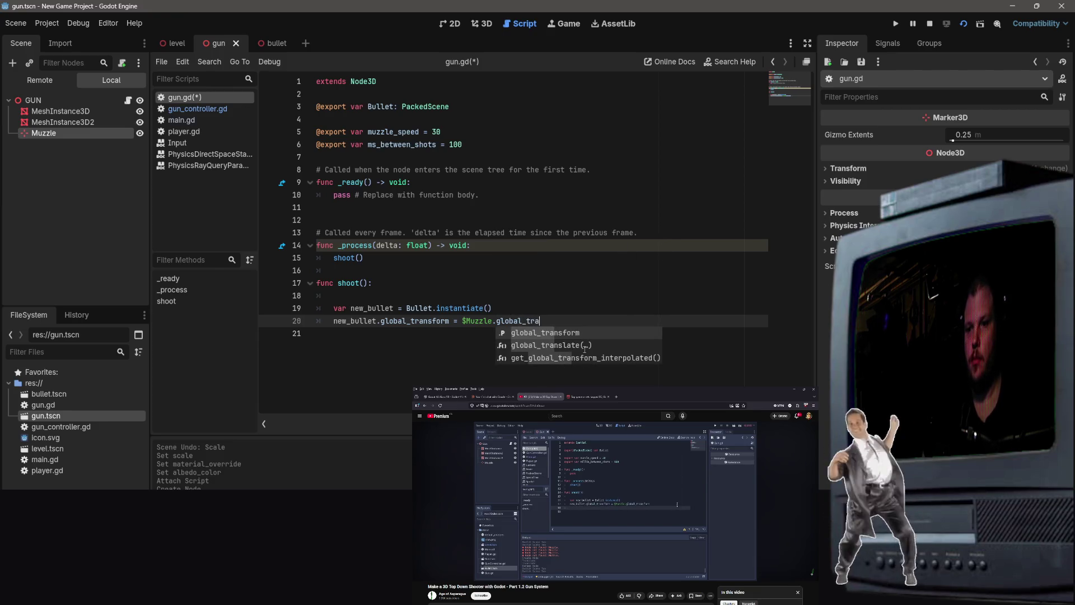
{"action": "key", "text": "Return"}
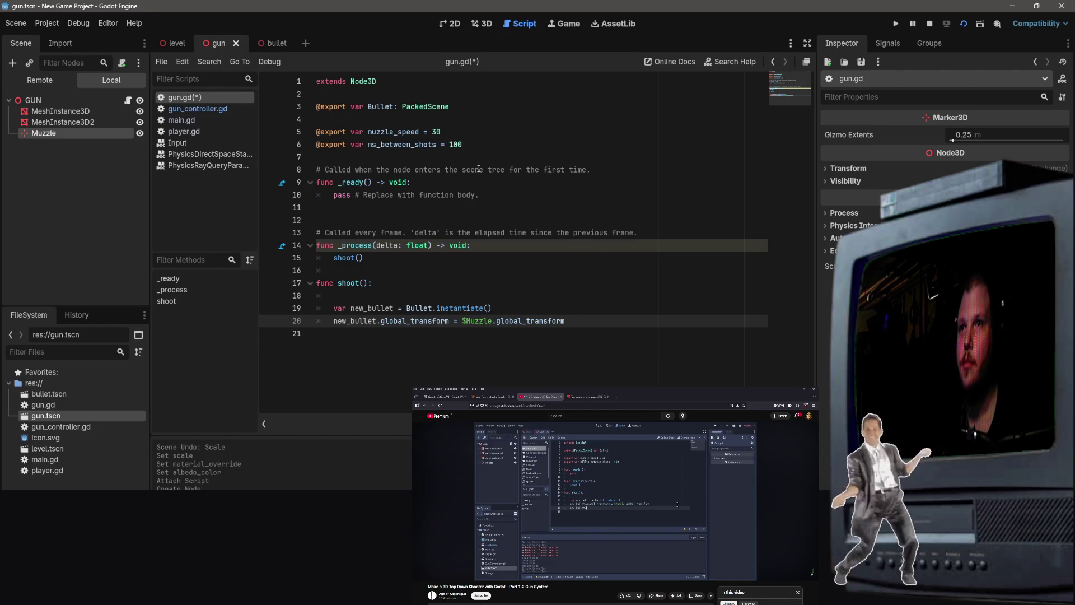
Step: Add line 21 'new_bullet.speed = muzzle_speed' below the transform line
{"action": "key", "text": "Return"}
{"action": "type", "text": "new_bullet"}
{"action": "key", "text": "BackSpace"}
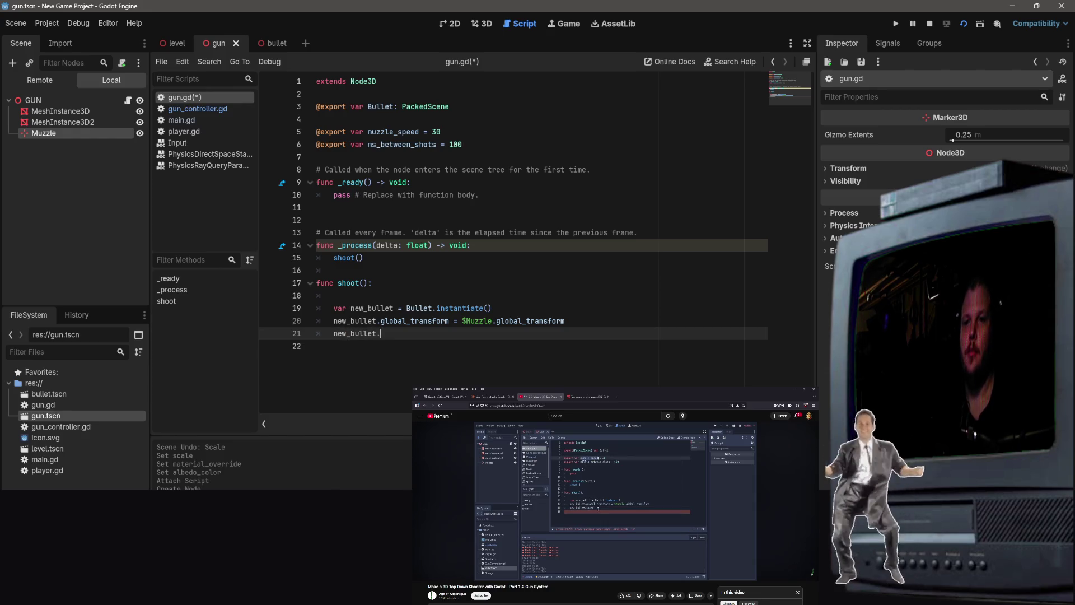
{"action": "type", "text": ".speed = muzzle"}
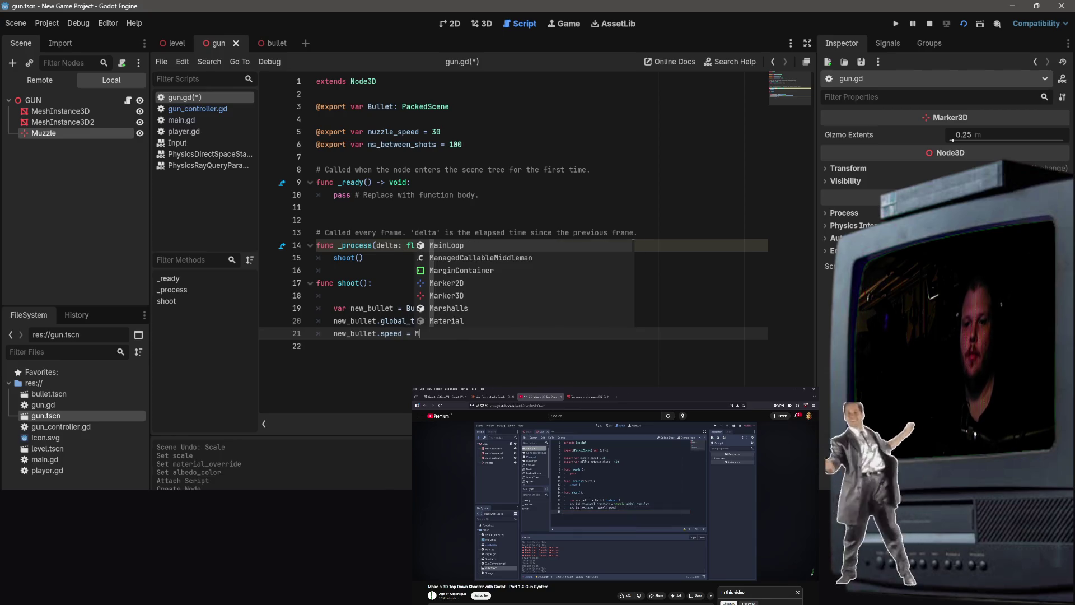
{"action": "type", "text": "_speed"}
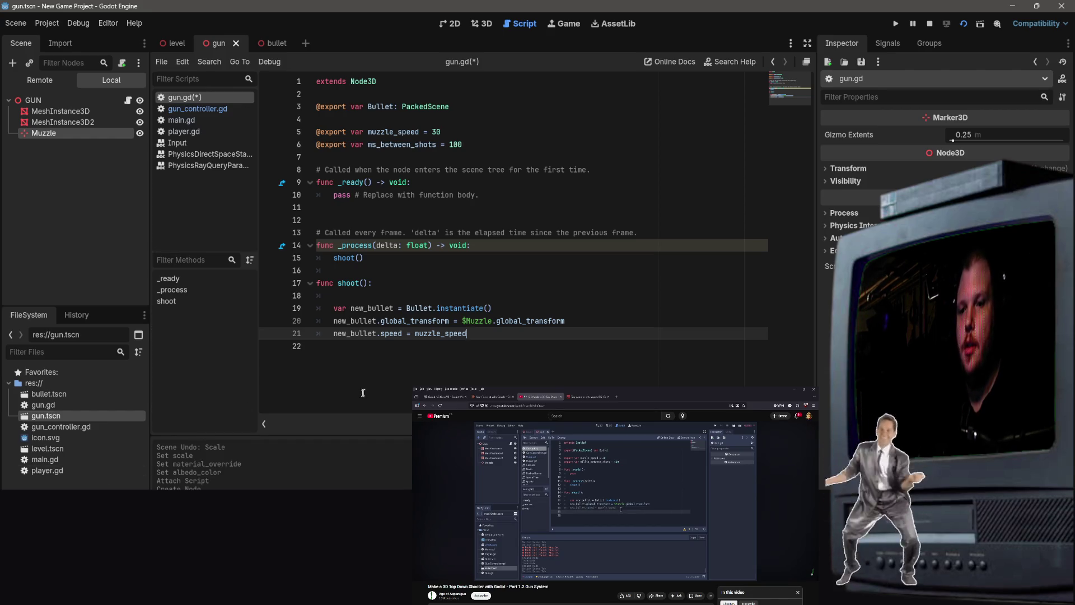
{"action": "left_click_drag", "start_coordinate": [482, 324], "coordinate": [333, 334]}
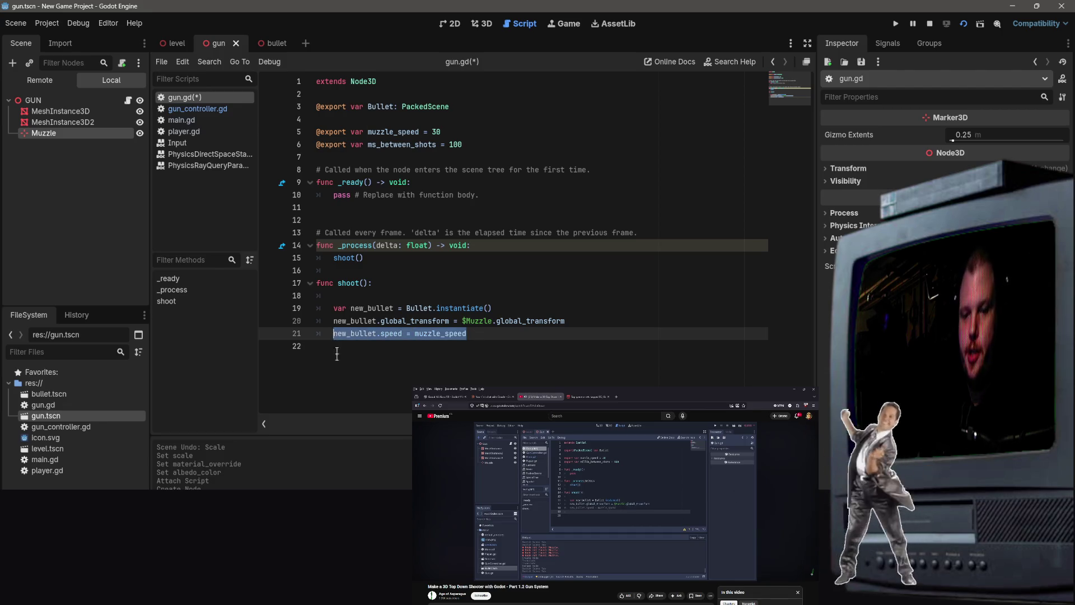
Step: Comment out the new_bullet.speed line and save gun.gd
{"action": "key", "text": "ctrl+k"}
{"action": "key", "text": "Up"}
{"action": "key", "text": "Up"}
{"action": "key", "text": "Up"}
{"action": "key", "text": "ctrl+s"}
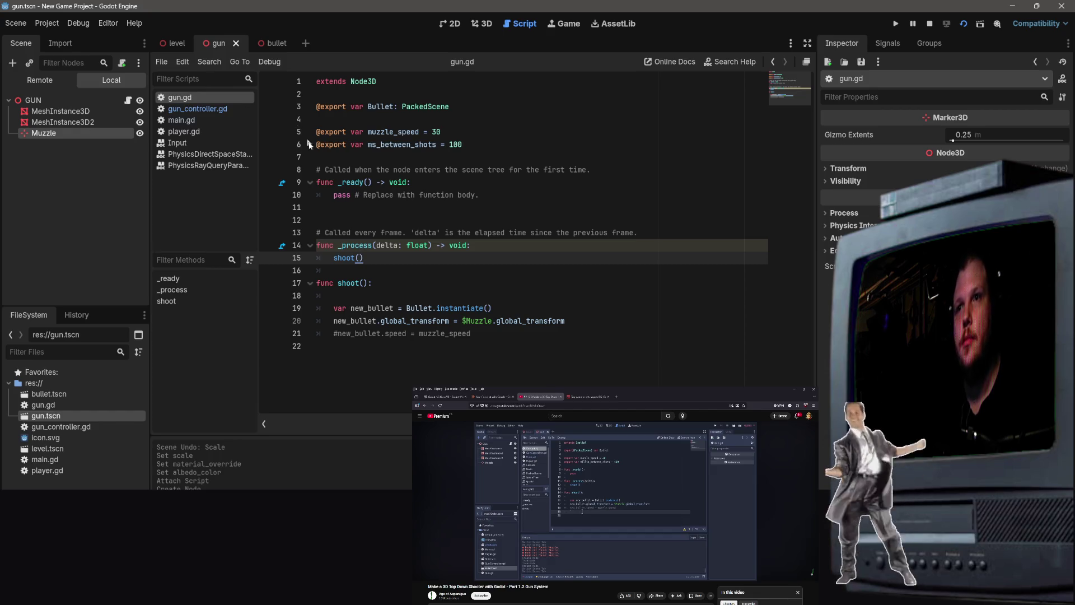
{"action": "left_click", "coordinate": [426, 361]}
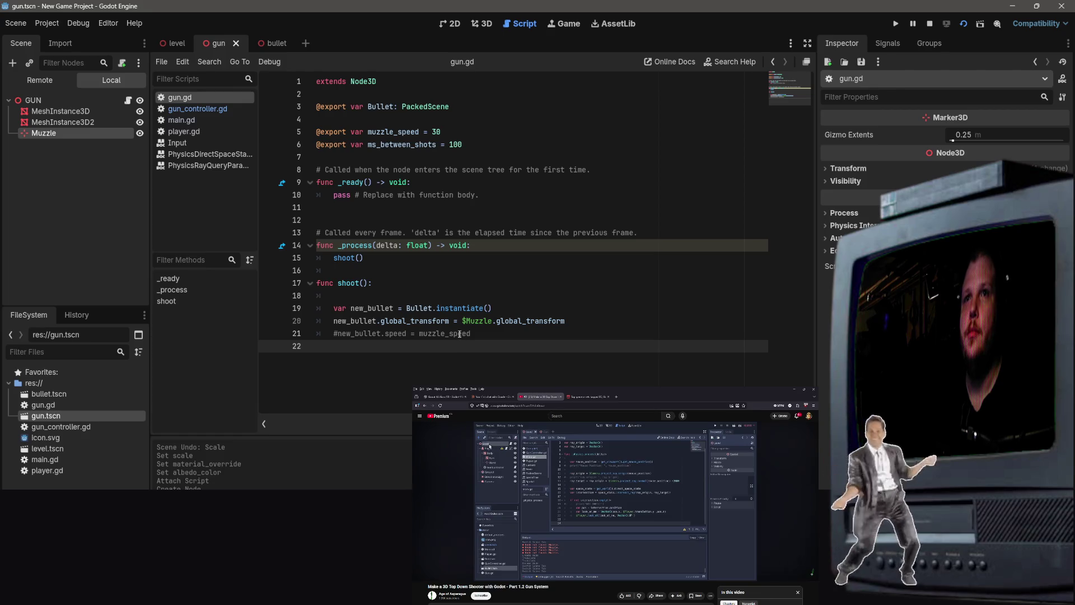
Step: Switch to the level scene and type an indented 'var scene_root =' on line 22
{"action": "left_click", "coordinate": [174, 45]}
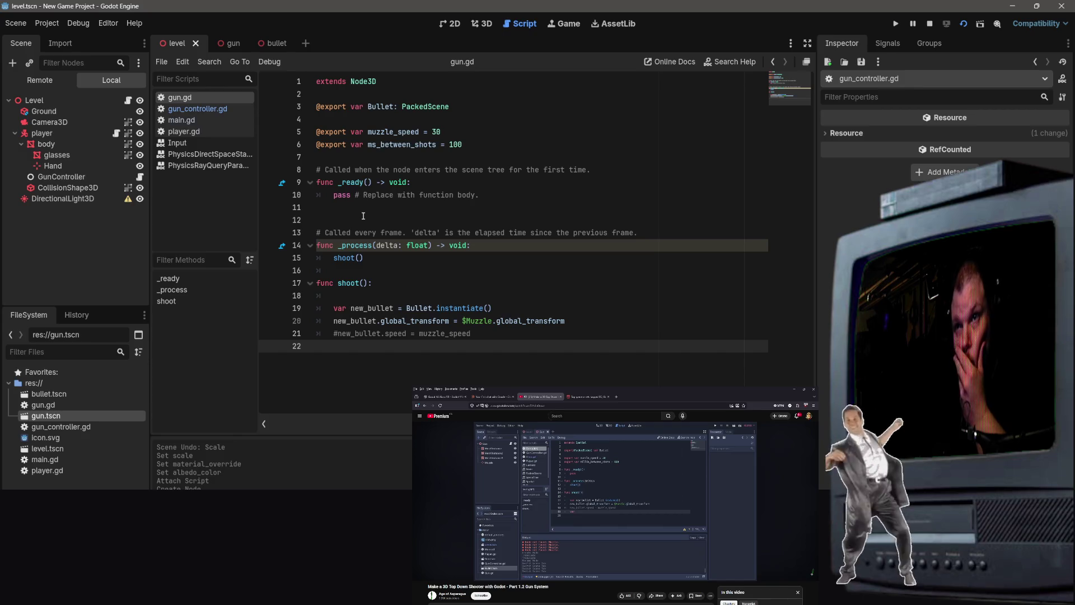
{"action": "key", "text": "Tab"}
{"action": "type", "text": "var "}
{"action": "type", "text": "scene_r"}
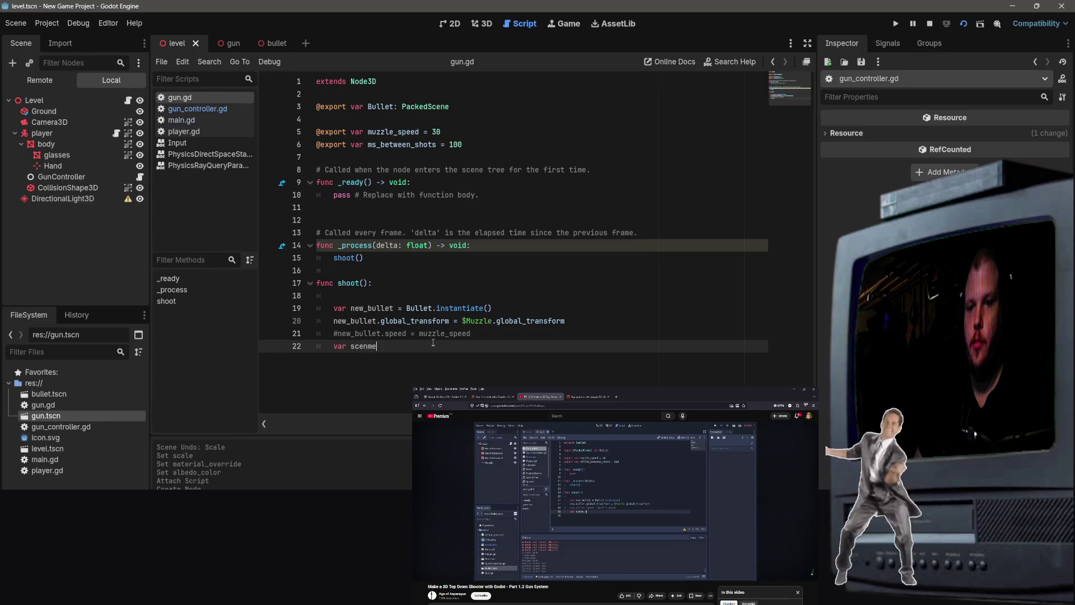
{"action": "type", "text": "oot ="}
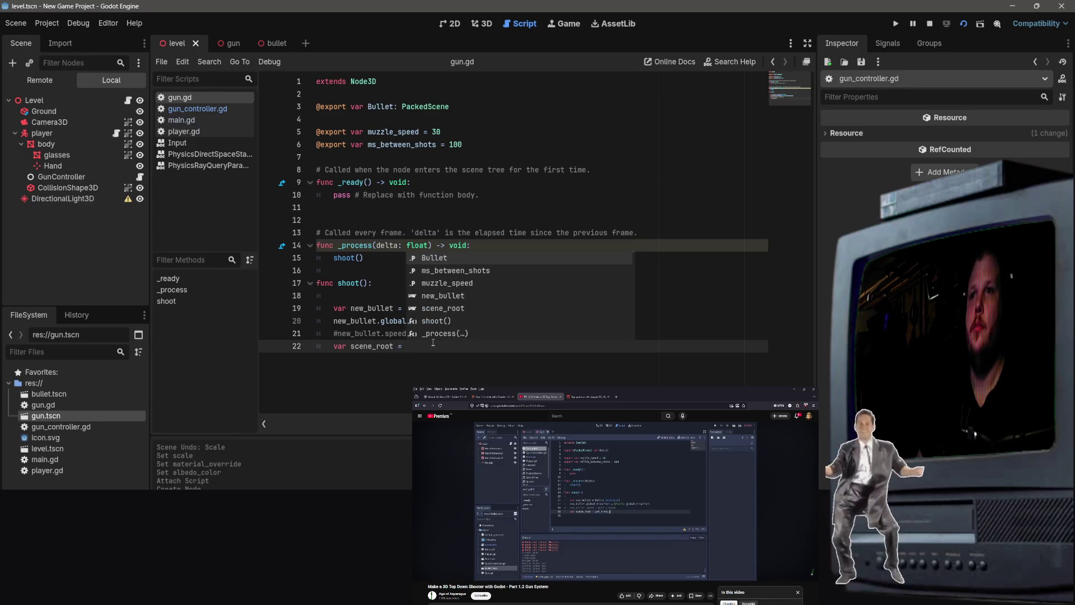
{"action": "scroll", "coordinate": [521, 558], "scroll_direction": "down", "scroll_amount": 5}
{"action": "scroll", "coordinate": [522, 558], "scroll_direction": "down", "scroll_amount": 2}
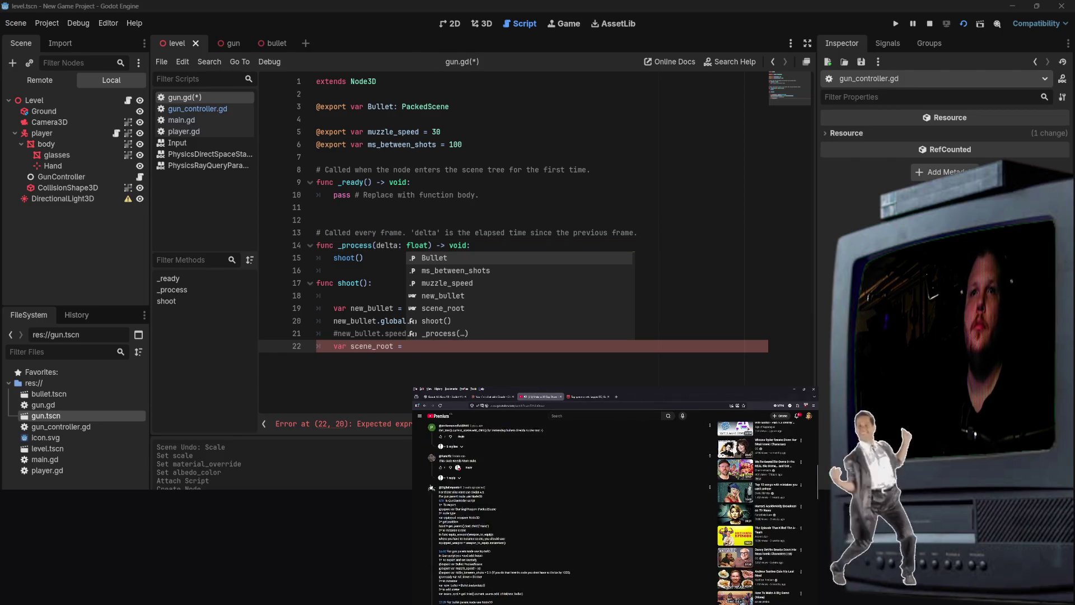
{"action": "left_click_drag", "start_coordinate": [439, 495], "coordinate": [488, 494]}
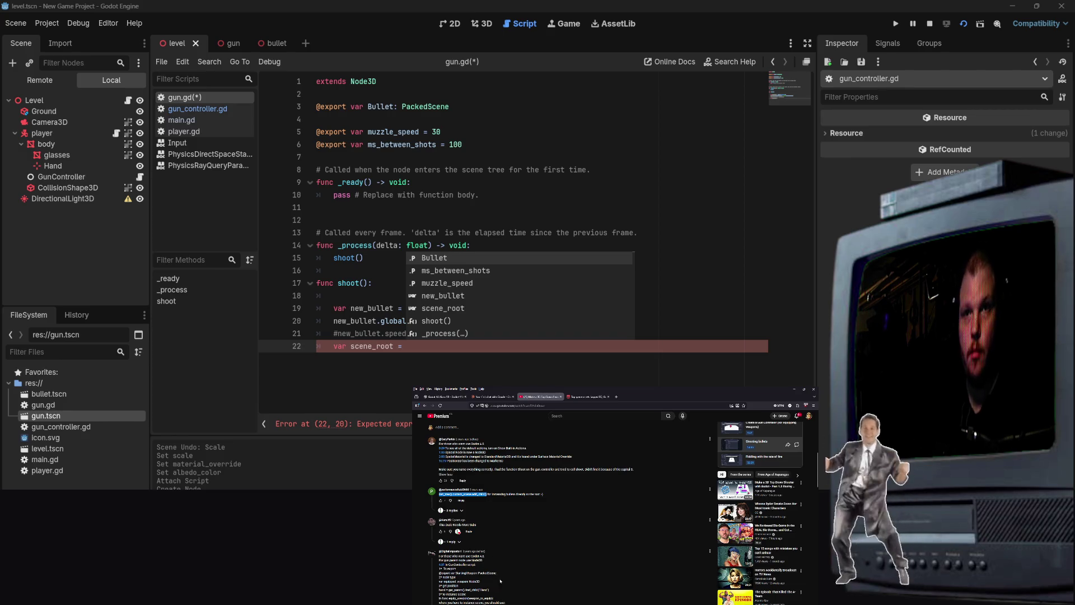
{"action": "scroll", "coordinate": [582, 494], "scroll_direction": "up", "scroll_amount": 7}
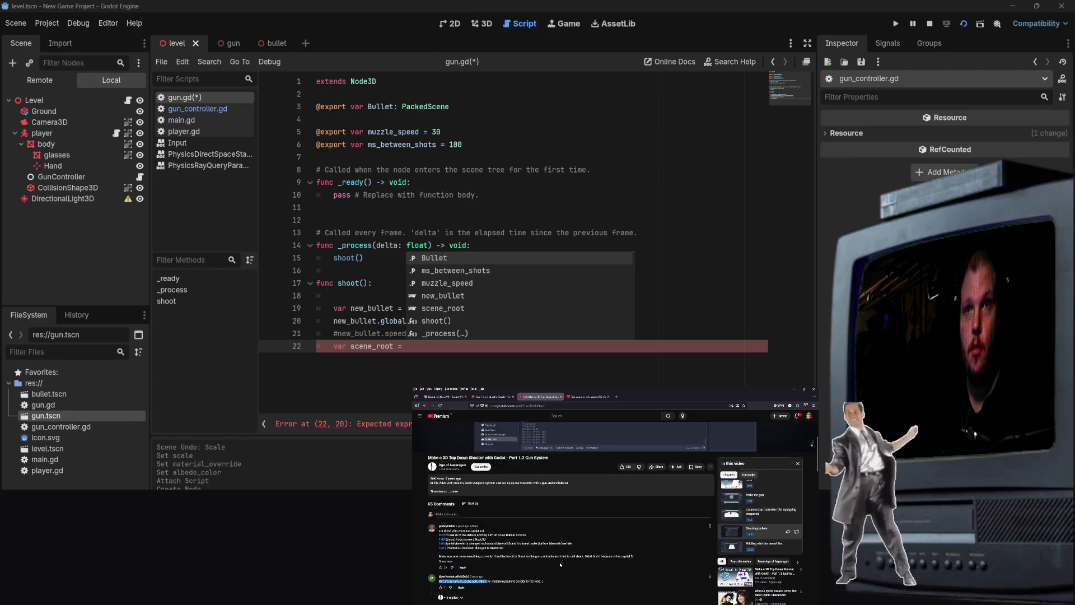
{"action": "left_click", "coordinate": [462, 355]}
{"action": "type", "text": "Get_tree().current_scene.add_child()"}
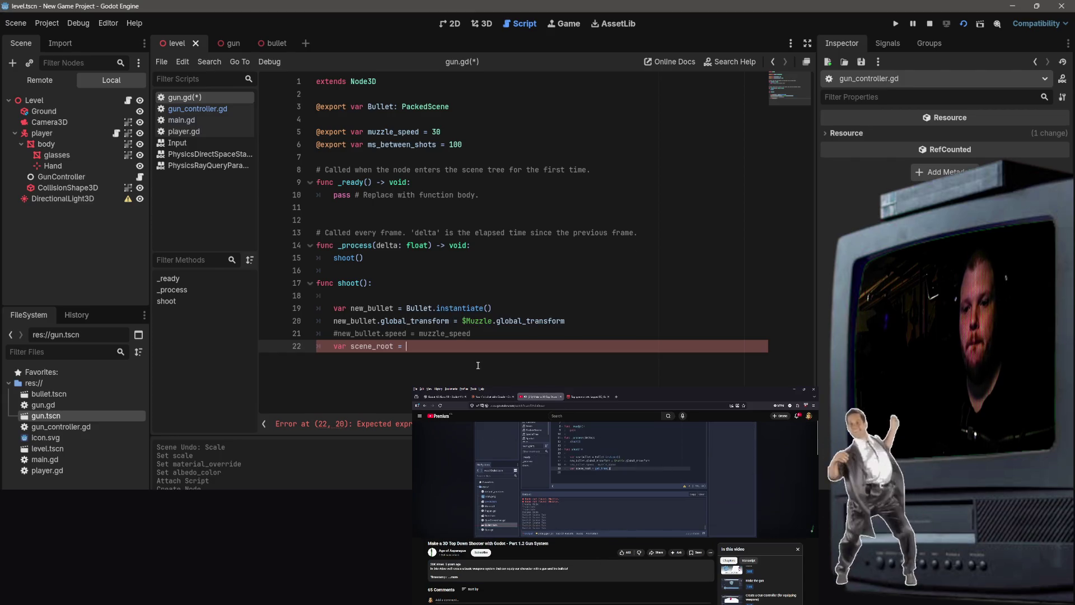
{"action": "left_click", "coordinate": [537, 286]}
{"action": "scroll", "coordinate": [526, 431], "scroll_direction": "up", "scroll_amount": 1}
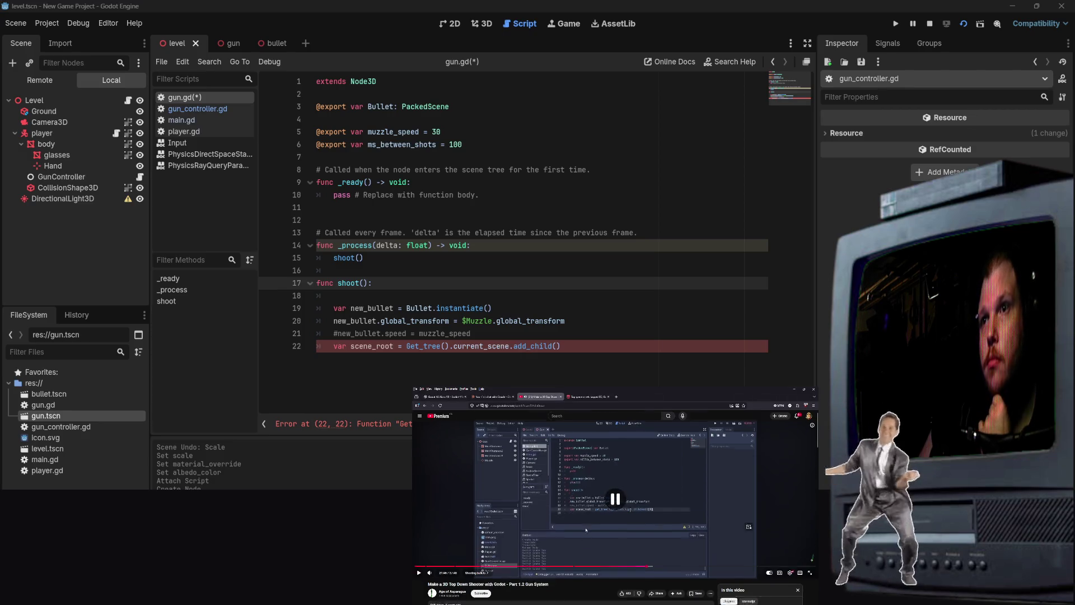
Step: Select the corrected add_child code in the YouTube comment and type new_bullet on line 22
{"action": "scroll", "coordinate": [579, 531], "scroll_direction": "down", "scroll_amount": 5}
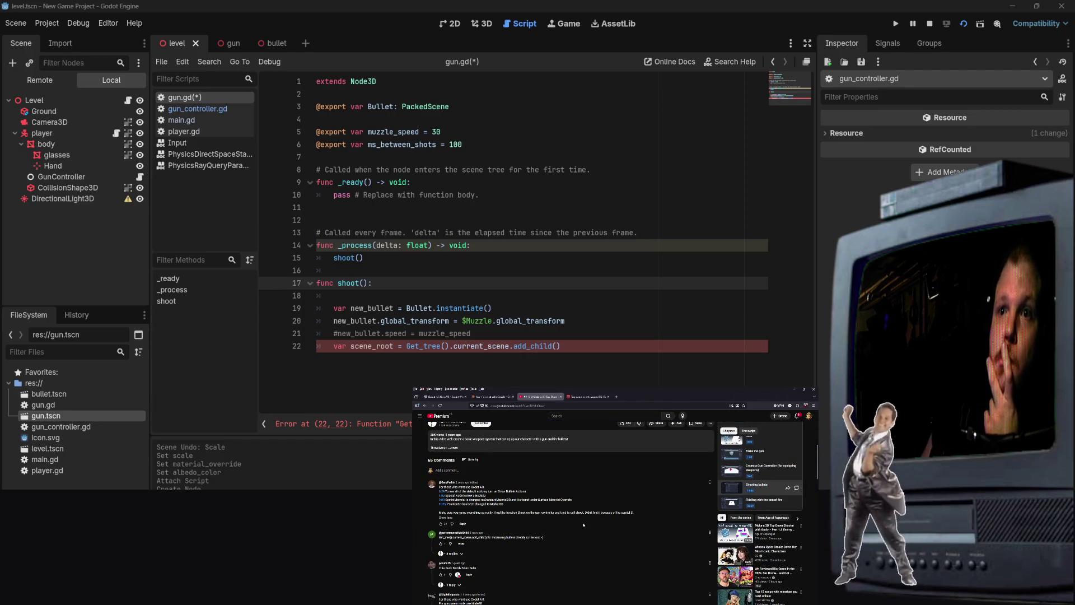
{"action": "scroll", "coordinate": [569, 539], "scroll_direction": "down", "scroll_amount": 3}
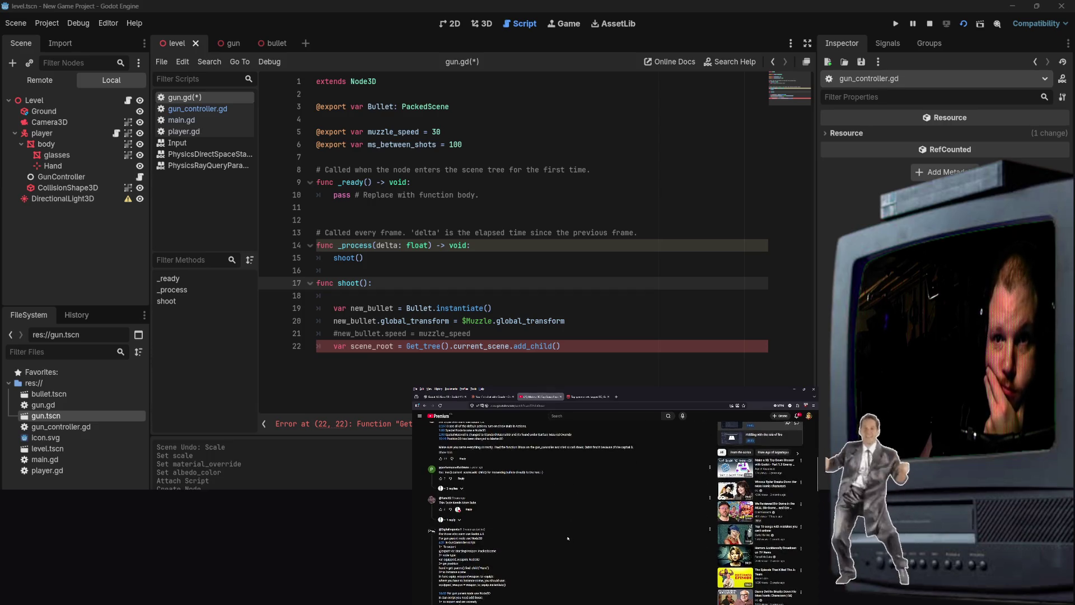
{"action": "scroll", "coordinate": [568, 536], "scroll_direction": "down", "scroll_amount": 3}
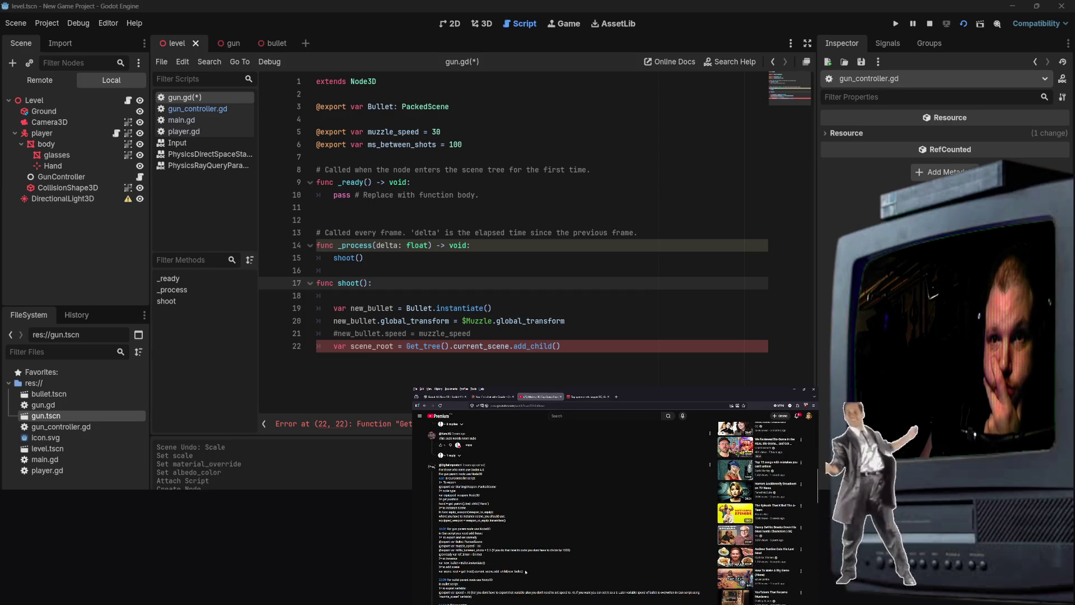
{"action": "left_click_drag", "start_coordinate": [532, 573], "coordinate": [459, 572]}
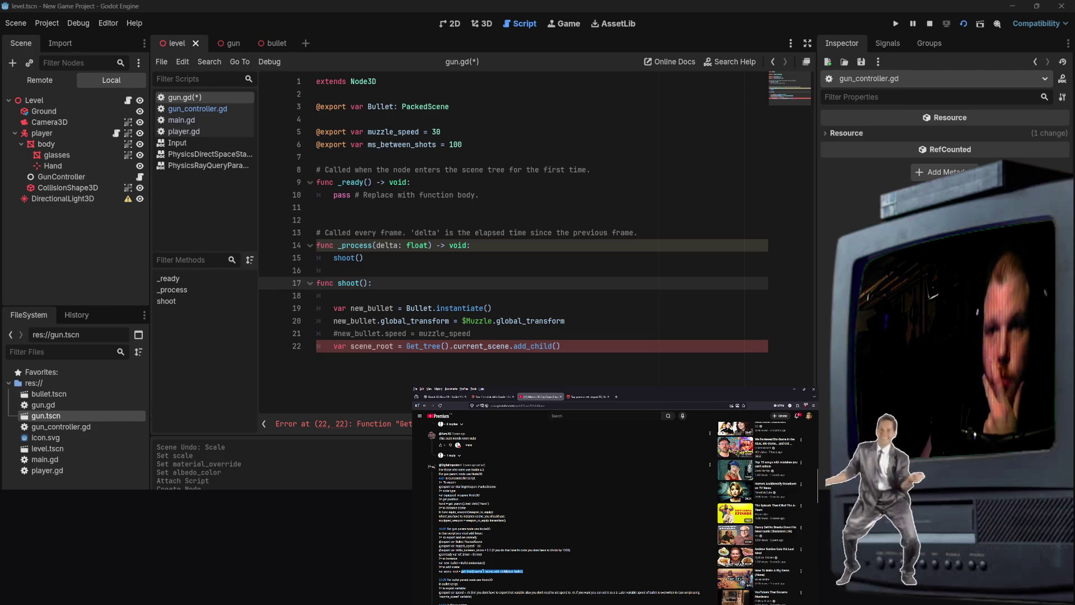
{"action": "left_click", "coordinate": [564, 347]}
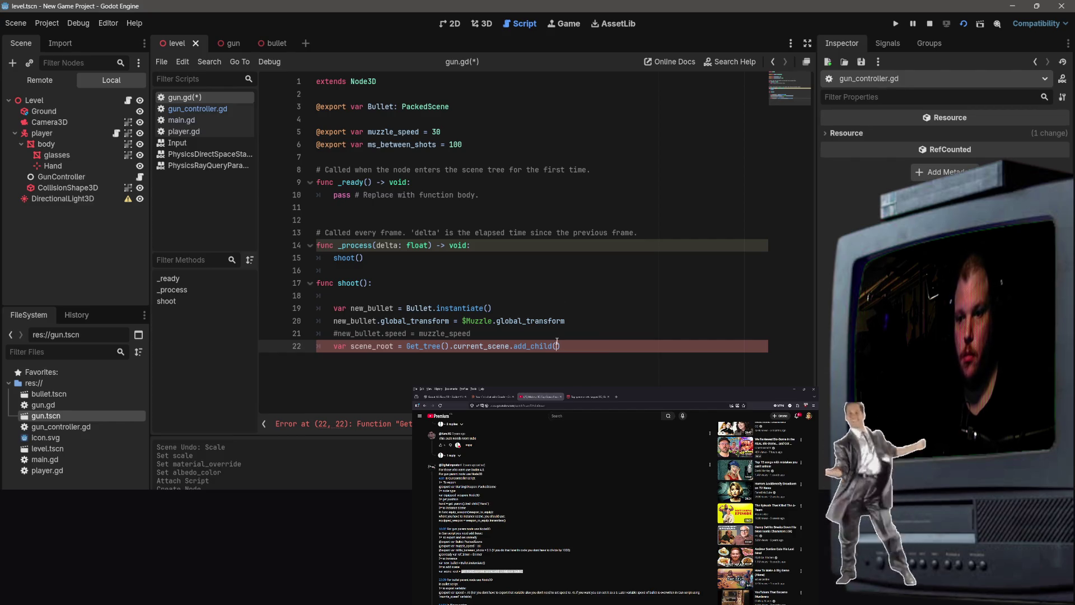
{"action": "type", "text": "new_bullet"}
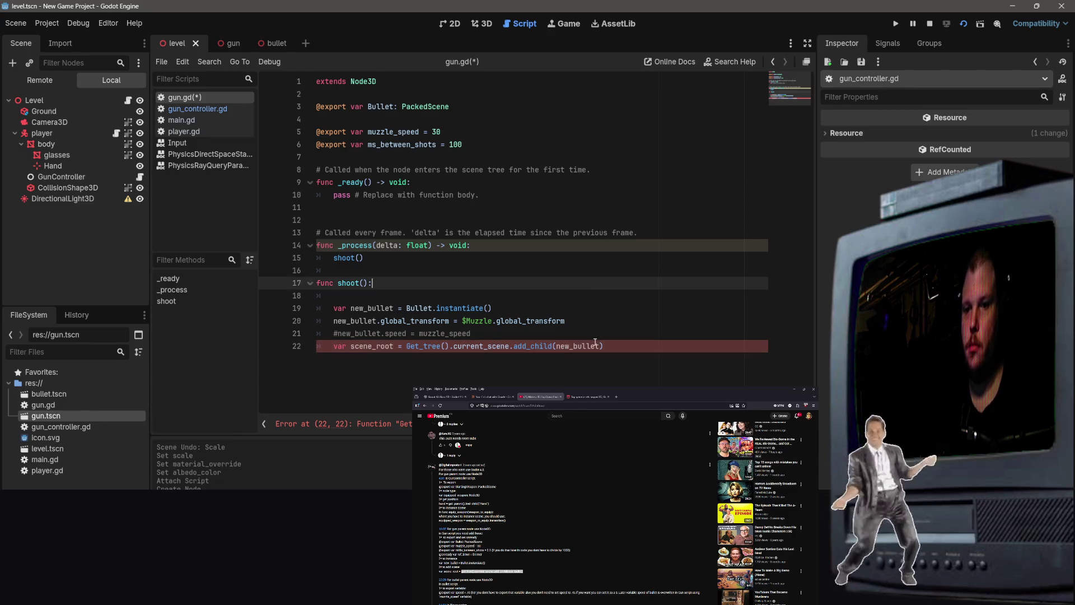
Step: Paste the comment's code so line 22 reads 'var scene_root = get_tree().current_scene.add_child(new_bullet)'
{"action": "left_click", "coordinate": [528, 576]}
{"action": "mouse_move", "coordinate": [528, 575]}
{"action": "left_mouse_down"}
{"action": "mouse_move", "coordinate": [444, 572]}
{"action": "mouse_move", "coordinate": [440, 583]}
{"action": "mouse_move", "coordinate": [438, 573]}
{"action": "left_mouse_up"}
{"action": "key", "text": "ctrl+c"}
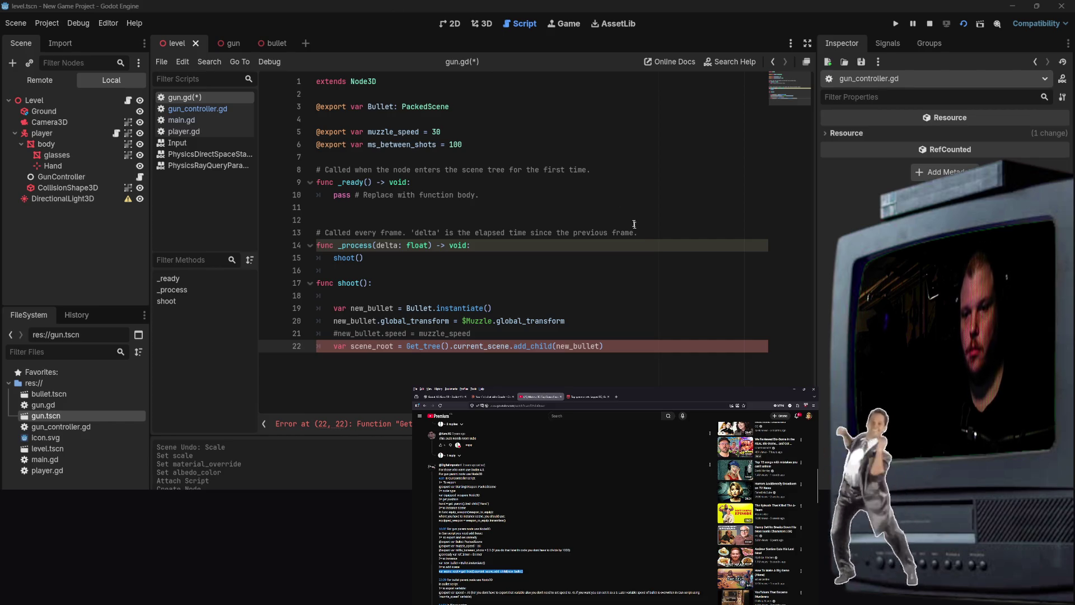
{"action": "mouse_move", "coordinate": [604, 348]}
{"action": "left_mouse_down"}
{"action": "mouse_move", "coordinate": [317, 348]}
{"action": "mouse_move", "coordinate": [347, 347]}
{"action": "left_mouse_up"}
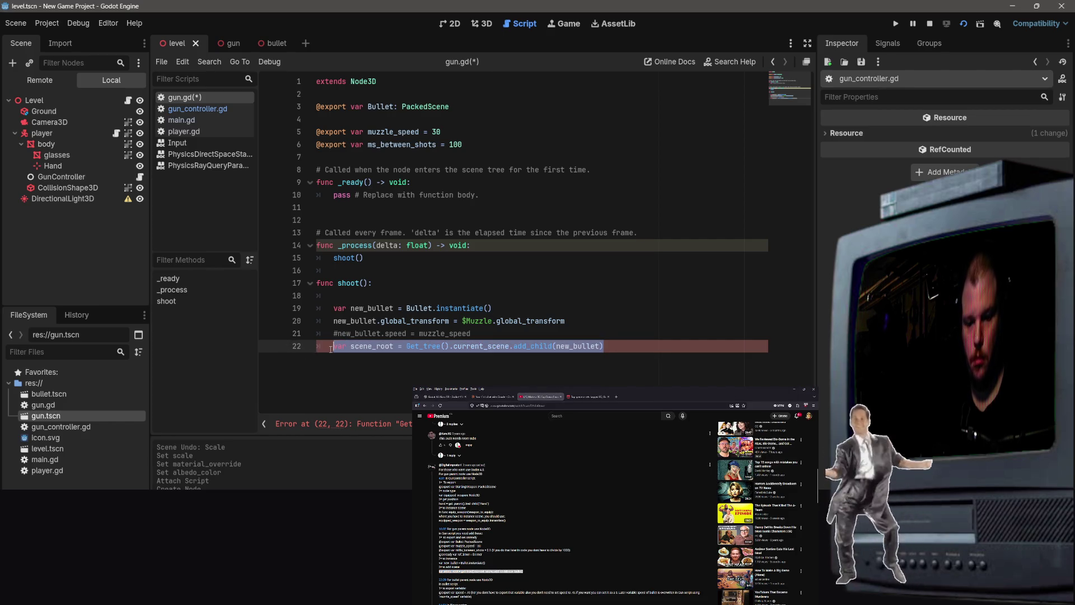
{"action": "key", "text": "ctrl+v"}
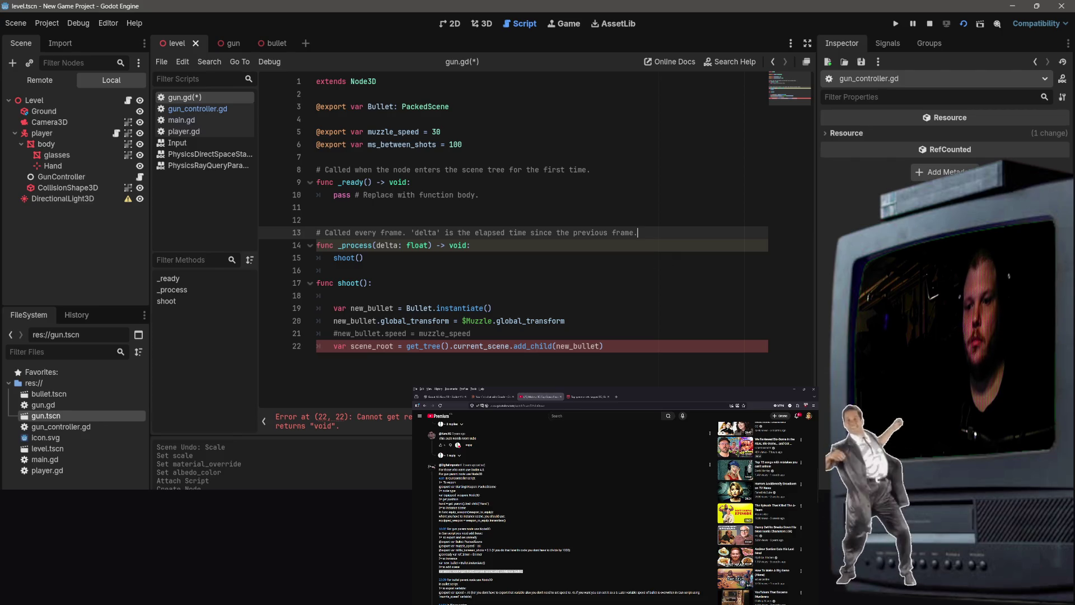
{"action": "scroll", "coordinate": [616, 504], "scroll_direction": "up", "scroll_amount": 10}
{"action": "left_click", "coordinate": [636, 536]}
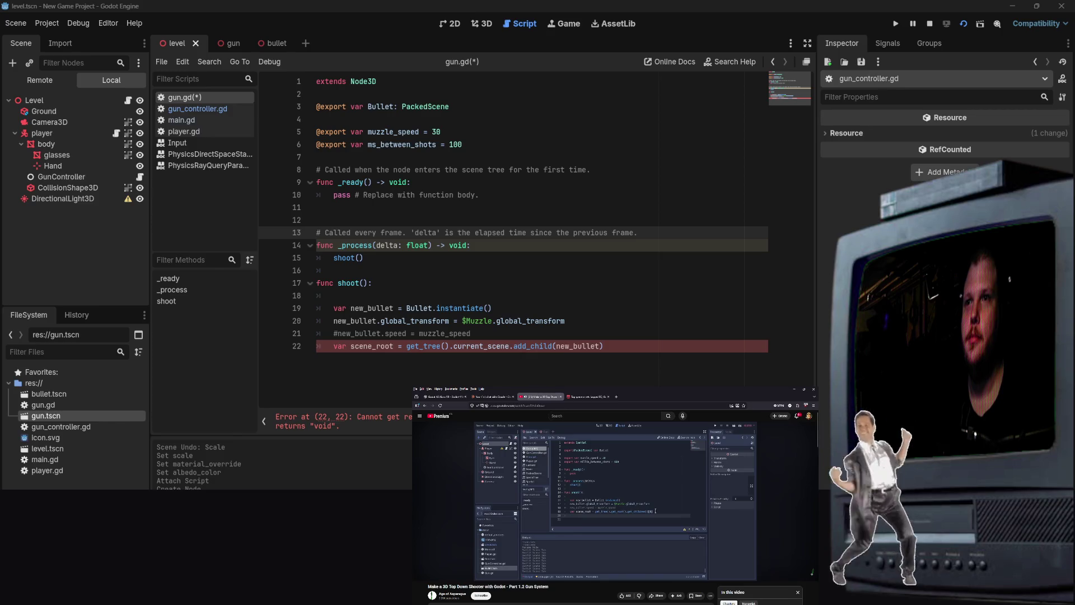
{"action": "left_click", "coordinate": [614, 346]}
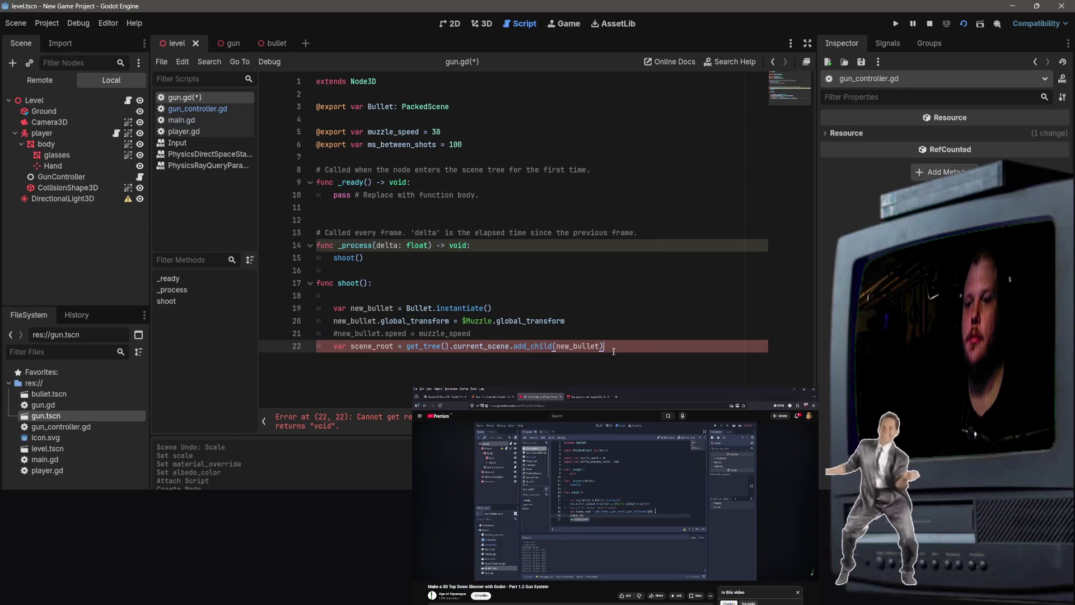
Step: Add line 23 'scene_root.add_child()' below the scene_root line
{"action": "key", "text": "Return"}
{"action": "type", "text": "scene_"}
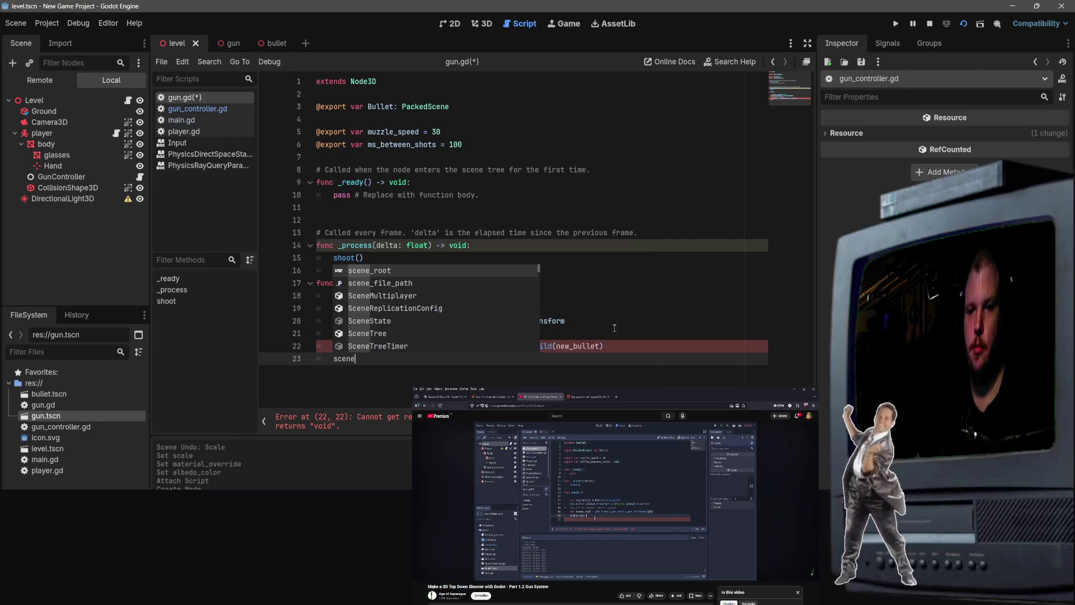
{"action": "key", "text": "Return"}
{"action": "type", "text": ". "}
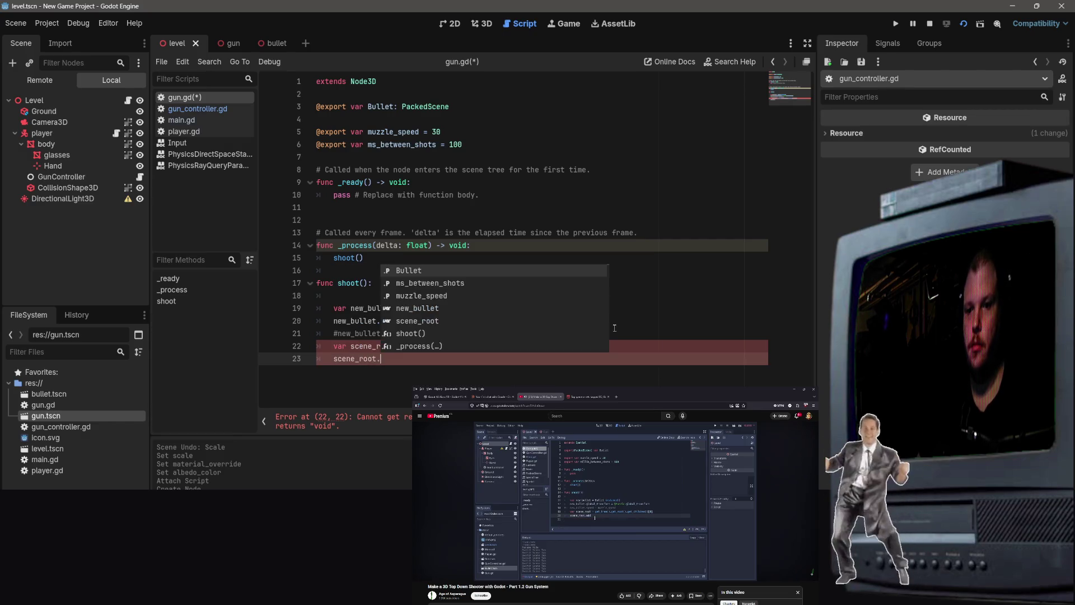
{"action": "type", "text": "add"}
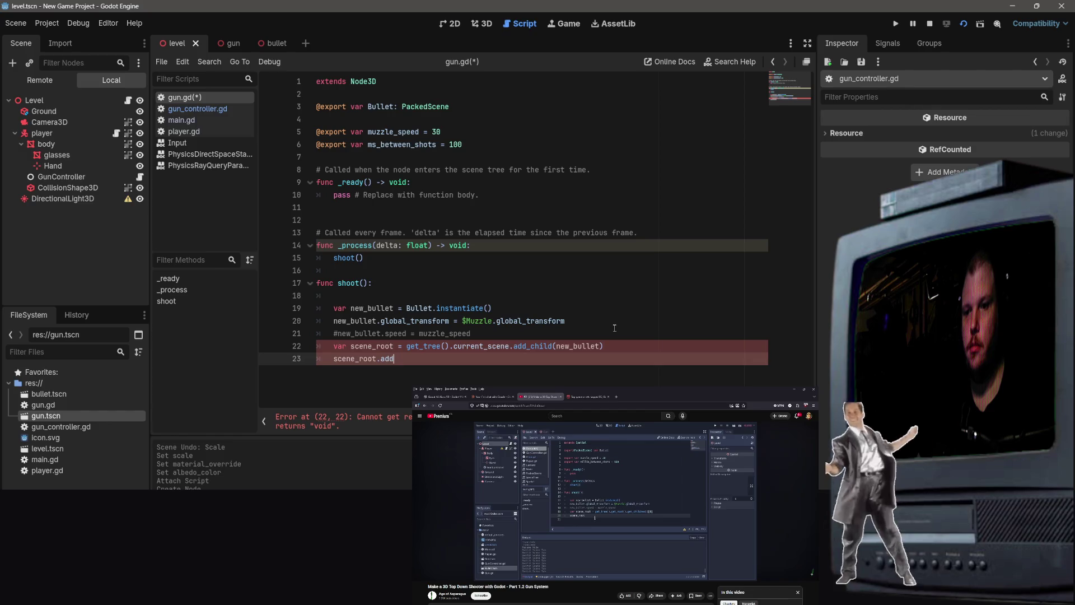
{"action": "type", "text": "_chil"}
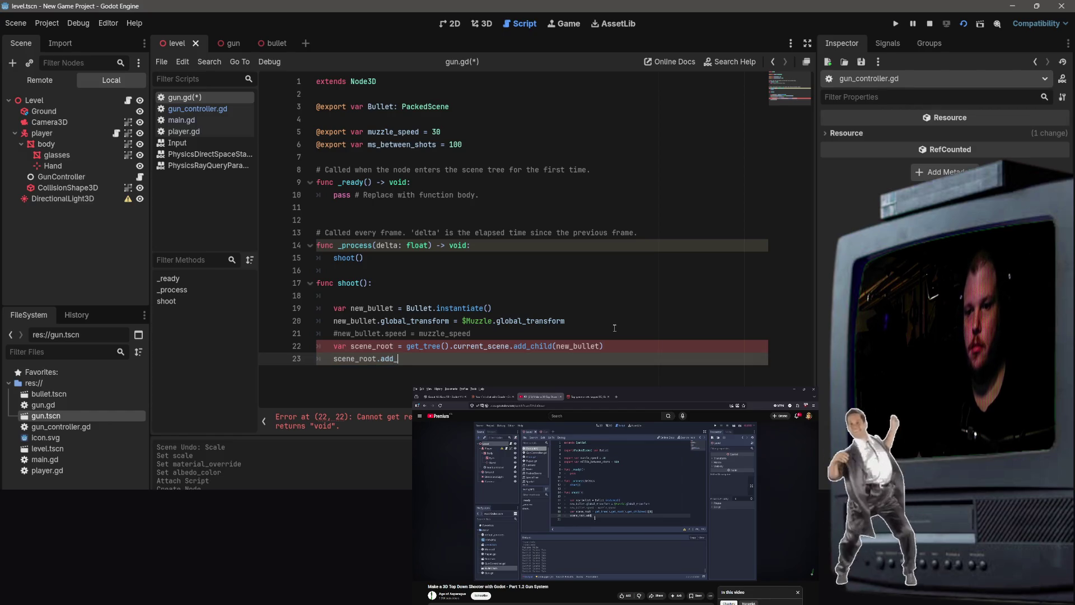
{"action": "type", "text": "d"}
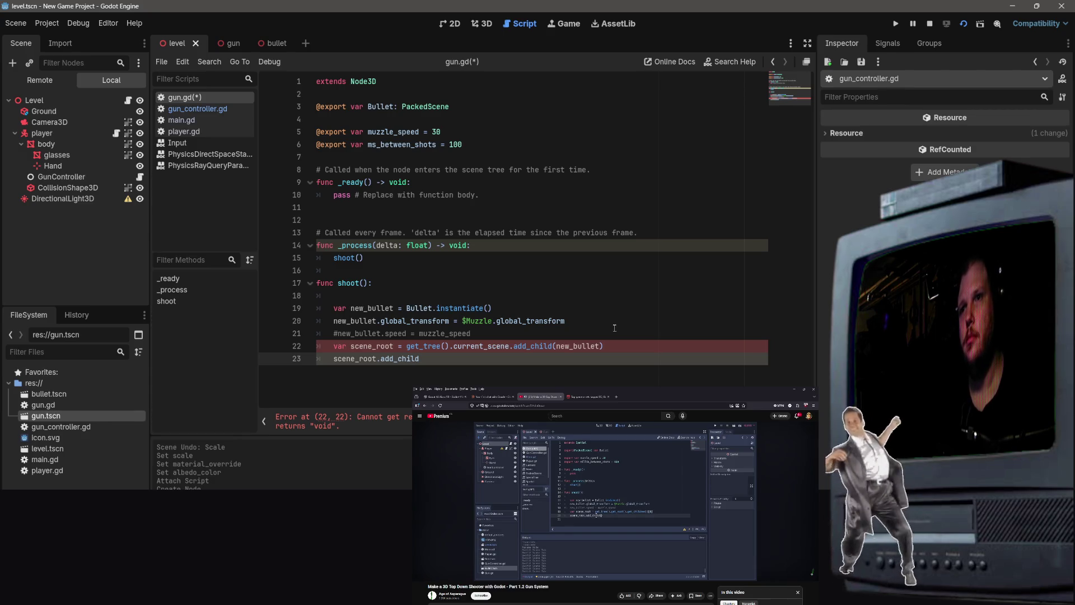
{"action": "type", "text": "()"}
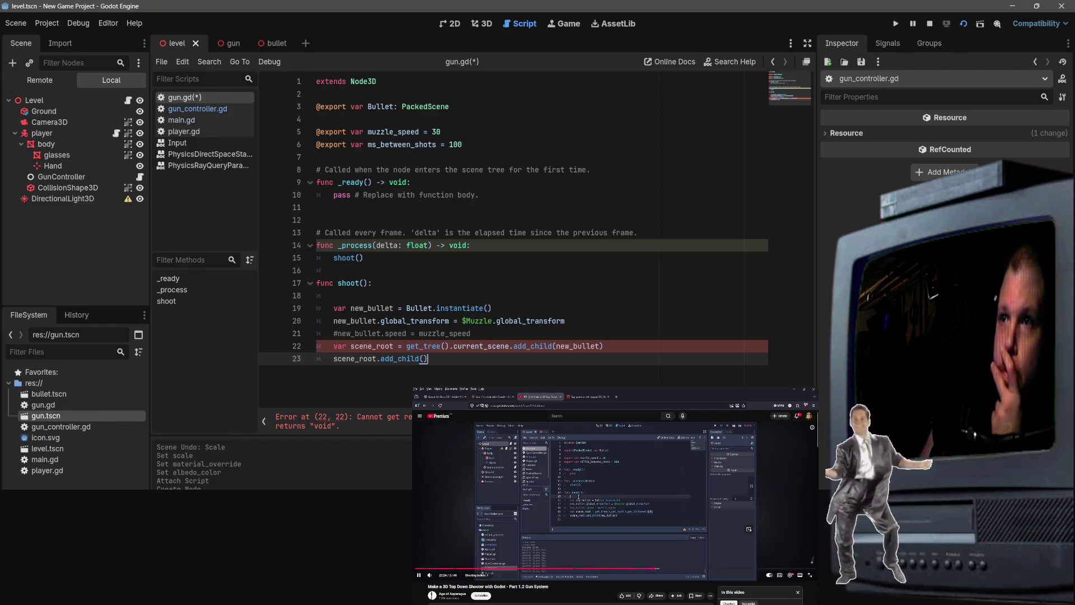
{"action": "scroll", "coordinate": [616, 504], "scroll_direction": "down", "scroll_amount": 10}
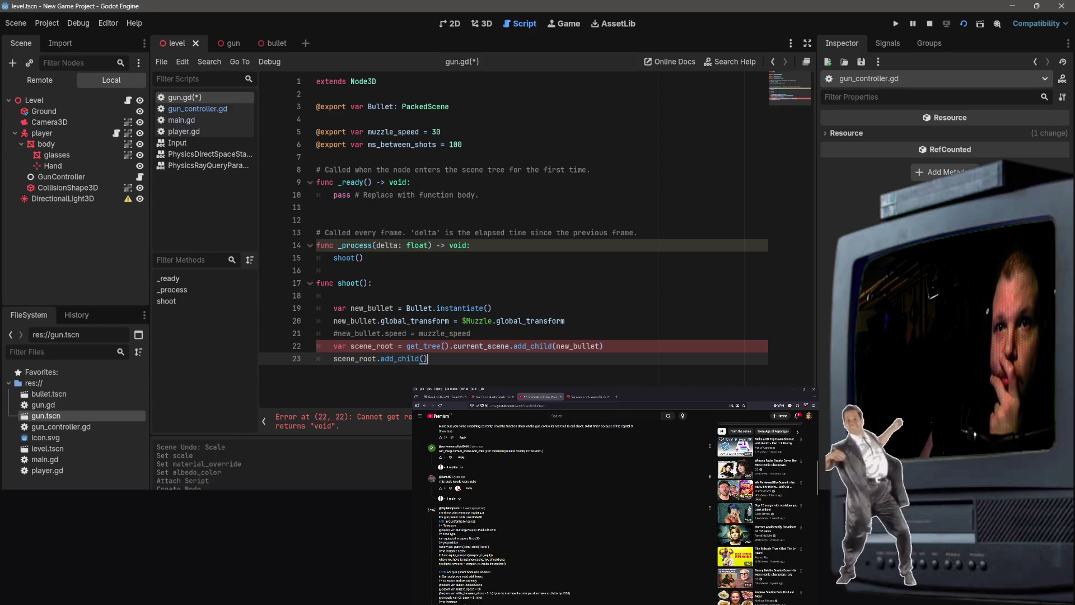
{"action": "scroll", "coordinate": [595, 475], "scroll_direction": "down", "scroll_amount": 3}
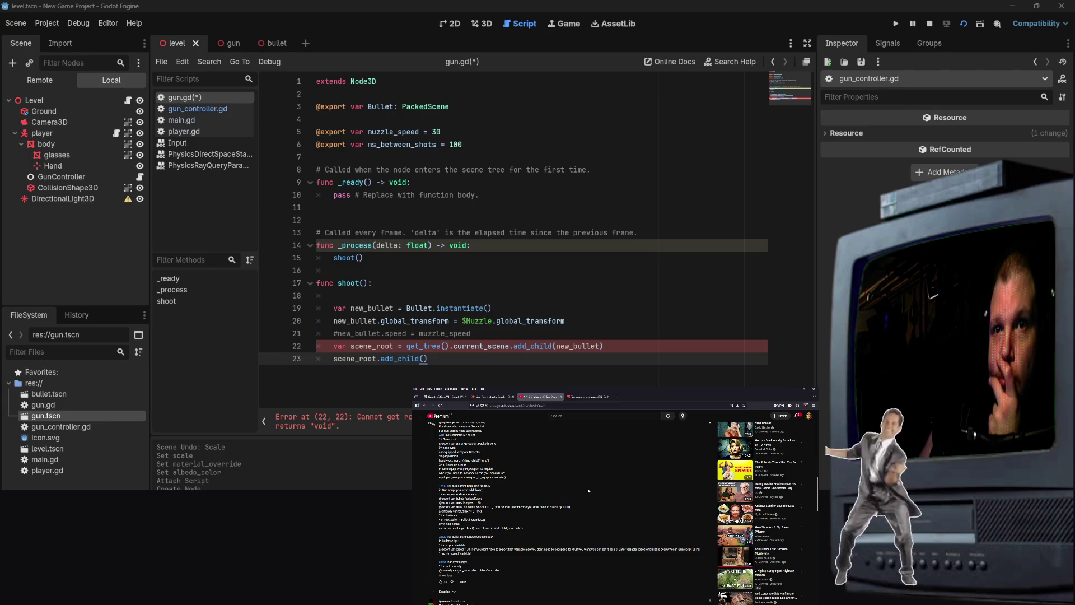
{"action": "scroll", "coordinate": [588, 491], "scroll_direction": "up", "scroll_amount": 13}
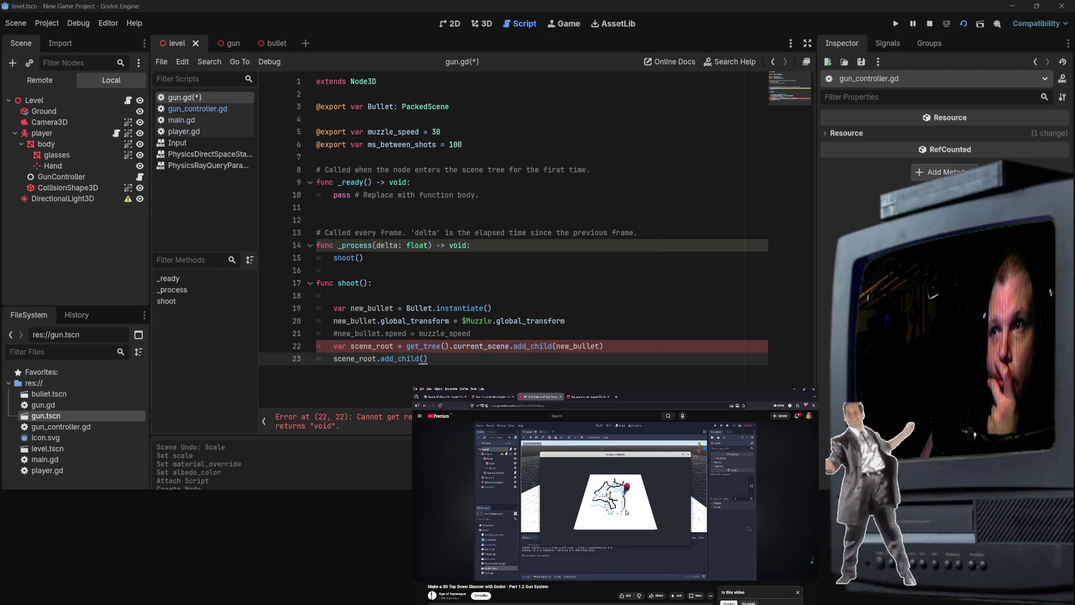
{"action": "left_click", "coordinate": [609, 523]}
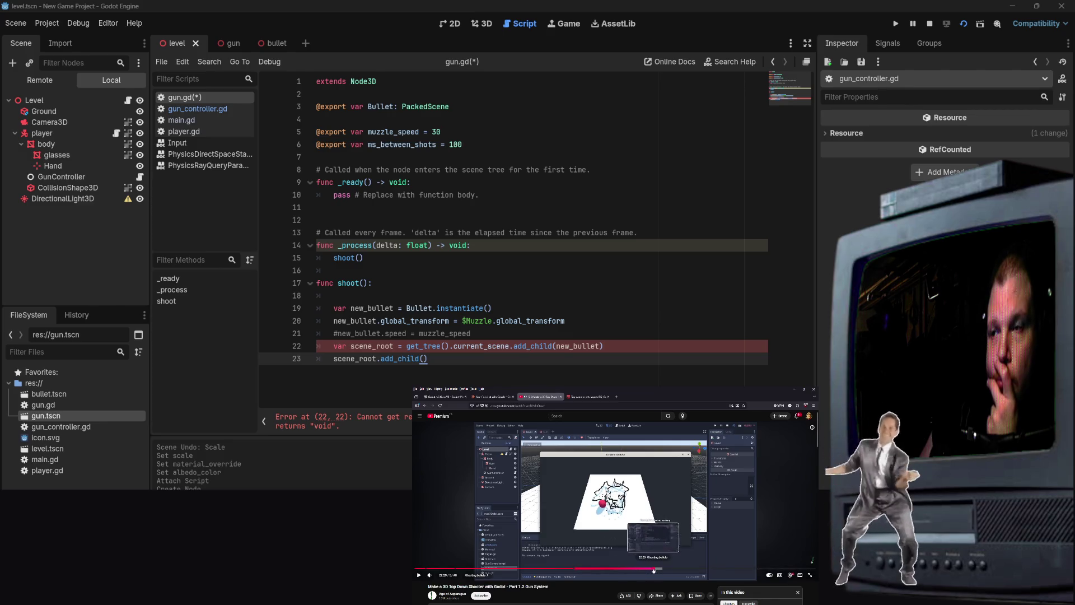
{"action": "left_click", "coordinate": [654, 570]}
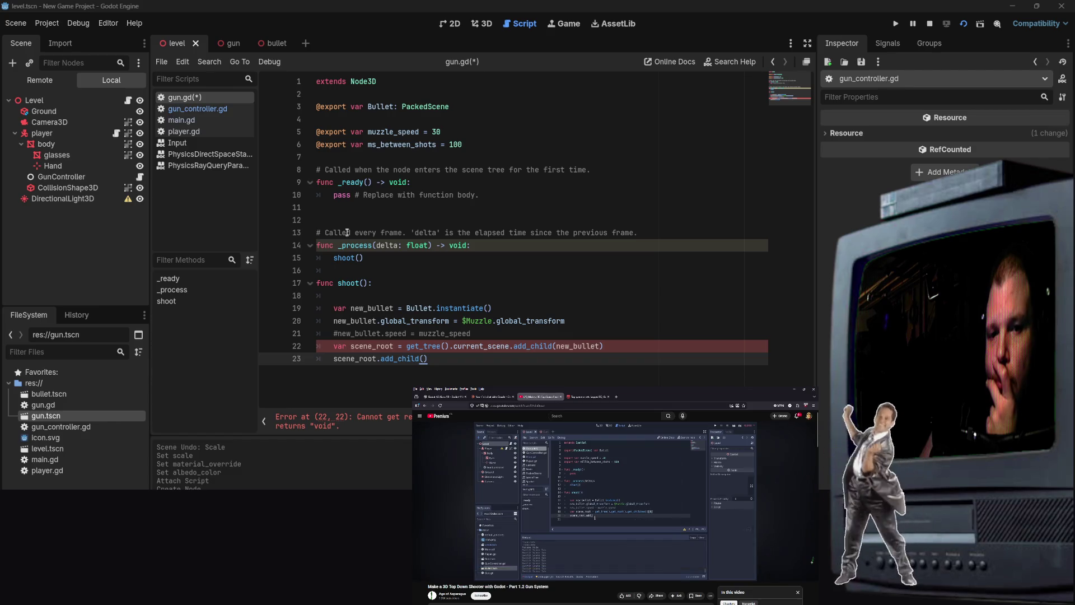
{"action": "scroll", "coordinate": [485, 564], "scroll_direction": "down", "scroll_amount": 3}
{"action": "scroll", "coordinate": [486, 563], "scroll_direction": "down", "scroll_amount": 5}
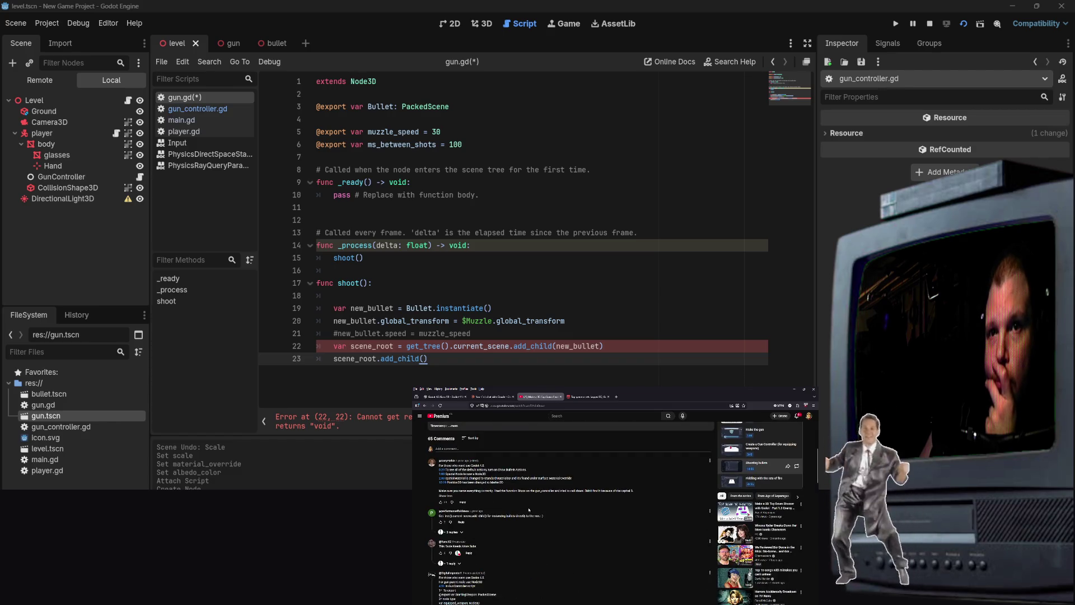
{"action": "scroll", "coordinate": [464, 569], "scroll_direction": "down", "scroll_amount": 3}
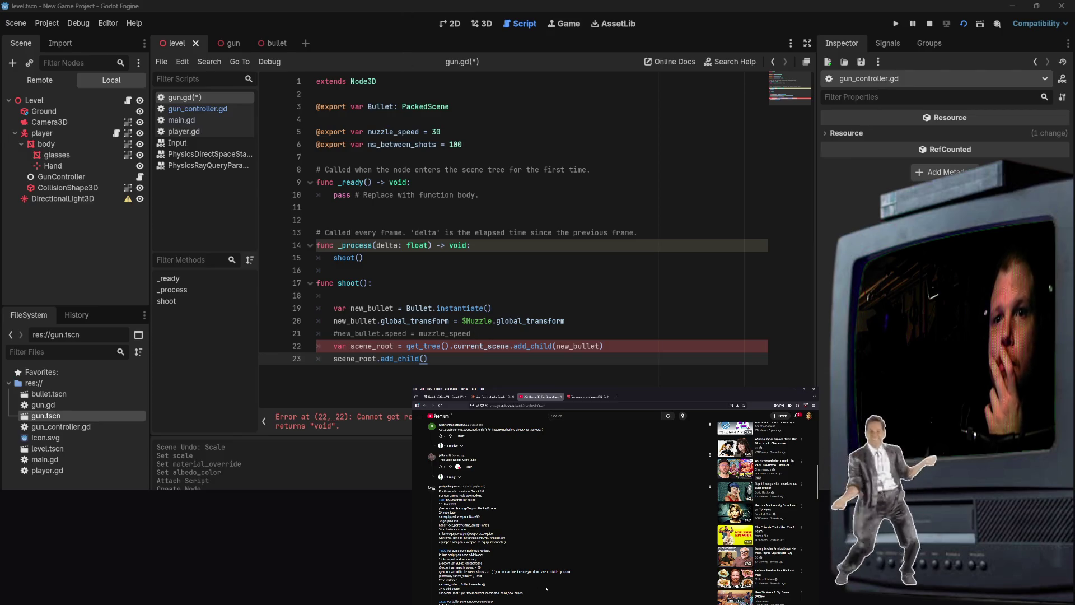
{"action": "left_click", "coordinate": [475, 362]}
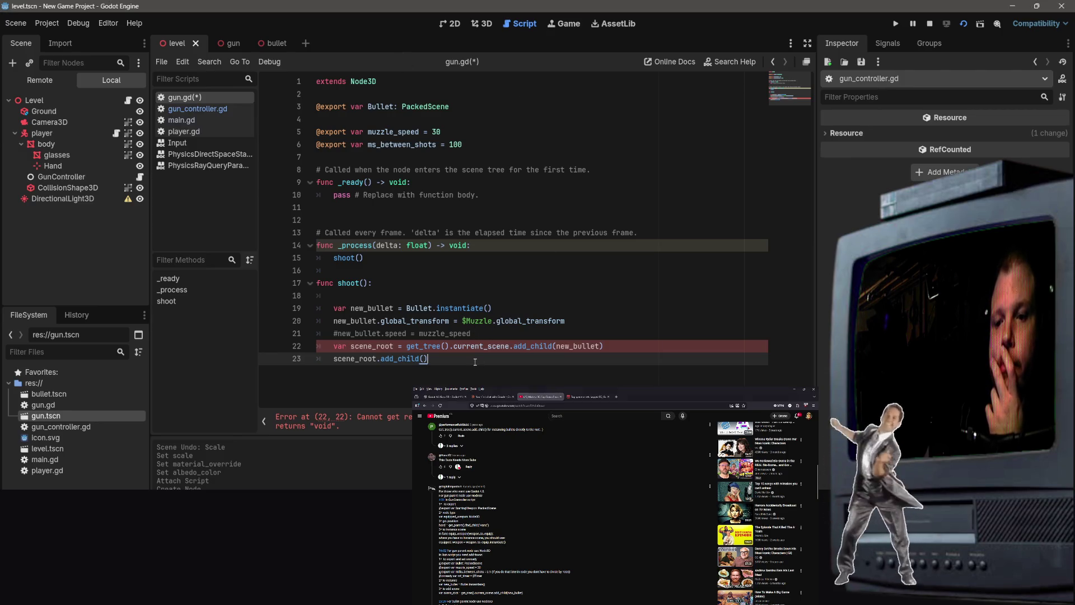
{"action": "left_click", "coordinate": [538, 347]}
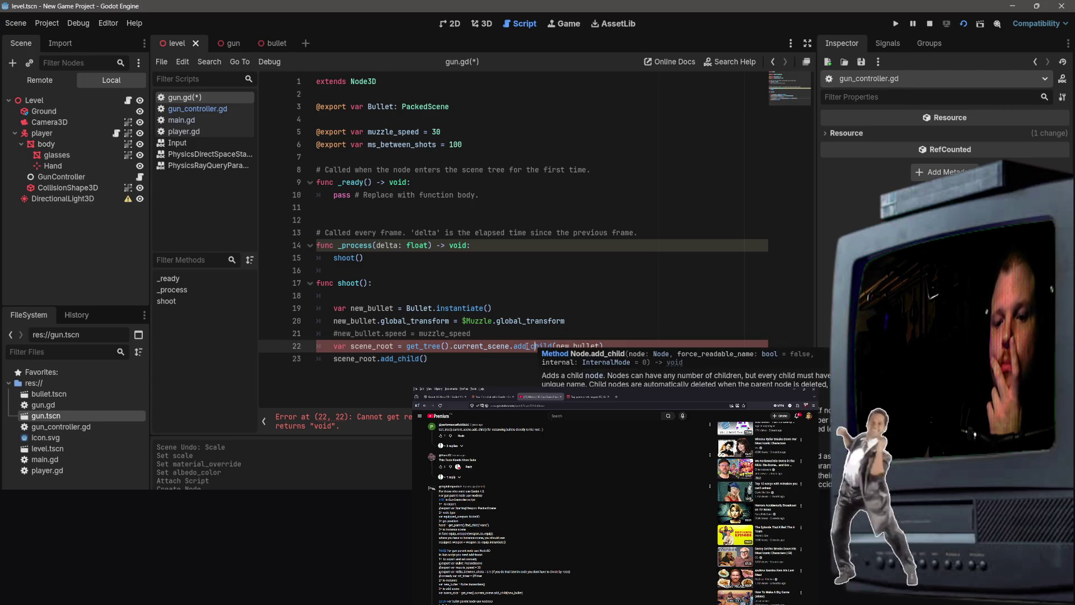
{"action": "left_click", "coordinate": [476, 360]}
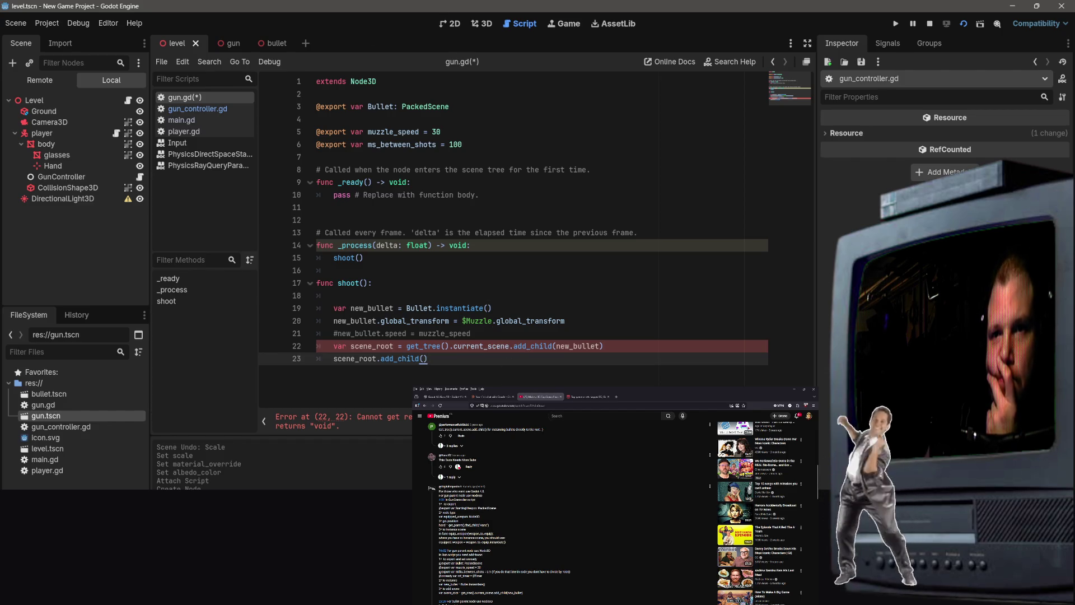
{"action": "scroll", "coordinate": [566, 513], "scroll_direction": "down", "scroll_amount": 1}
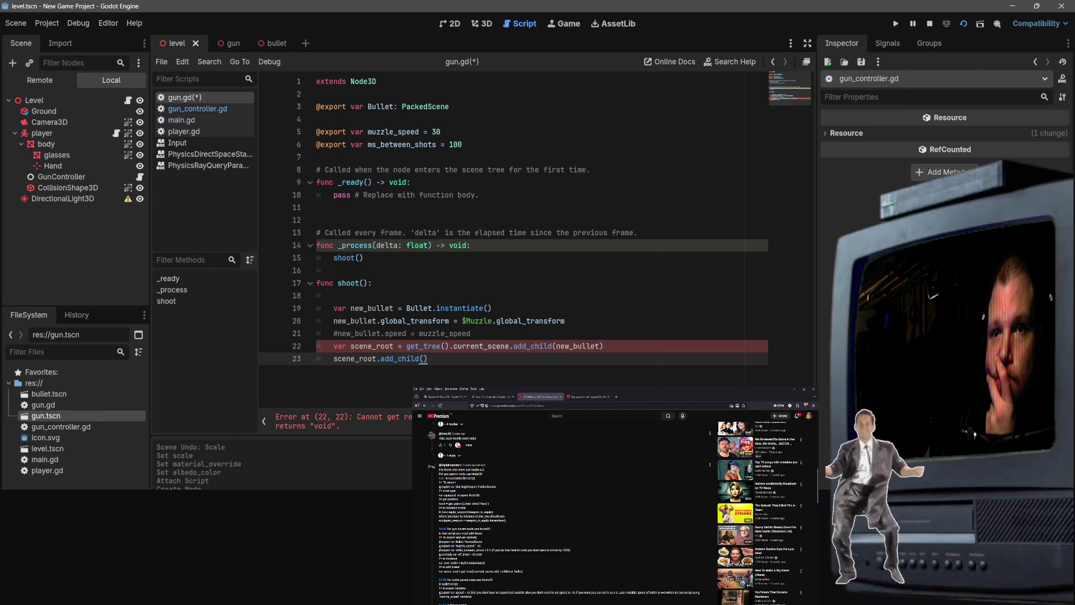
{"action": "scroll", "coordinate": [566, 513], "scroll_direction": "down", "scroll_amount": 1}
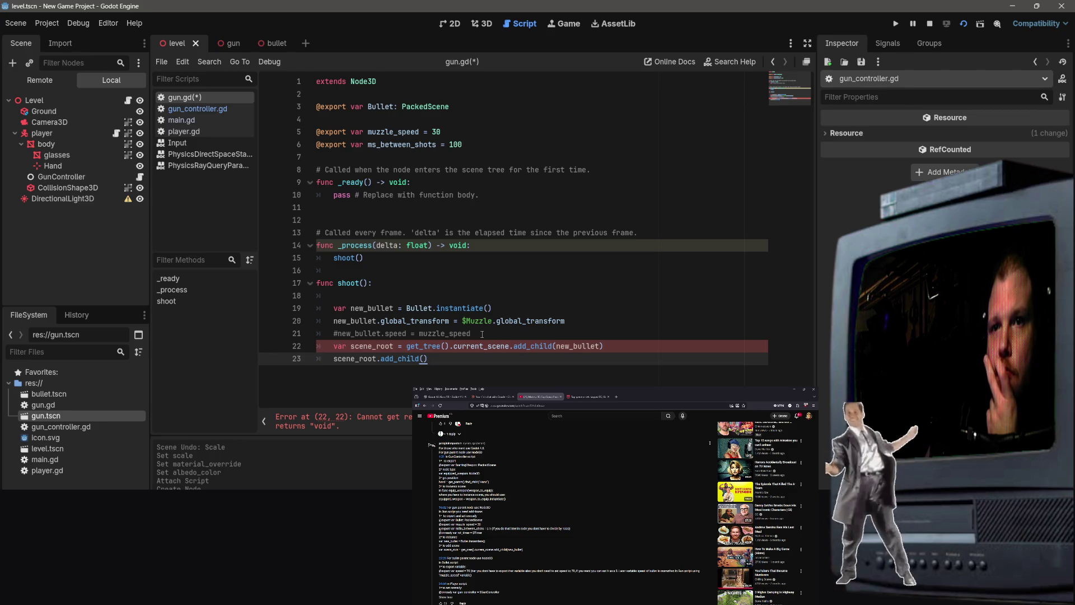
{"action": "scroll", "coordinate": [566, 504], "scroll_direction": "up", "scroll_amount": 5}
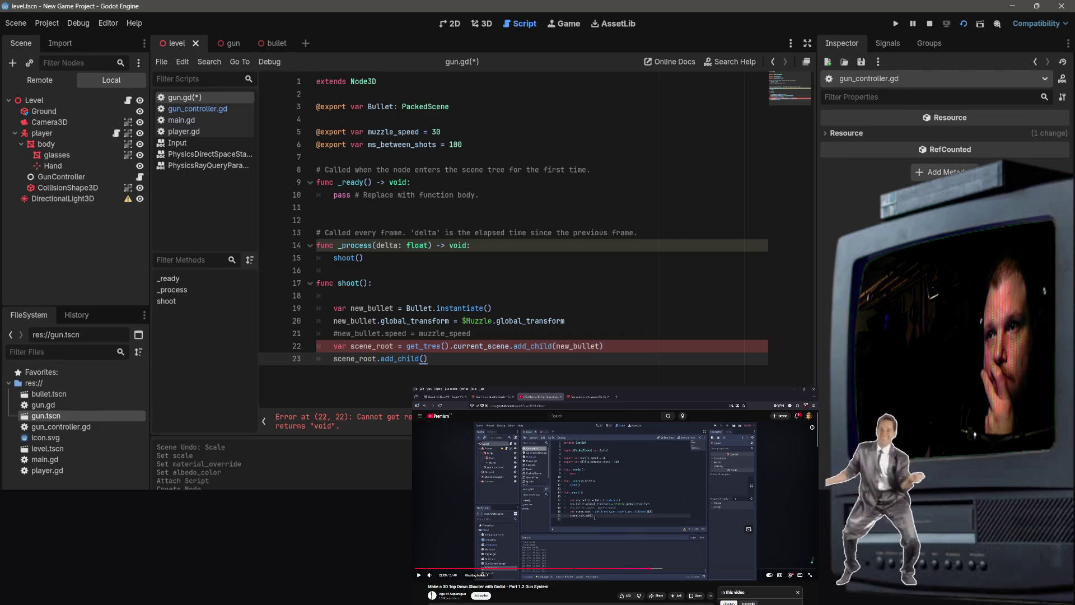
{"action": "left_click", "coordinate": [578, 538]}
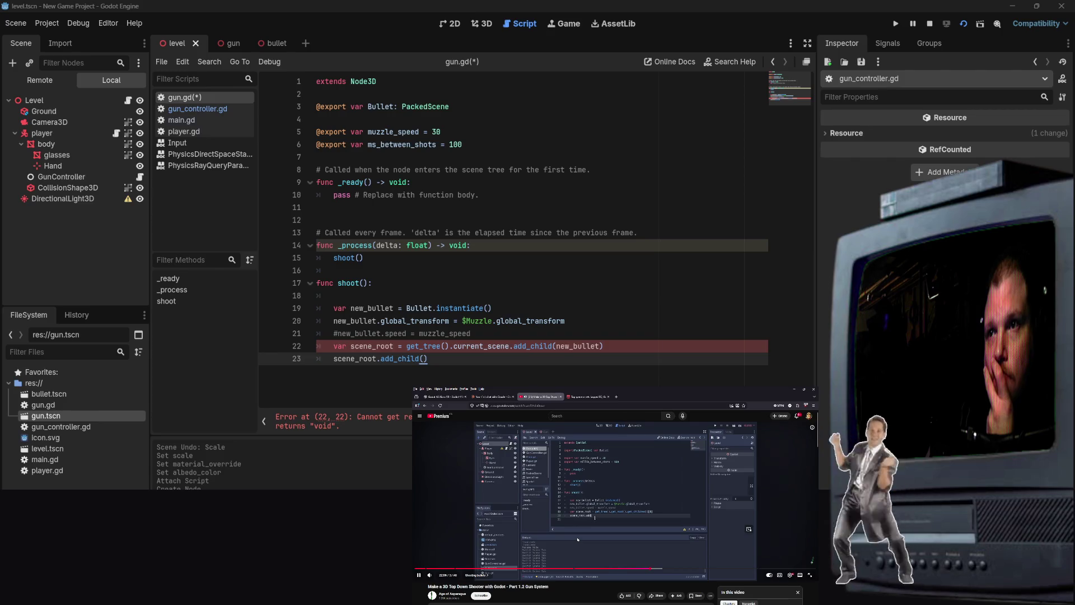
{"action": "double_click", "coordinate": [617, 535]}
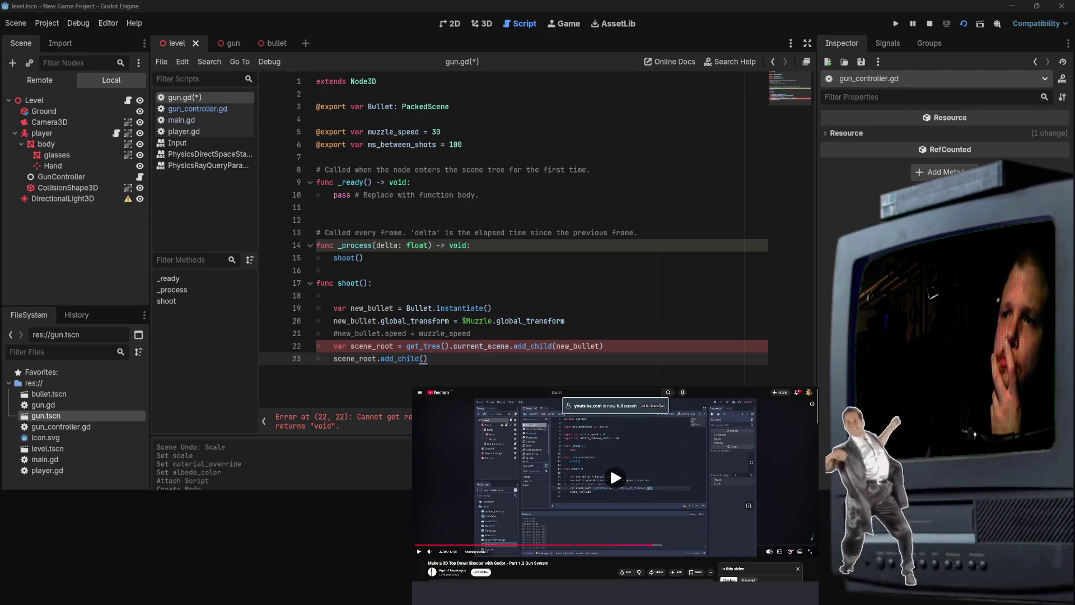
{"action": "key", "text": "Escape"}
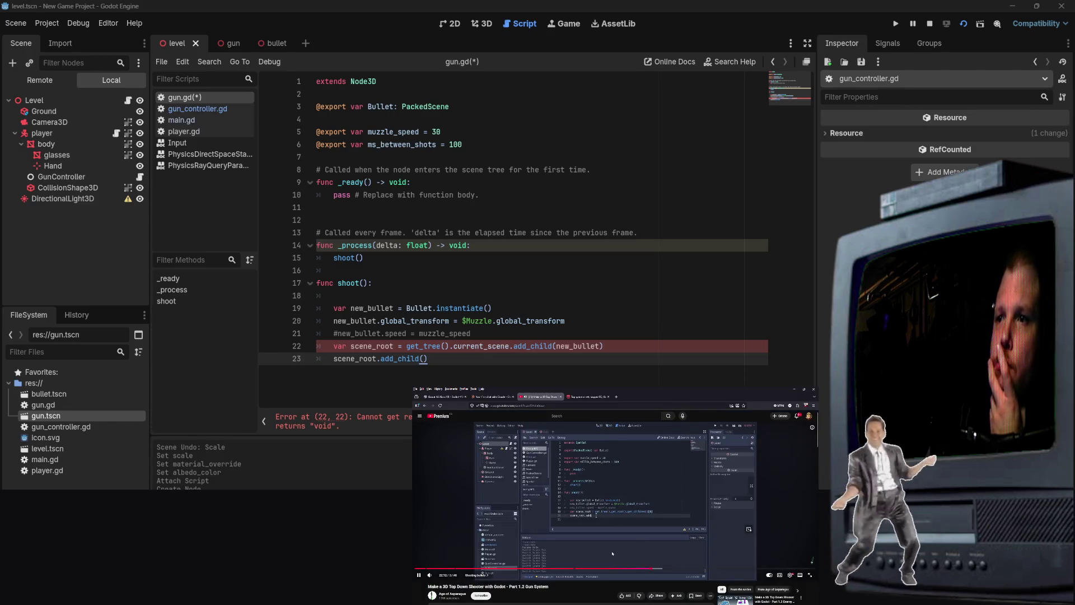
{"action": "scroll", "coordinate": [541, 574], "scroll_direction": "down", "scroll_amount": 8}
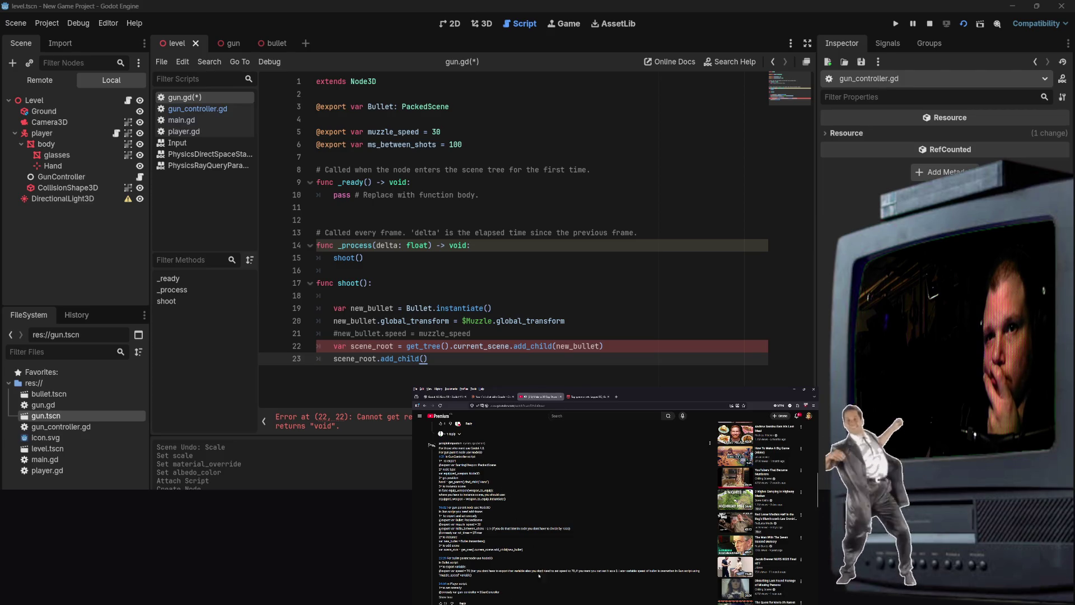
{"action": "scroll", "coordinate": [538, 550], "scroll_direction": "down", "scroll_amount": 1}
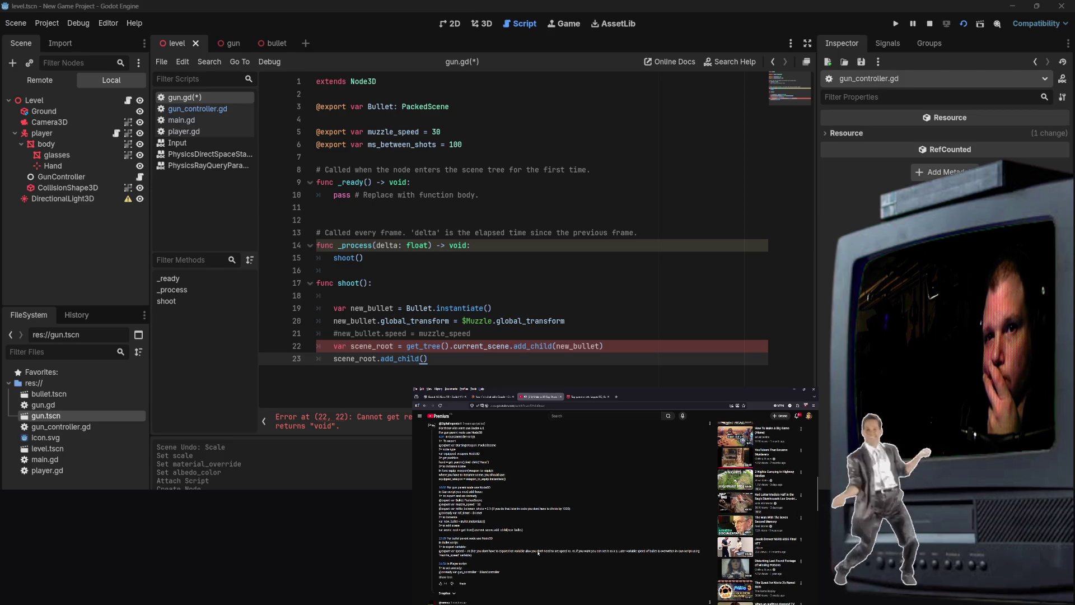
{"action": "scroll", "coordinate": [538, 553], "scroll_direction": "up", "scroll_amount": 1}
{"action": "scroll", "coordinate": [535, 555], "scroll_direction": "up", "scroll_amount": 10}
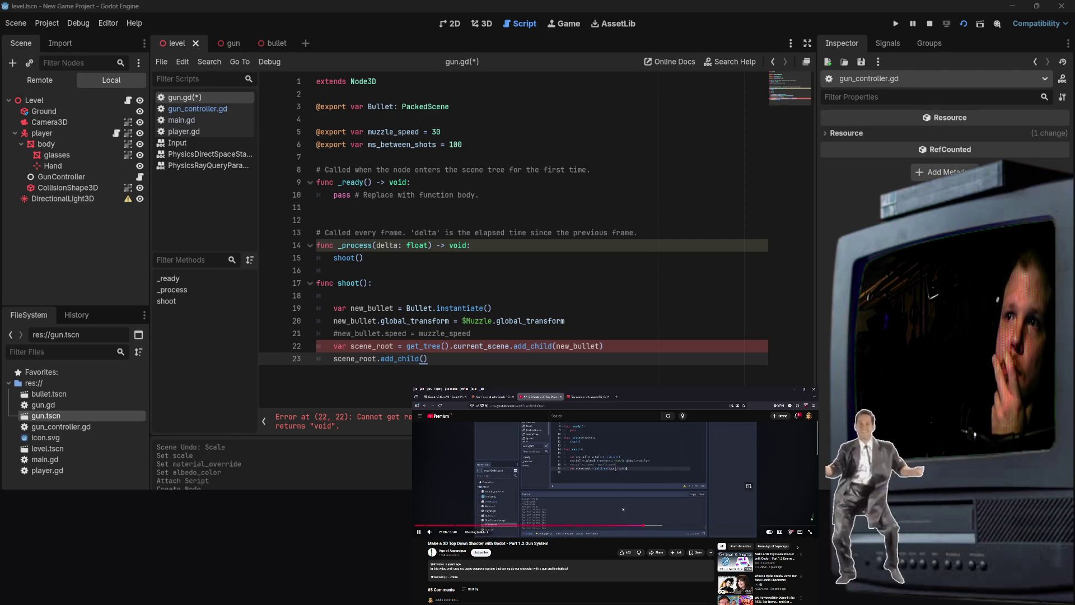
{"action": "left_click", "coordinate": [475, 346]}
{"action": "left_click", "coordinate": [552, 546]}
{"action": "scroll", "coordinate": [551, 549], "scroll_direction": "down", "scroll_amount": 5}
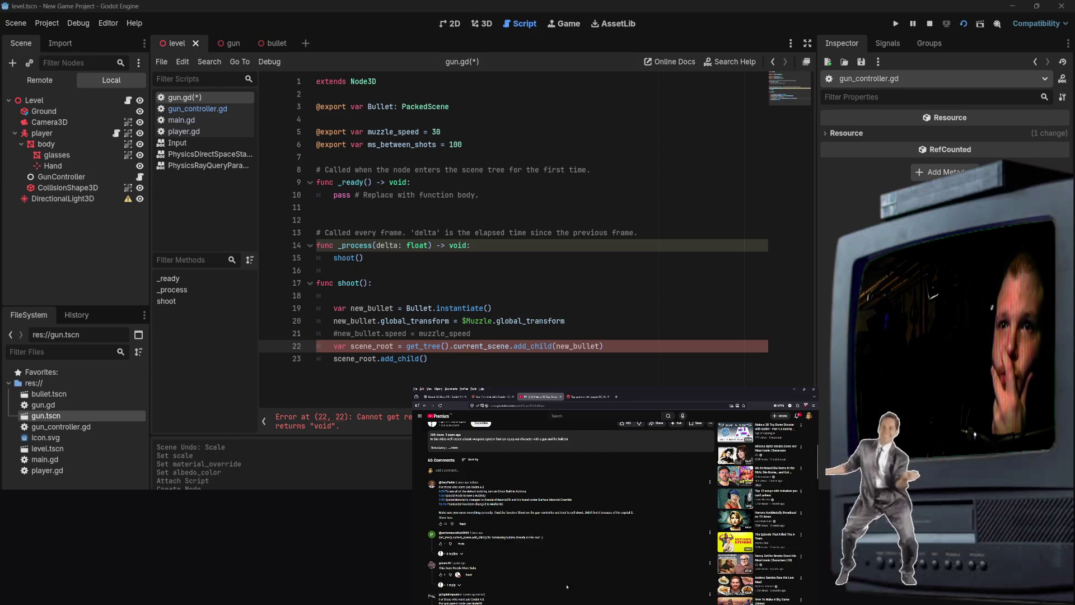
Step: Move the new_bullet argument from line 22's add_child into scene_root.add_child on line 23, then save gun.gd
{"action": "left_click_drag", "start_coordinate": [601, 346], "coordinate": [557, 346]}
{"action": "key", "text": "BackSpace"}
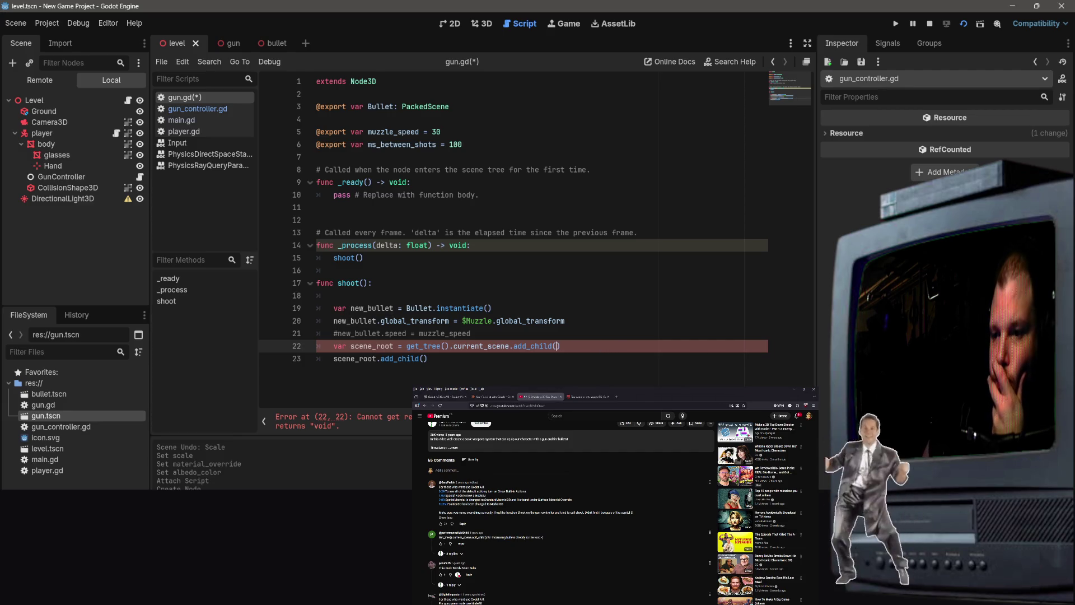
{"action": "left_click", "coordinate": [424, 358]}
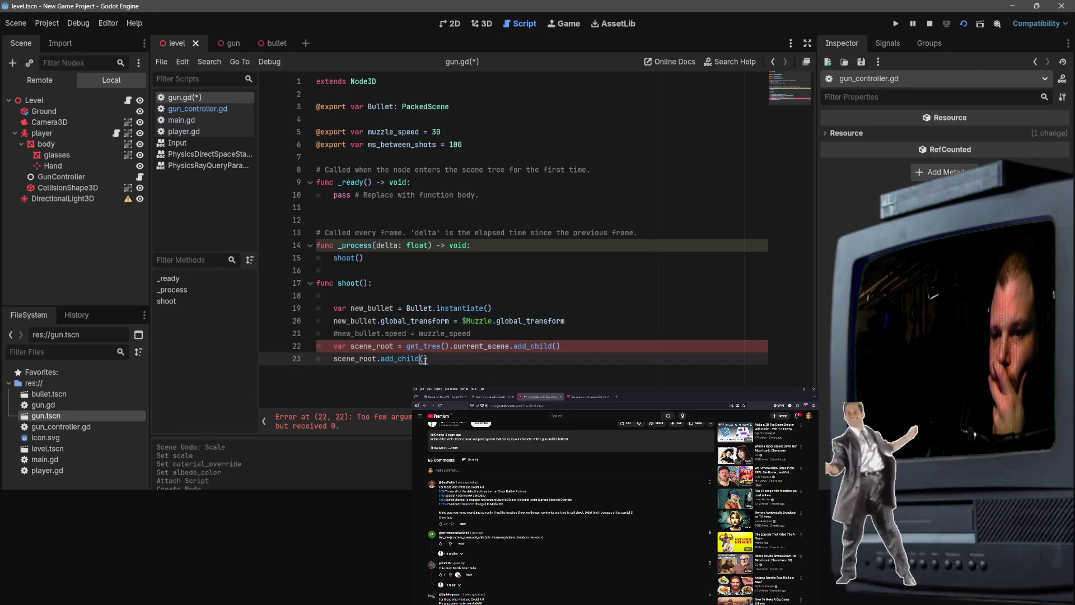
{"action": "type", "text": "ne"}
{"action": "type", "text": "w_bullet"}
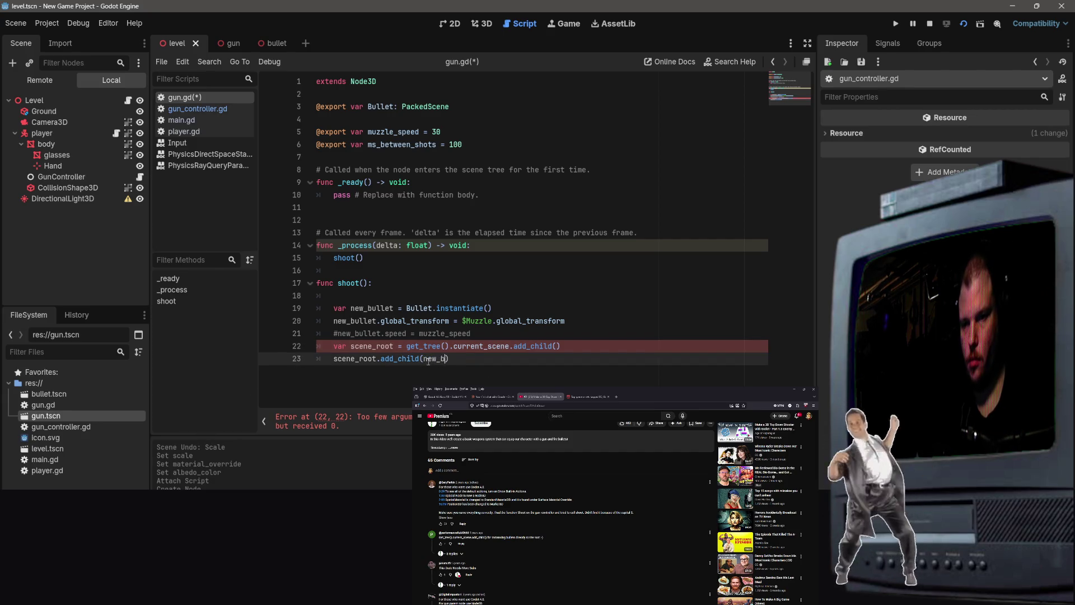
{"action": "type", "text": ")"}
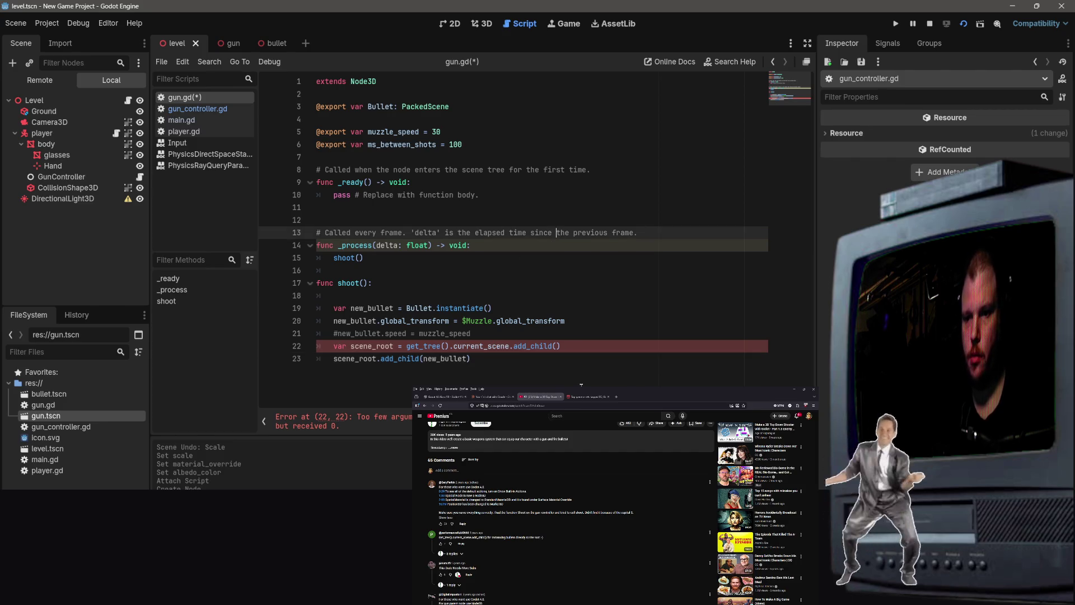
{"action": "key", "text": "ctrl+s"}
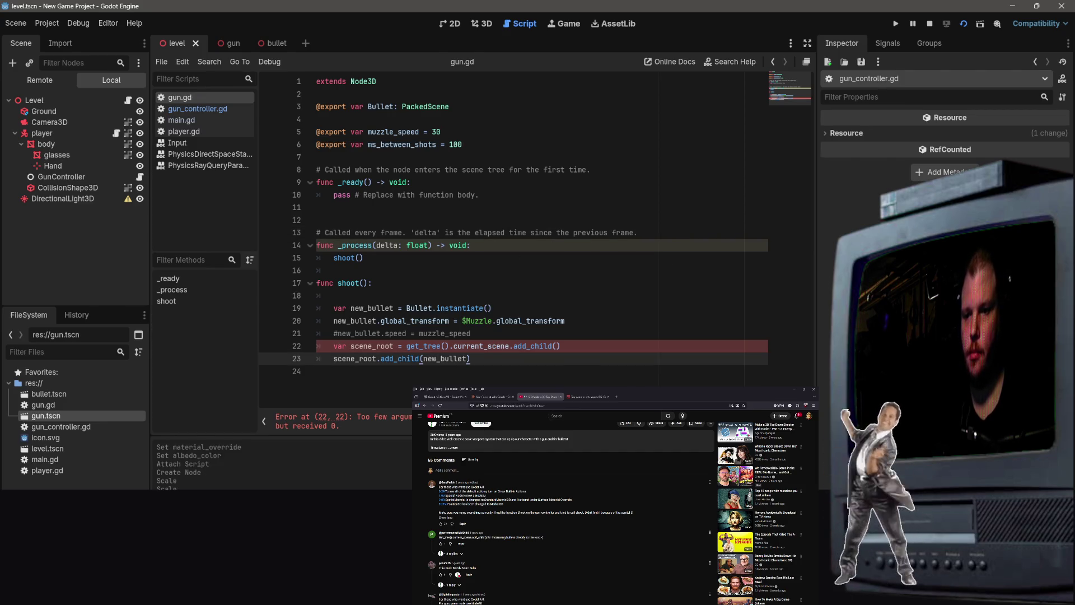
Step: Check the remaining error on line 22, pause the tutorial video, and select lines 21–23 of shoot()
{"action": "left_click", "coordinate": [401, 424]}
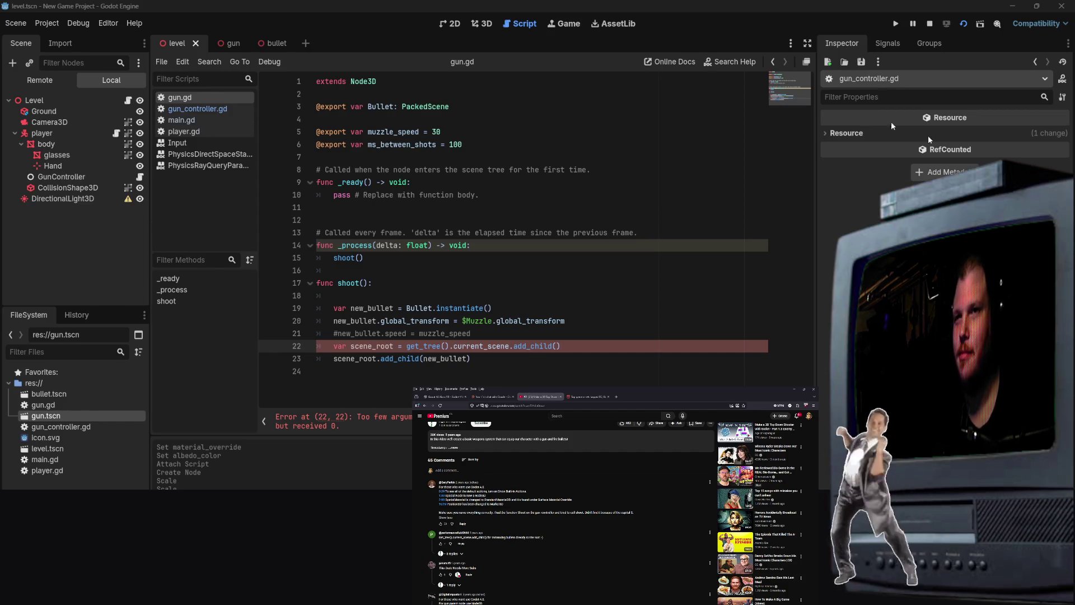
{"action": "scroll", "coordinate": [565, 504], "scroll_direction": "up", "scroll_amount": 4}
{"action": "scroll", "coordinate": [566, 504], "scroll_direction": "up", "scroll_amount": 2}
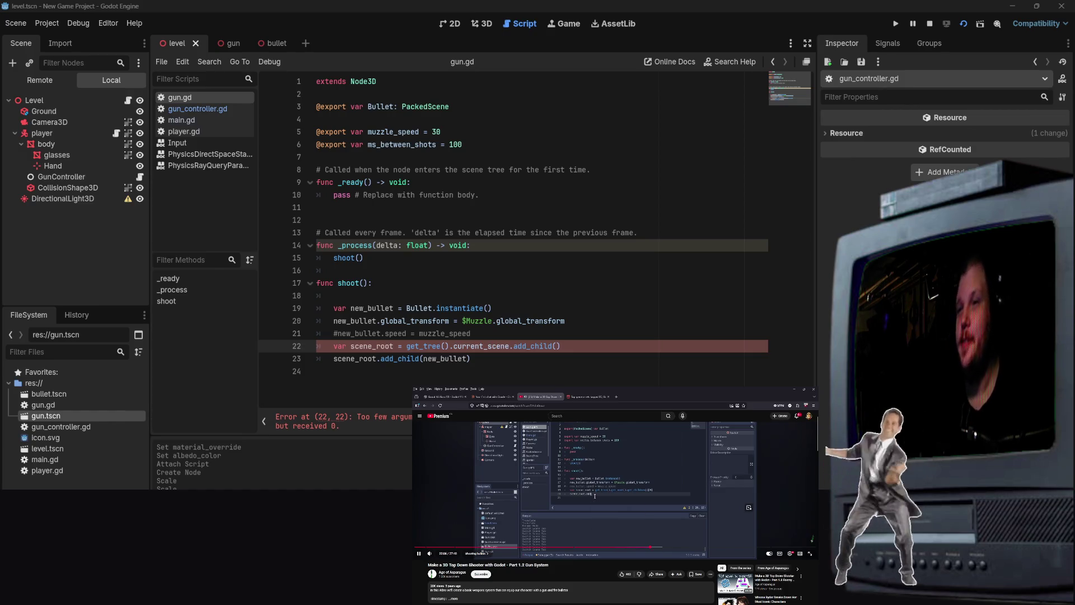
{"action": "left_click", "coordinate": [801, 539]}
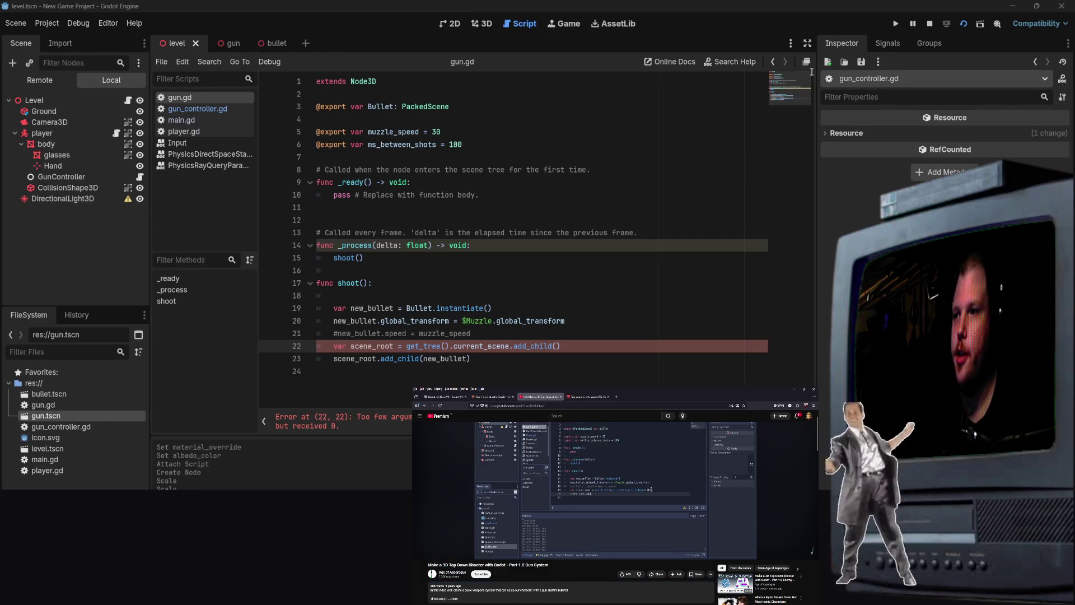
{"action": "left_click_drag", "start_coordinate": [471, 359], "coordinate": [302, 346]}
Step: Comment out the selected scene_root lines with Ctrl+K, save gun.gd, and return to the Bullet.instantiate() line
{"action": "key", "text": "ctrl+k"}
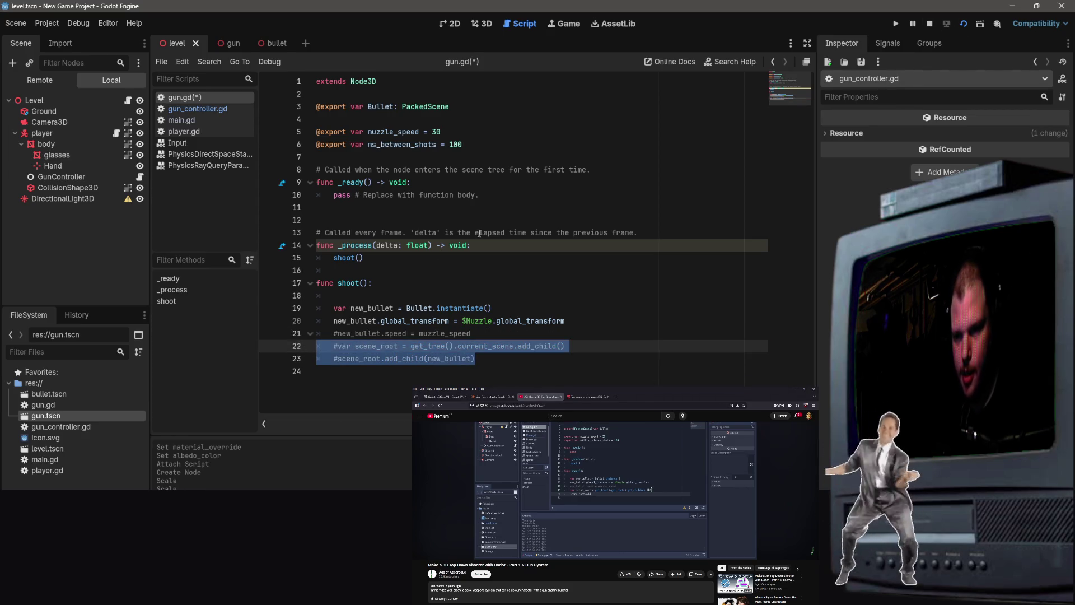
{"action": "left_click", "coordinate": [478, 237]}
{"action": "key", "text": "ctrl+s"}
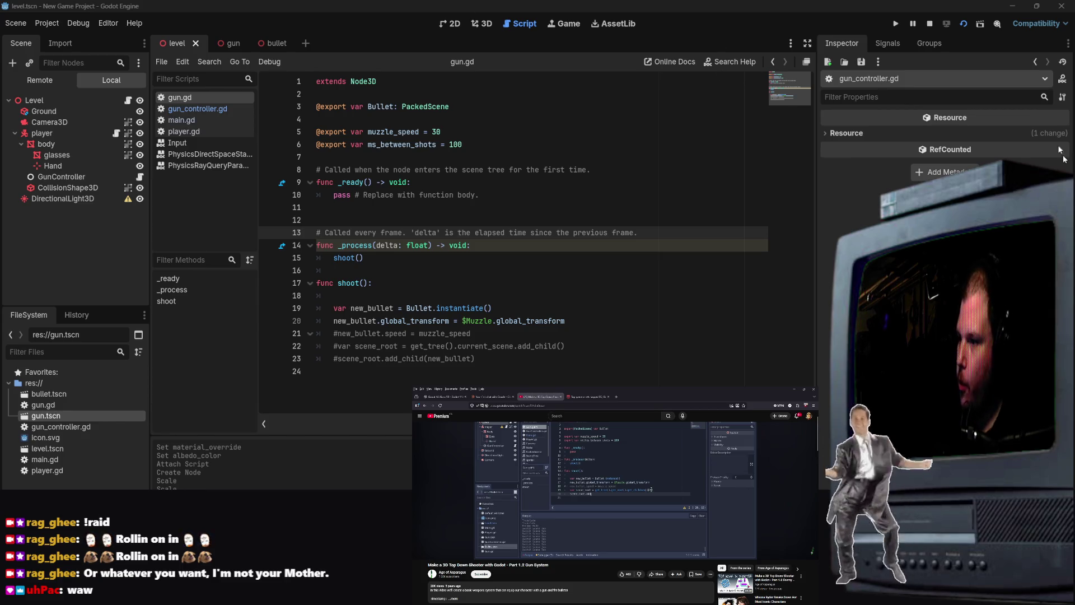
{"action": "left_click", "coordinate": [783, 312]}
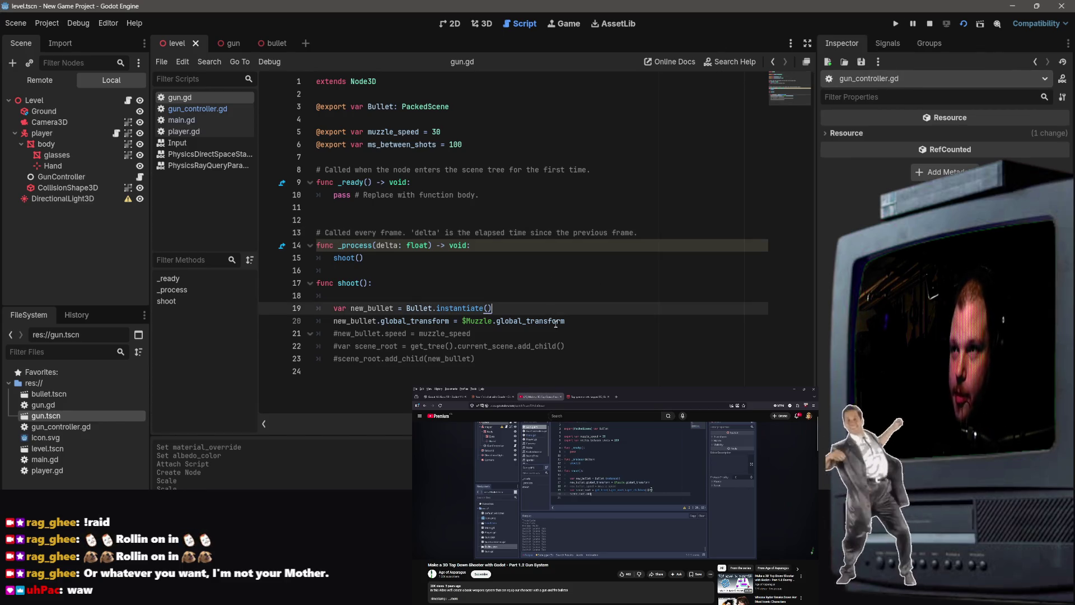